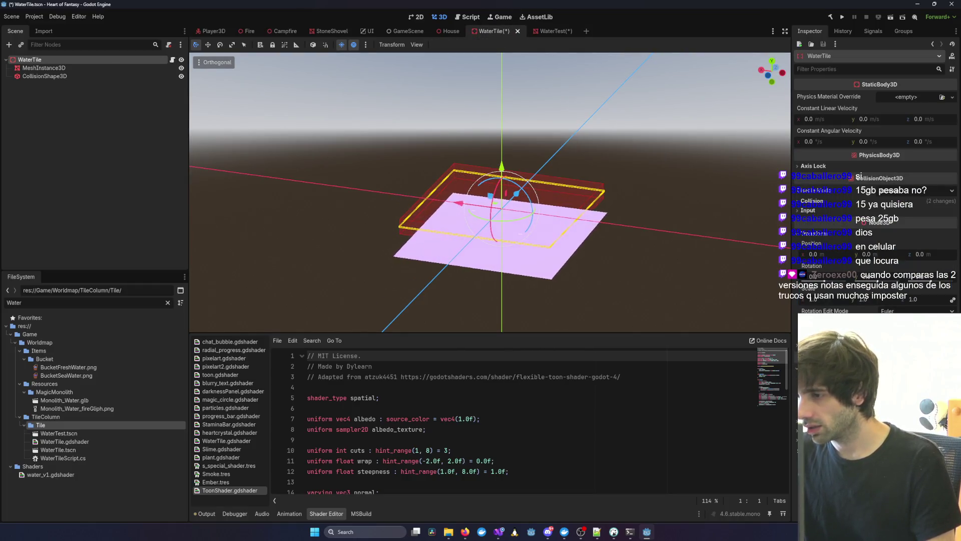
Compare WaterTile with WaterTest and reveal the tile's collision and water shader settings.
{"action": "left_click", "coordinate": [550, 31]}
{"action": "left_click", "coordinate": [491, 31]}
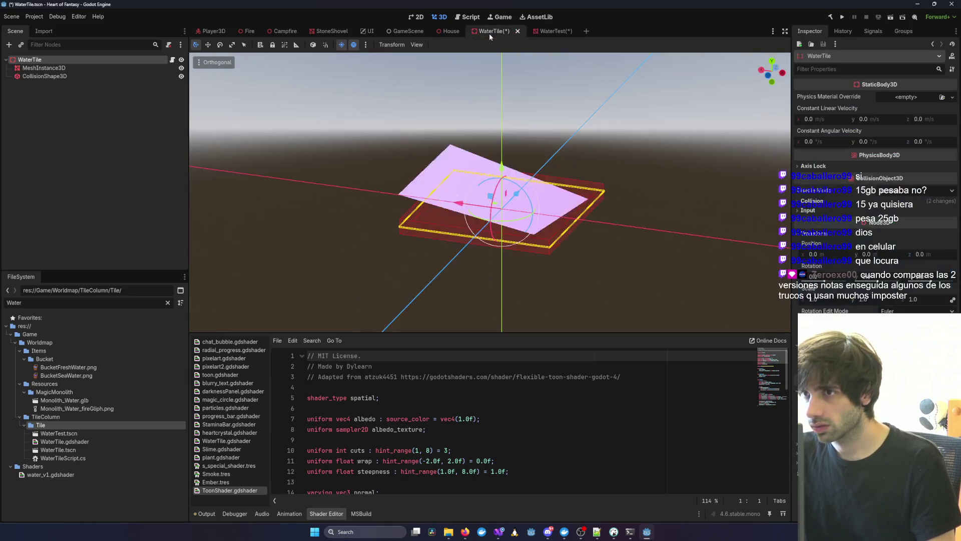
{"action": "left_click", "coordinate": [811, 202]}
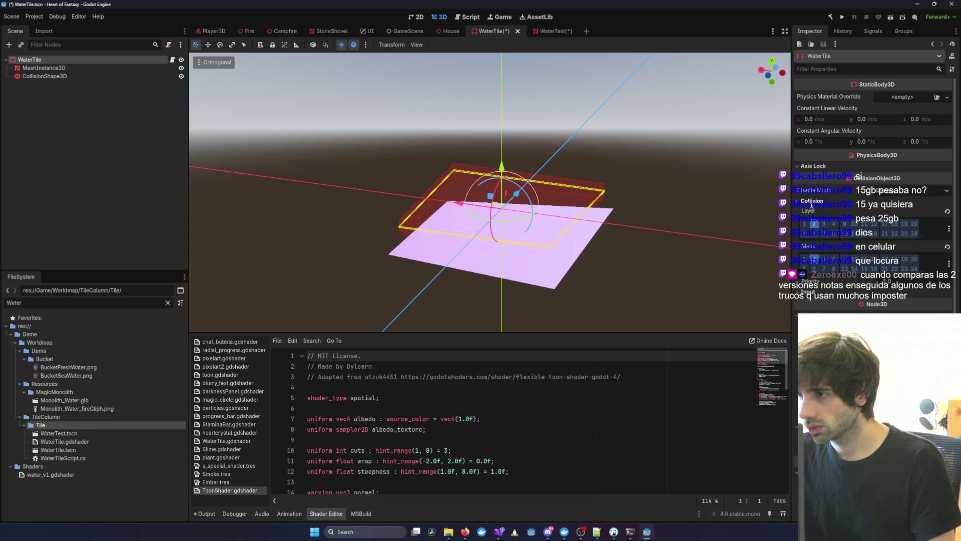
{"action": "left_click", "coordinate": [63, 70]}
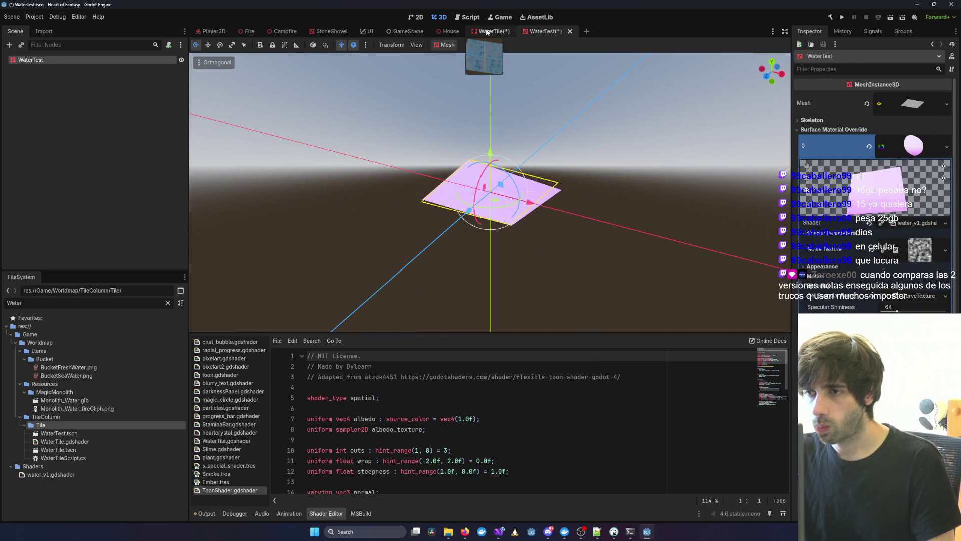
Inspect the House scene's water shader, including Foam Color and the Motion and Appearance groups.
{"action": "left_click", "coordinate": [448, 31]}
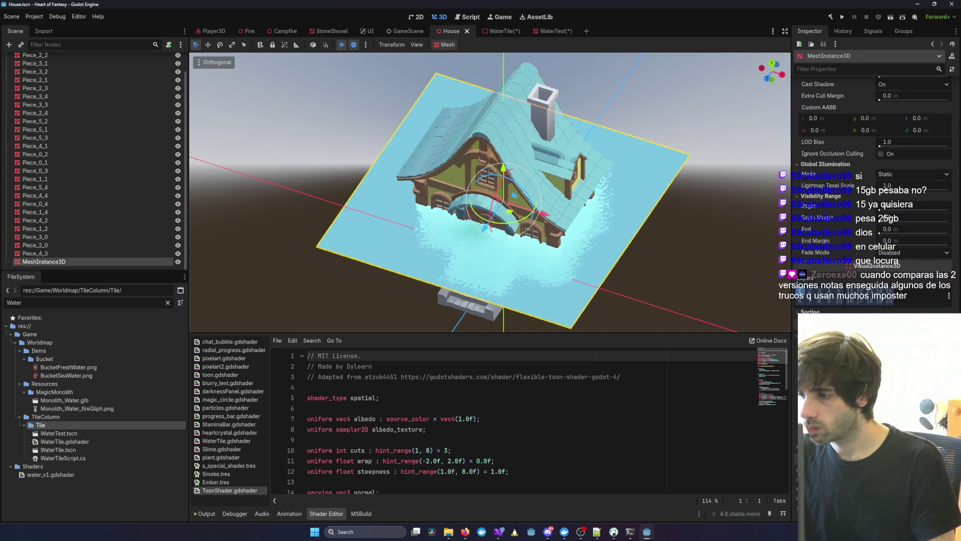
{"action": "scroll", "coordinate": [873, 200], "scroll_direction": "down", "scroll_amount": 1}
{"action": "scroll", "coordinate": [825, 309], "scroll_direction": "up", "scroll_amount": 5}
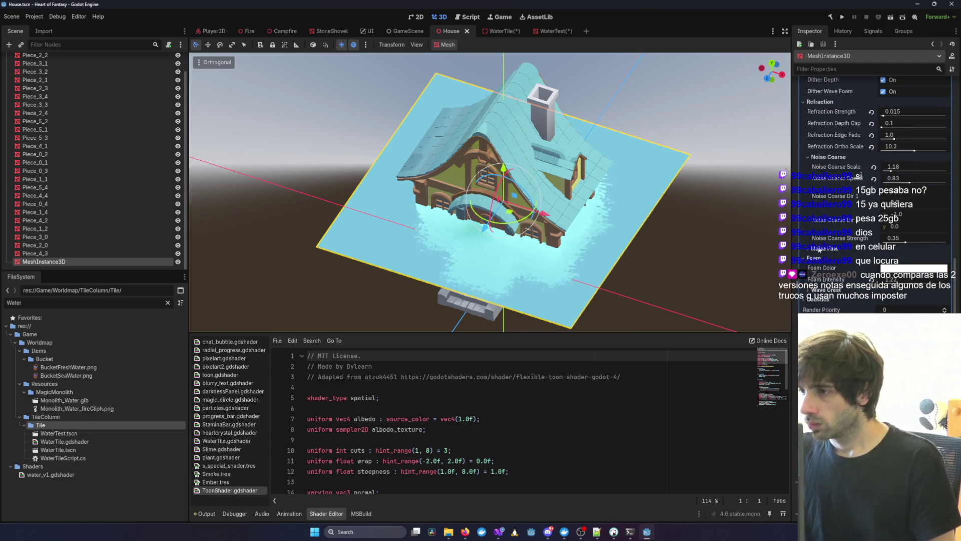
{"action": "right_click", "coordinate": [817, 269]}
{"action": "scroll", "coordinate": [816, 269], "scroll_direction": "up", "scroll_amount": 8}
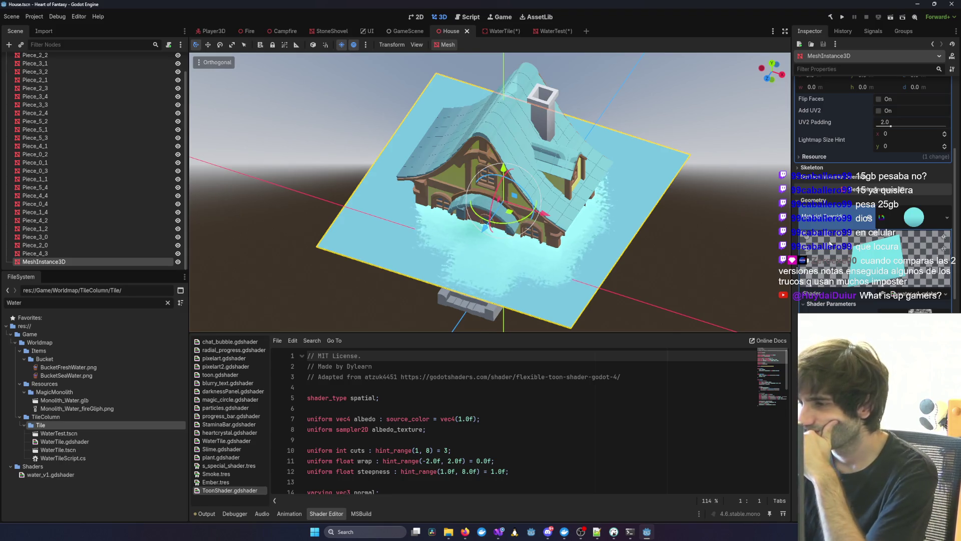
{"action": "scroll", "coordinate": [873, 201], "scroll_direction": "down", "scroll_amount": 5}
{"action": "left_click", "coordinate": [822, 237]}
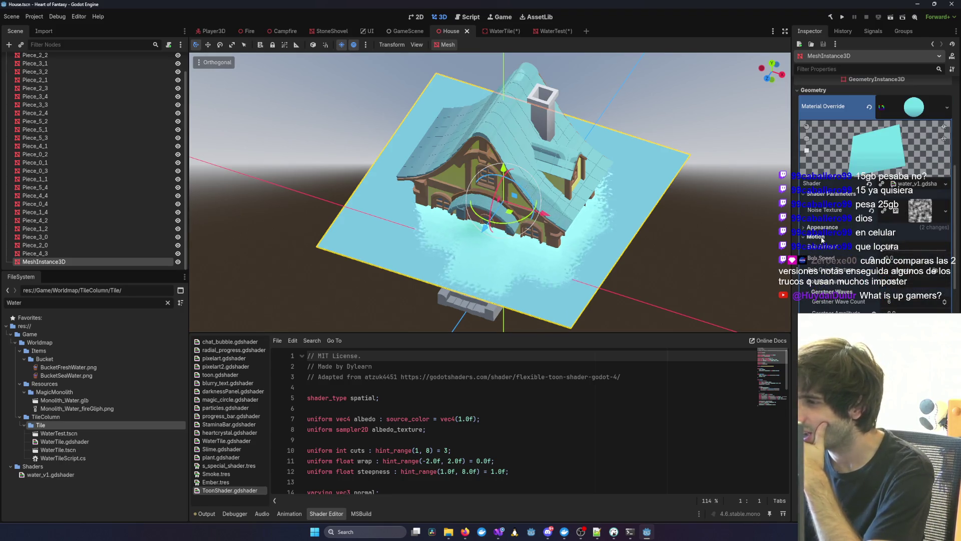
{"action": "left_click", "coordinate": [822, 228]}
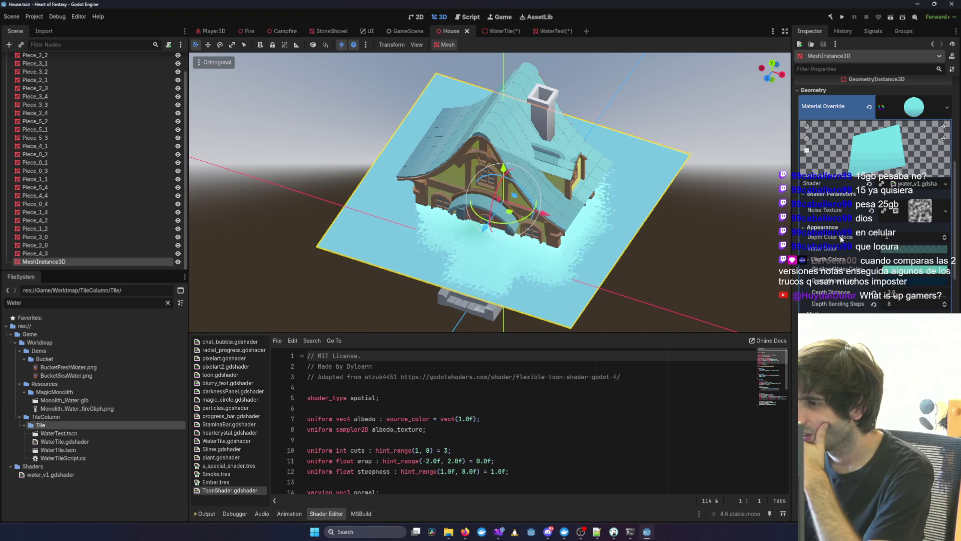
Back in WaterTile, deselect the water mesh, save with Ctrl+S, and open a terminal.
{"action": "left_click", "coordinate": [506, 32]}
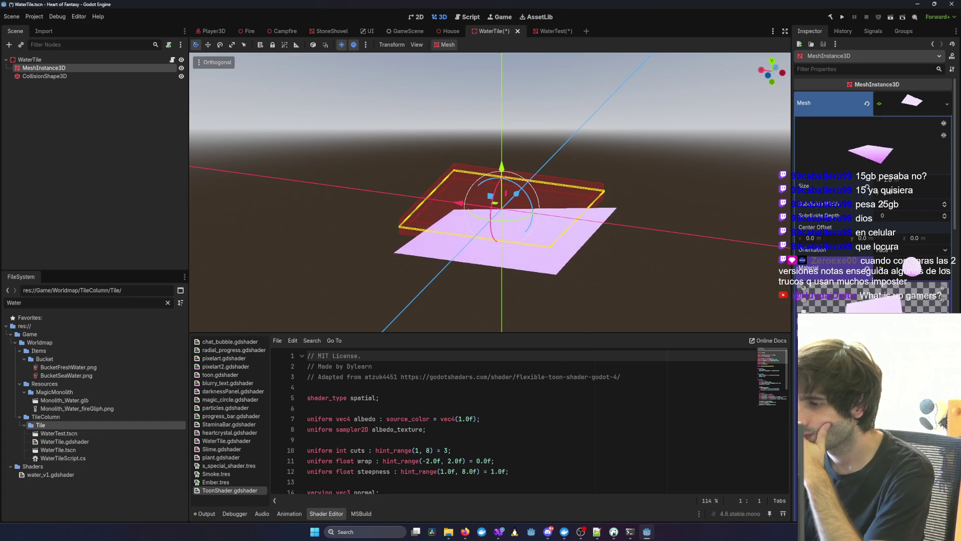
{"action": "scroll", "coordinate": [873, 200], "scroll_direction": "down", "scroll_amount": 2}
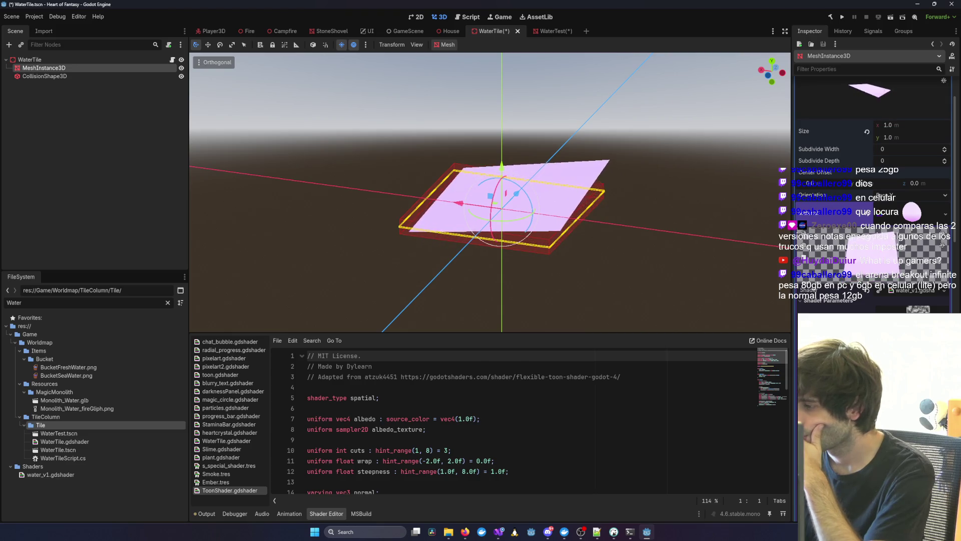
{"action": "left_click", "coordinate": [644, 302]}
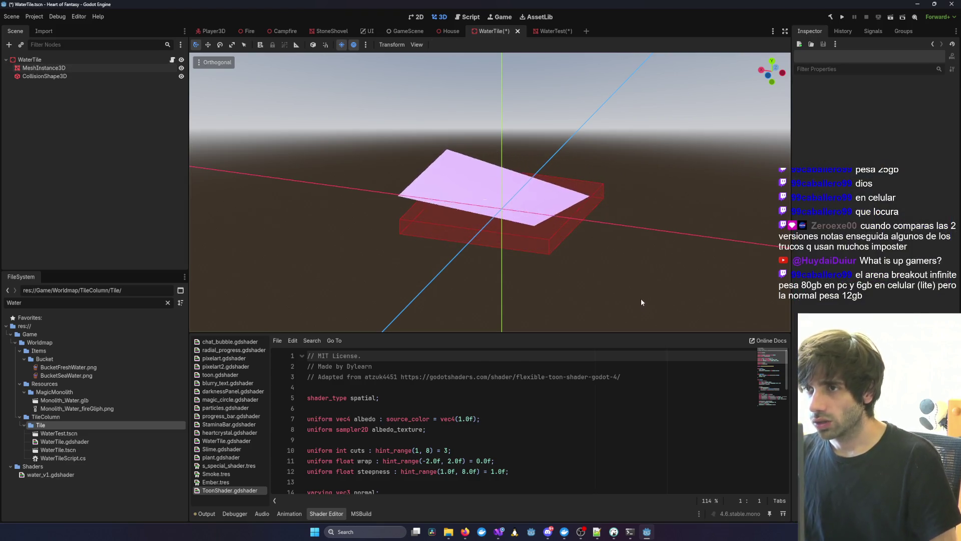
{"action": "key", "text": "ctrl+s"}
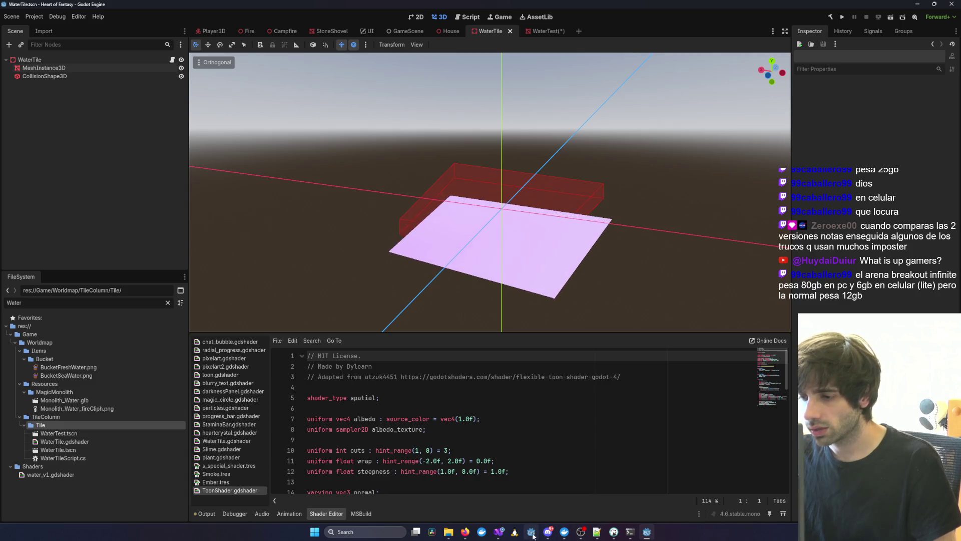
{"action": "left_click", "coordinate": [514, 532]}
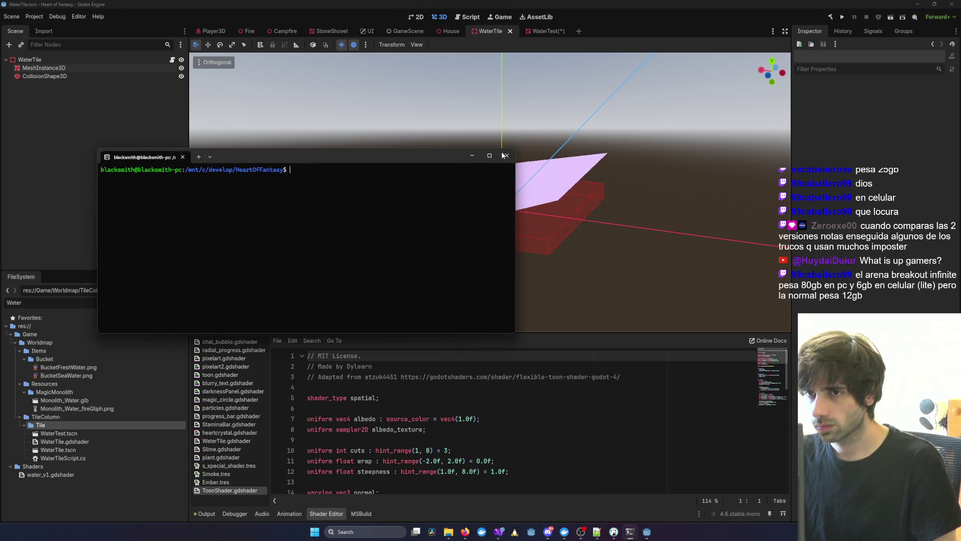
Center the terminal and launch Claude Code with the claude command.
{"action": "left_click_drag", "start_coordinate": [453, 159], "coordinate": [626, 180]}
{"action": "type", "text": "claude"}
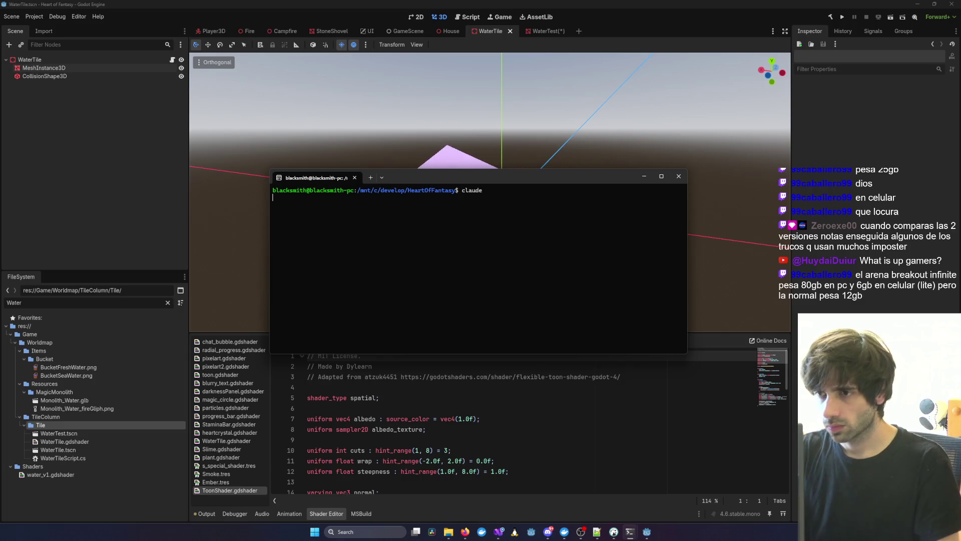
{"action": "key", "text": "Return"}
{"action": "type", "text": "en House he hecho un t"}
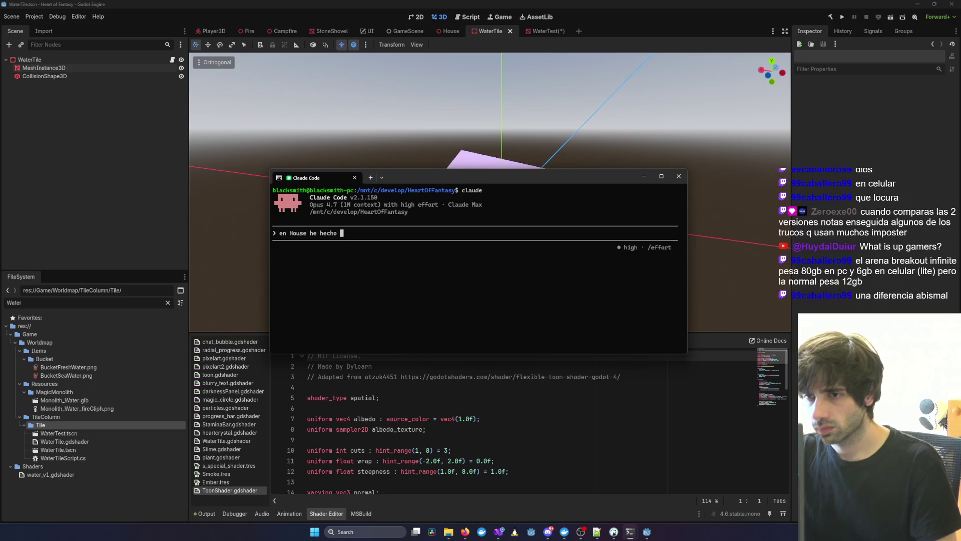
{"action": "type", "text": "est c"}
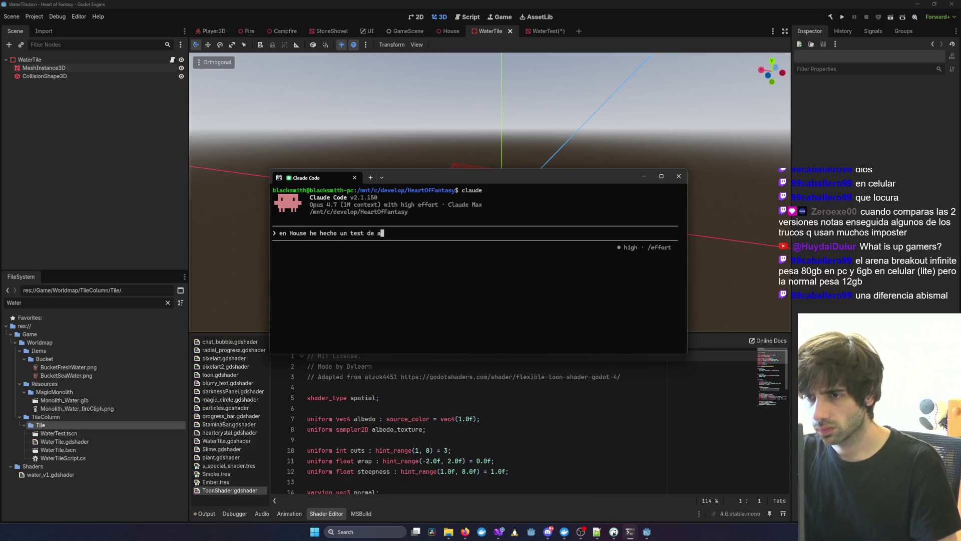
{"action": "key", "text": "Home"}
{"action": "key", "text": "Delete"}
{"action": "key", "text": "Delete"}
{"action": "key", "text": "Delete"}
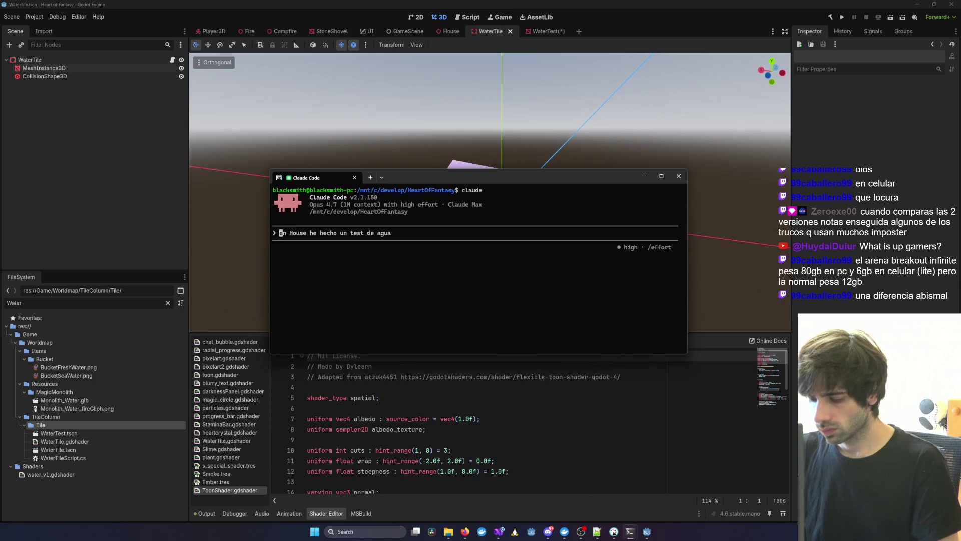
{"action": "type", "text": "@"}
{"action": "key", "text": "Tab"}
{"action": "key", "text": "BackSpace"}
{"action": "key", "text": "BackSpace"}
{"action": "key", "text": "BackSpace"}
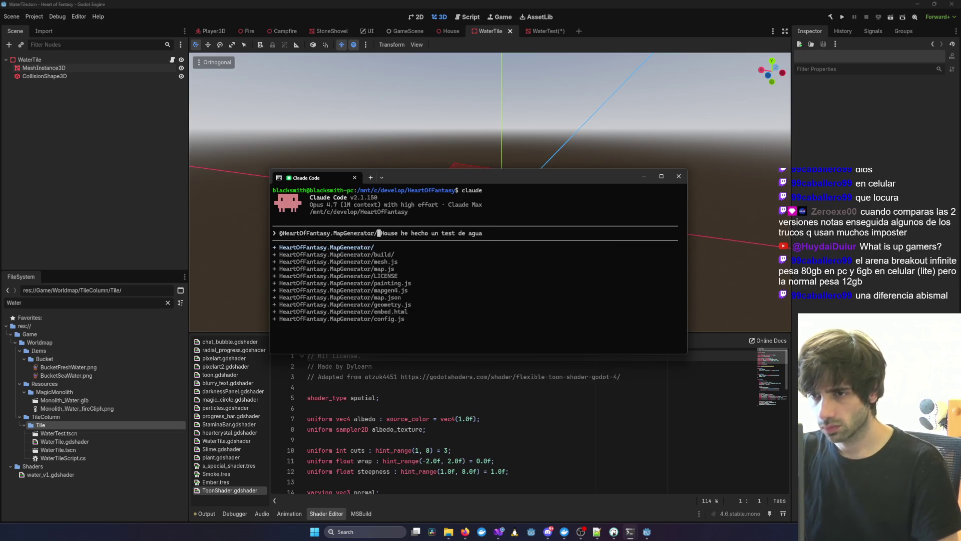
{"action": "type", "text": "Client,  House"}
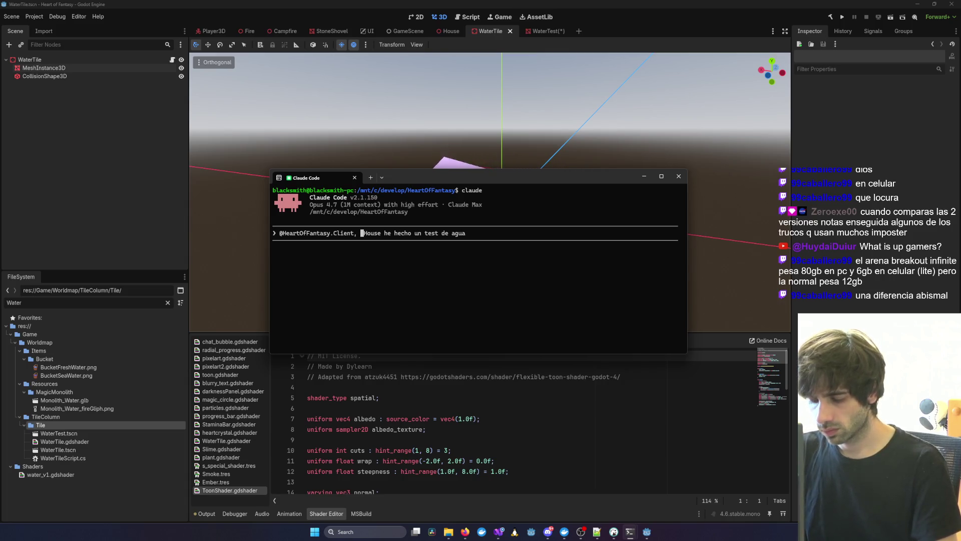
{"action": "type", "text": ".tscn,"}
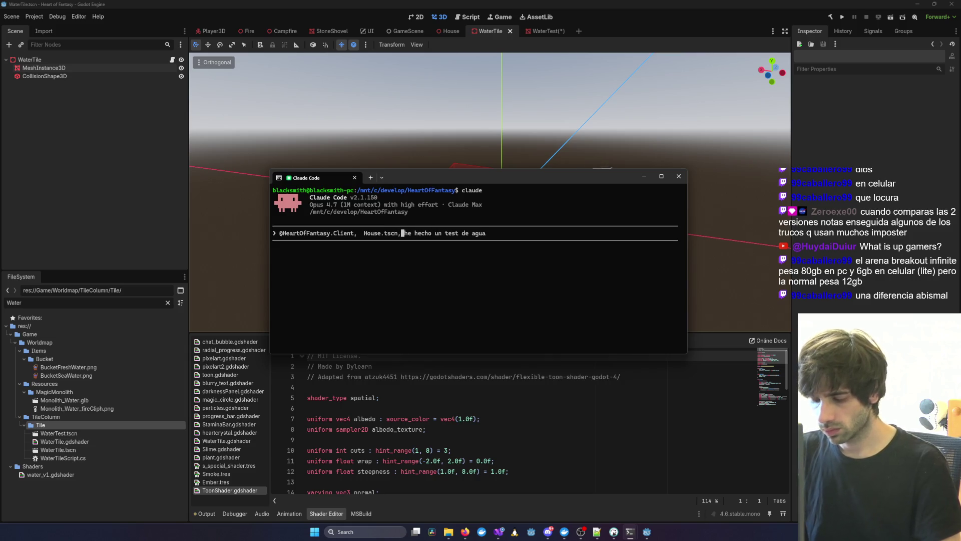
{"action": "key", "text": "End"}
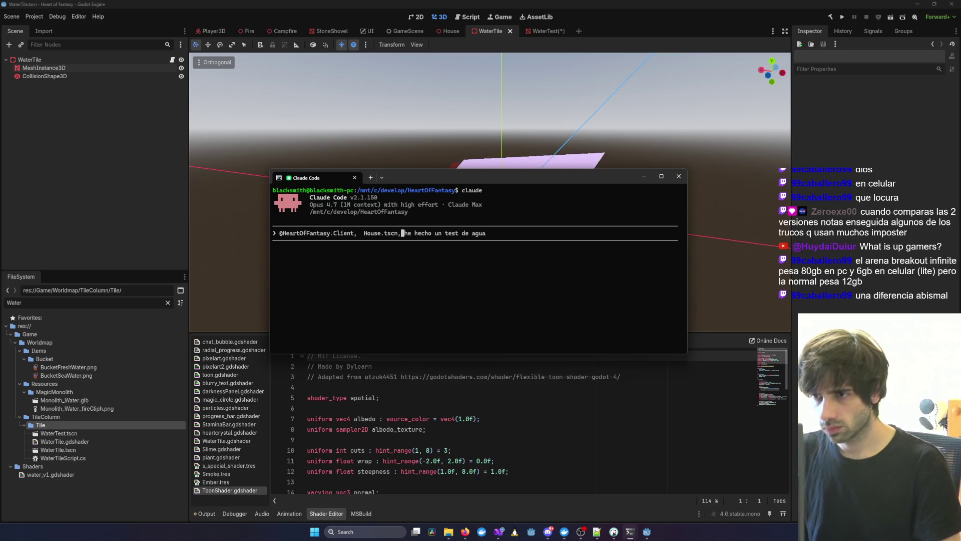
{"action": "type", "text": "con una mesh instance, se v"}
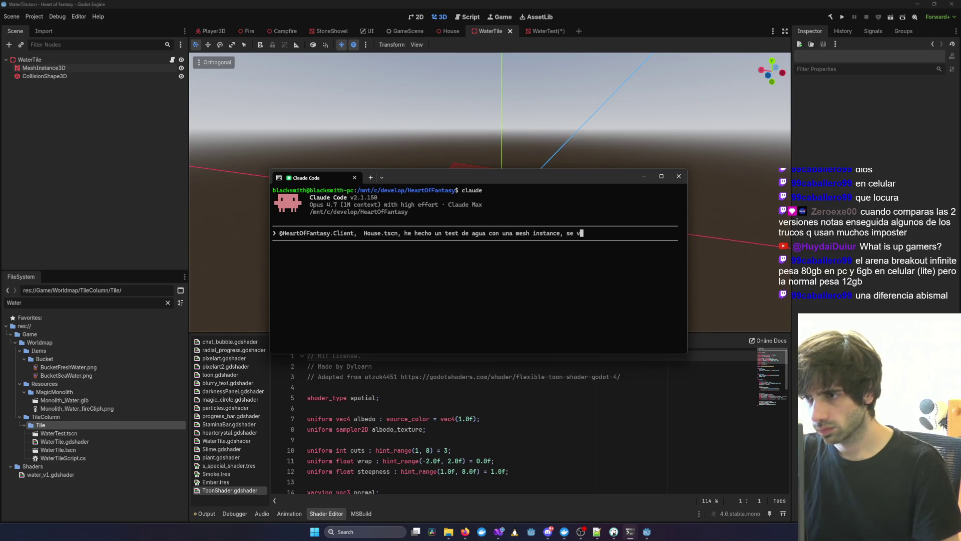
{"action": "type", "text": " pero el de W"}
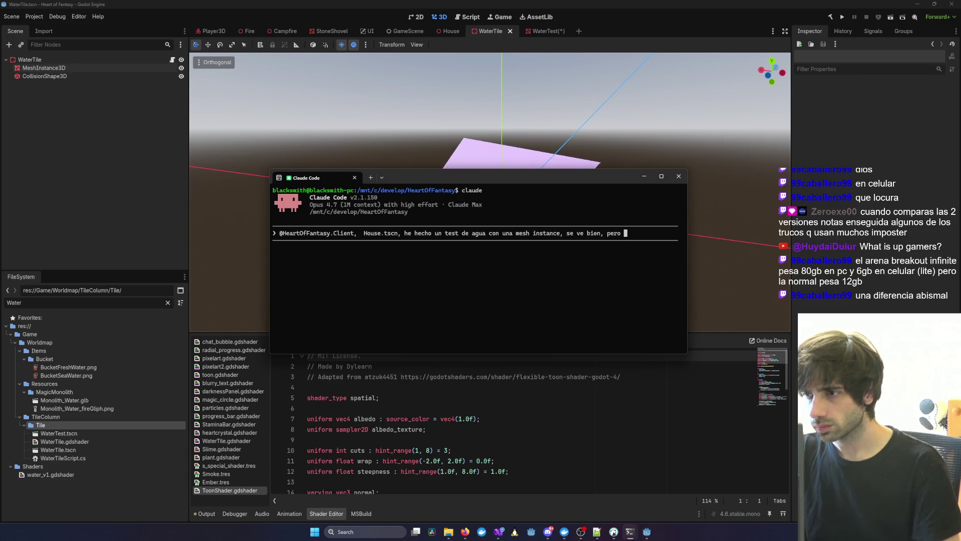
{"action": "type", "text": "aterTile se ve ros"}
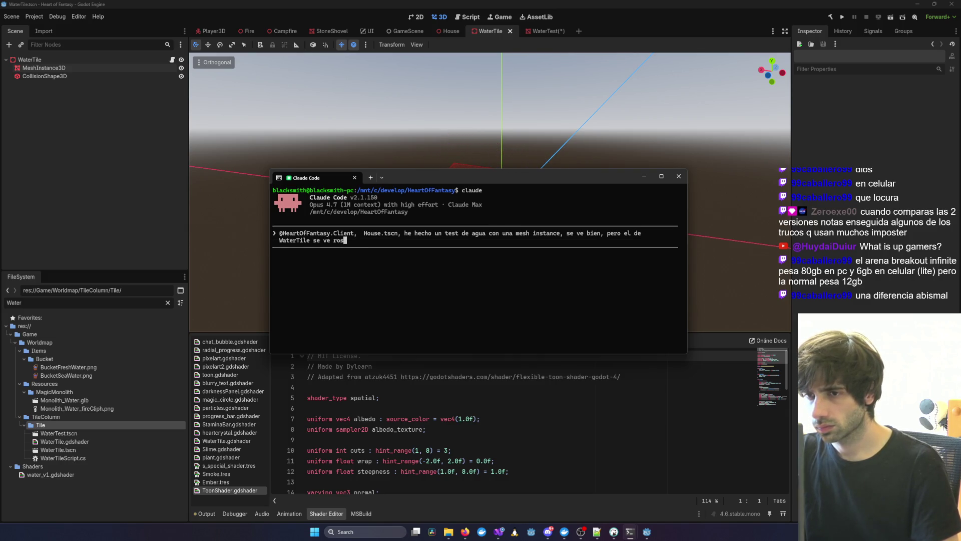
{"action": "type", "text": "ar igual configura"}
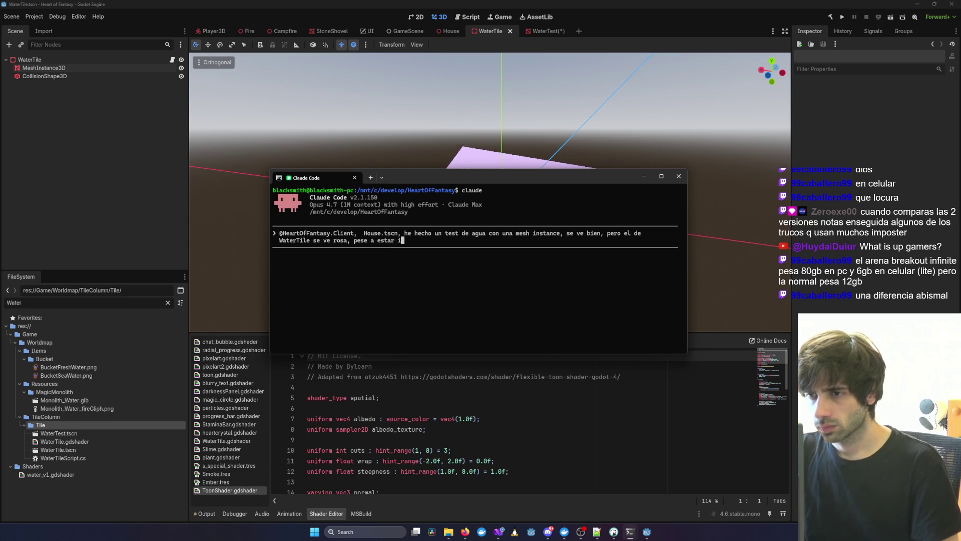
{"action": "type", "text": "dos,"}
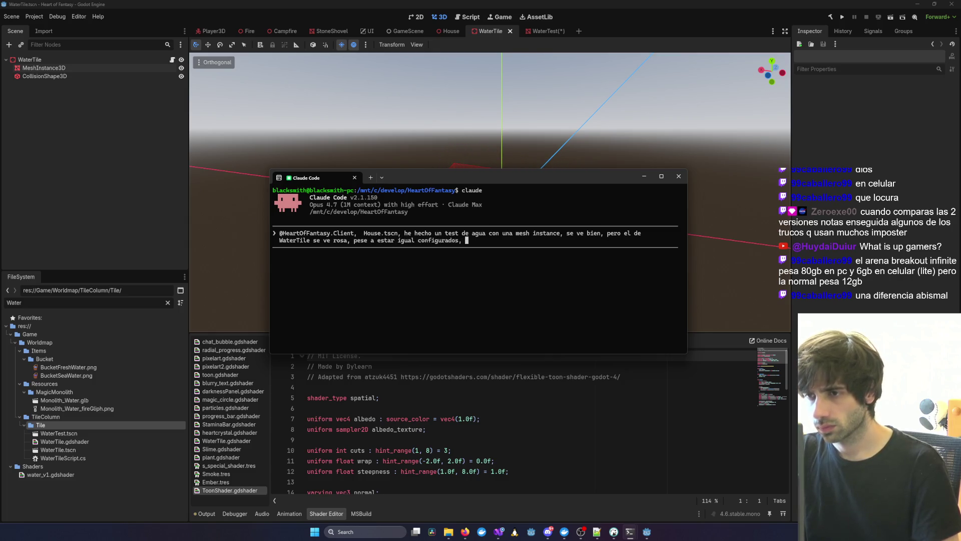
{"action": "key", "text": "Return"}
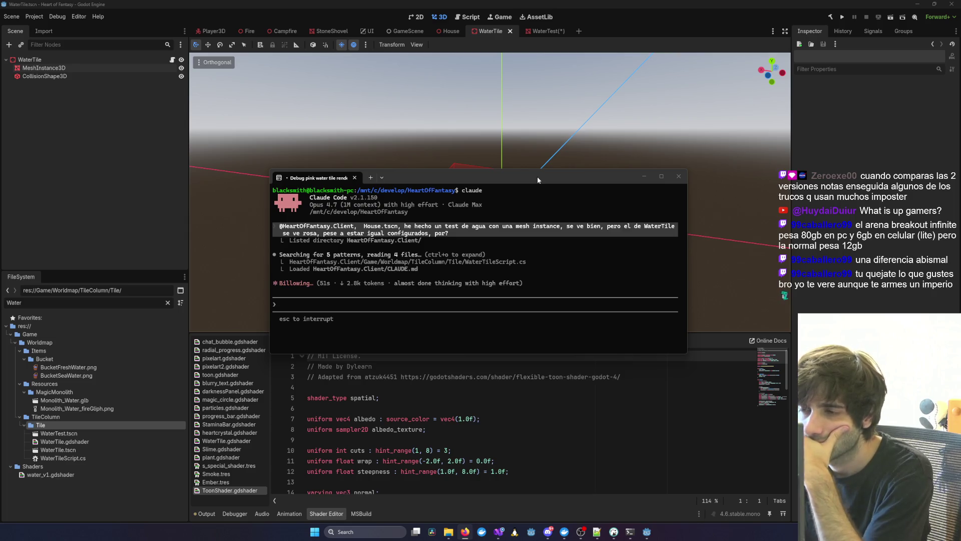
Move the Claude Code window lower and return to Godot, selecting the collision shape.
{"action": "left_click_drag", "start_coordinate": [537, 176], "coordinate": [515, 243]}
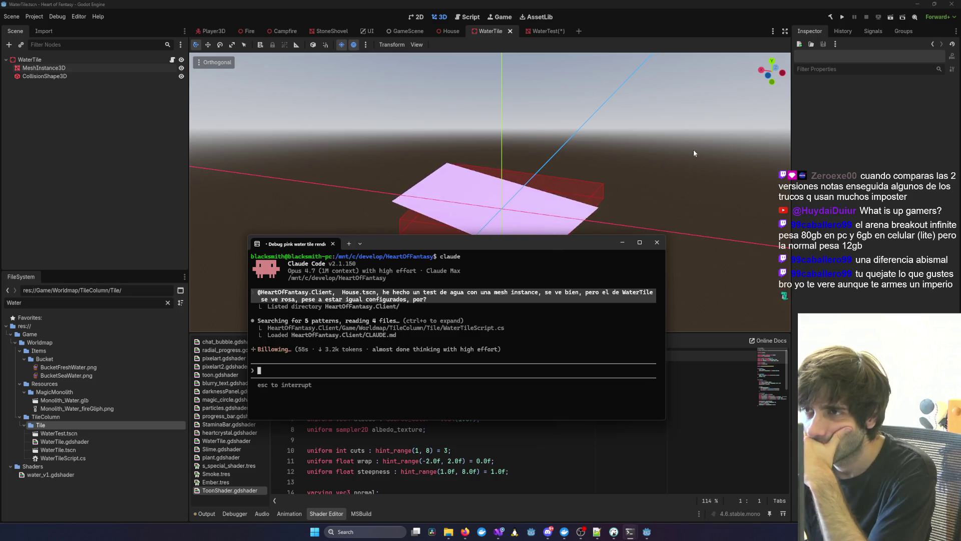
{"action": "left_click", "coordinate": [85, 76]}
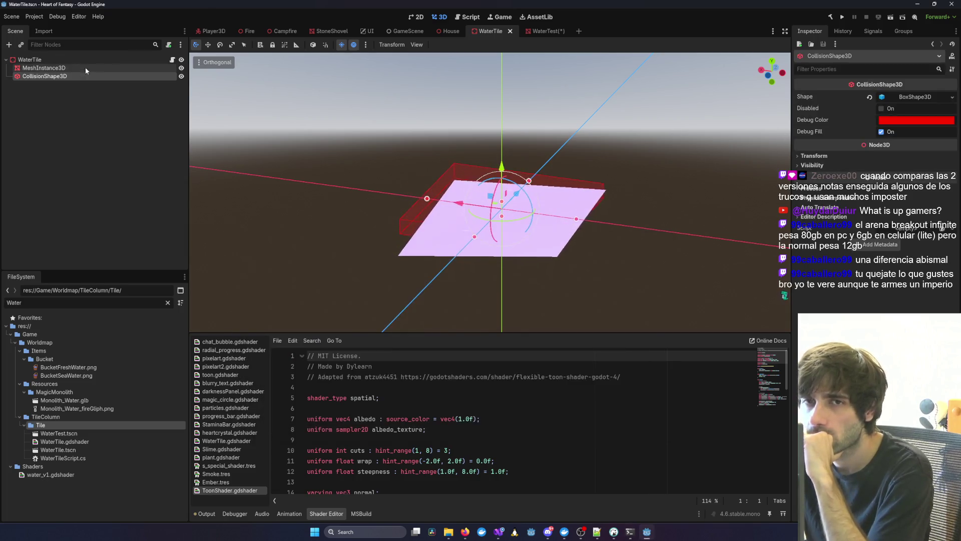
{"action": "left_click", "coordinate": [543, 31]}
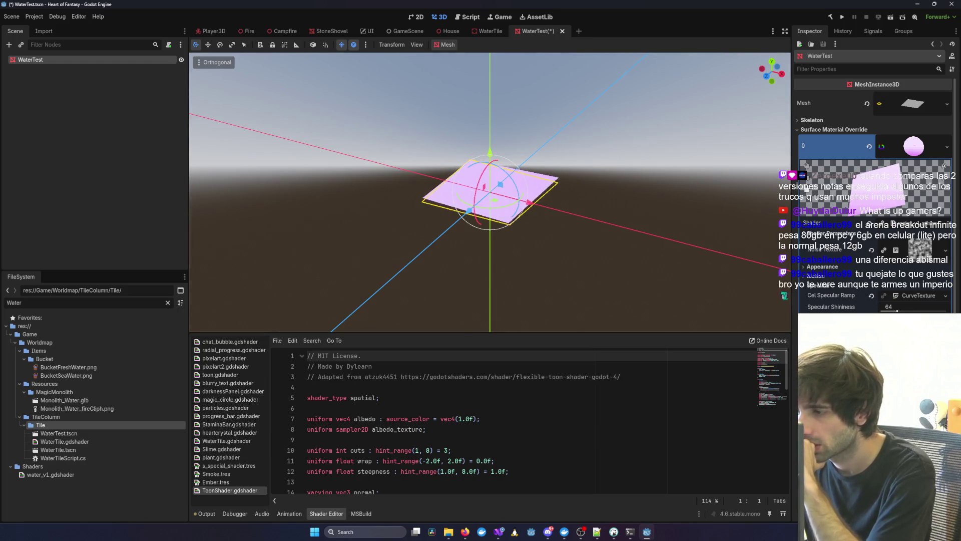
{"action": "left_click", "coordinate": [482, 32]}
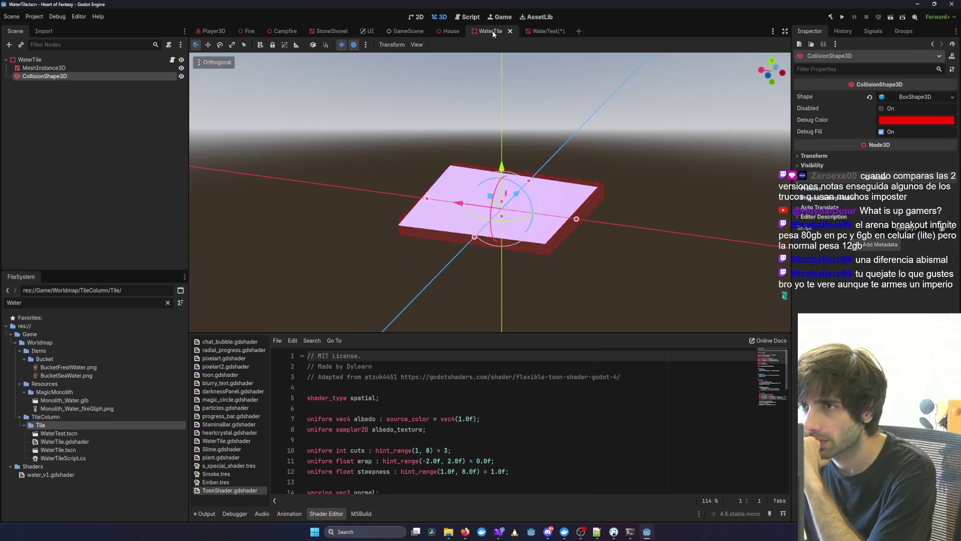
{"action": "left_click", "coordinate": [451, 31]}
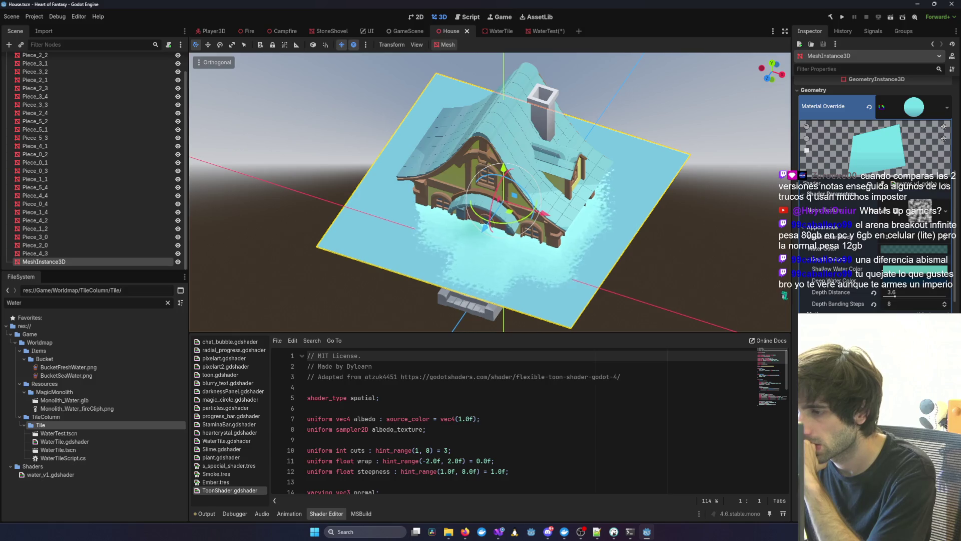
{"action": "scroll", "coordinate": [873, 200], "scroll_direction": "down", "scroll_amount": 3}
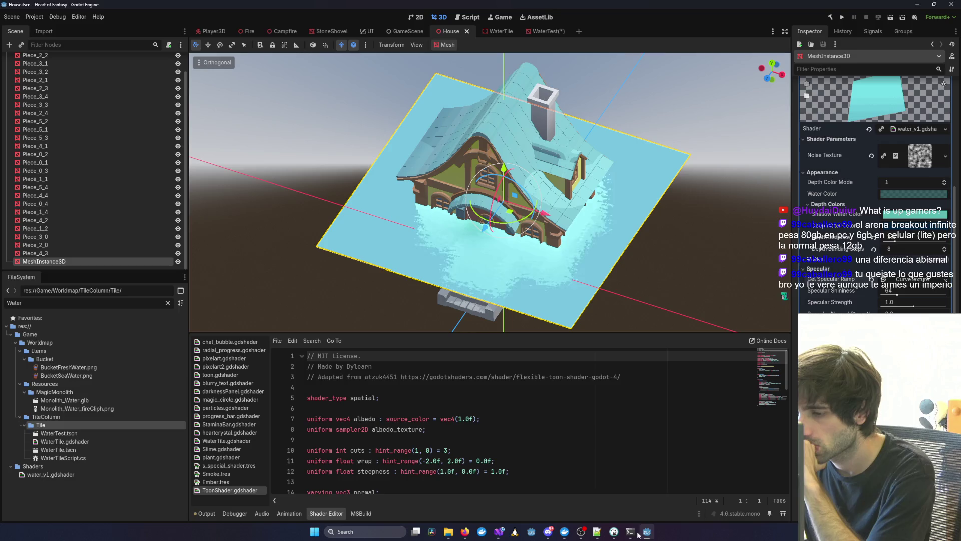
{"action": "mouse_move", "coordinate": [630, 531]}
{"action": "left_click", "coordinate": [669, 494]}
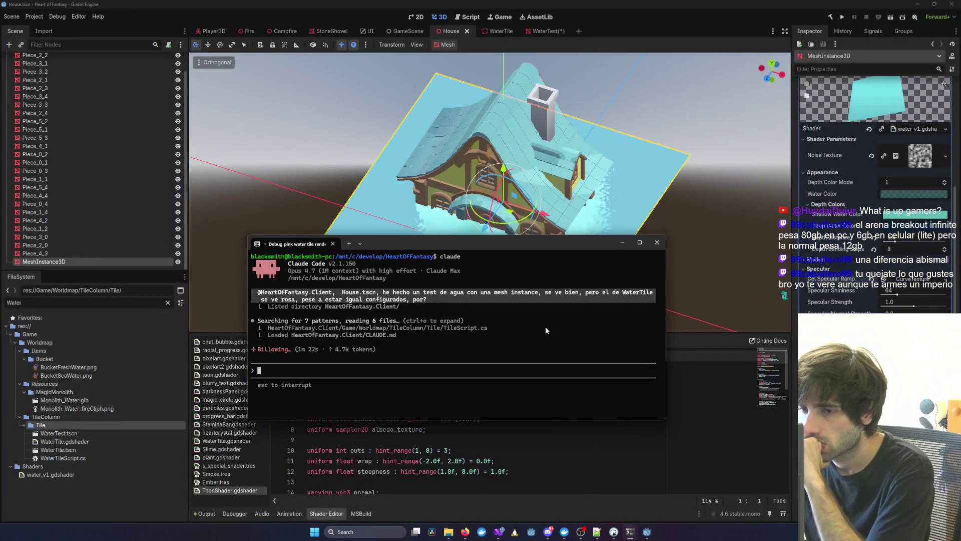
{"action": "left_click_drag", "start_coordinate": [530, 243], "coordinate": [562, 369]}
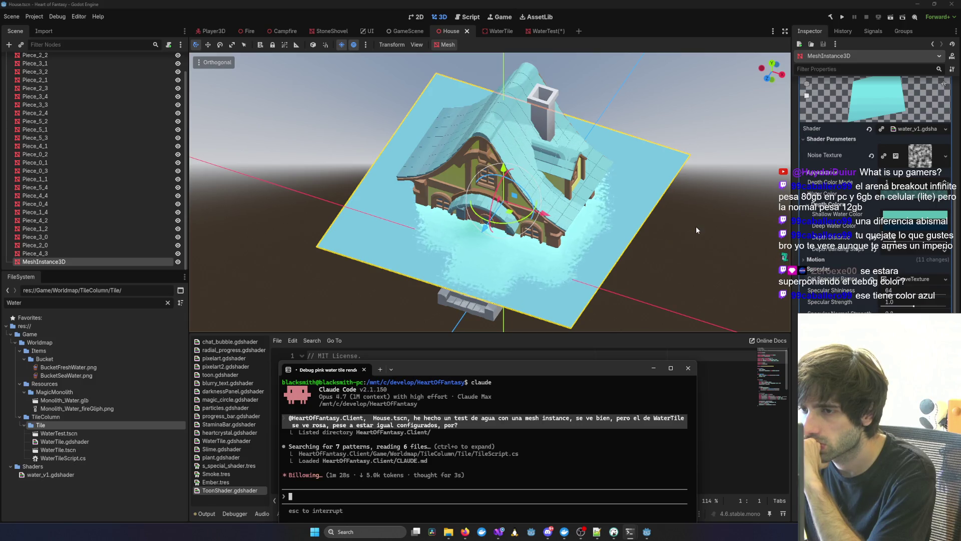
{"action": "left_click", "coordinate": [489, 31]}
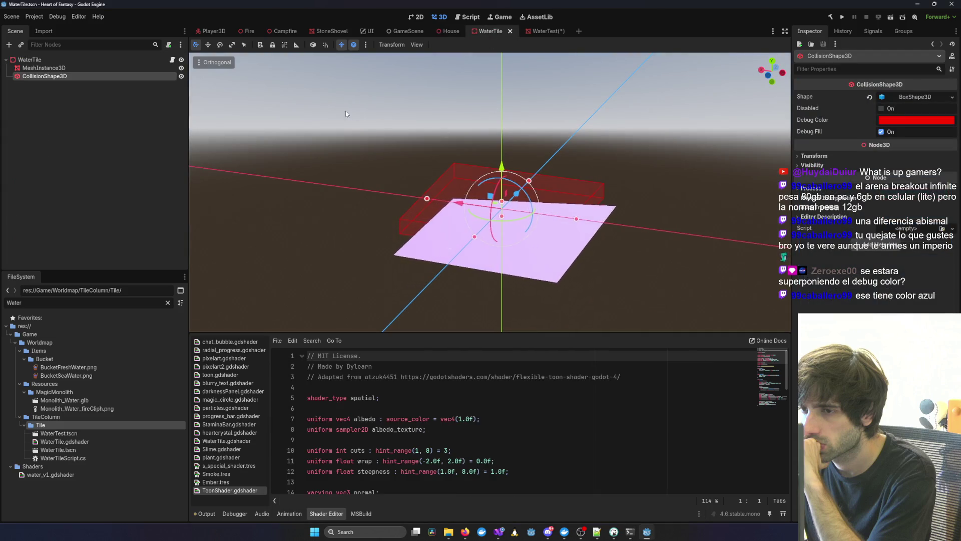
{"action": "left_click", "coordinate": [545, 33]}
{"action": "left_click", "coordinate": [489, 33]}
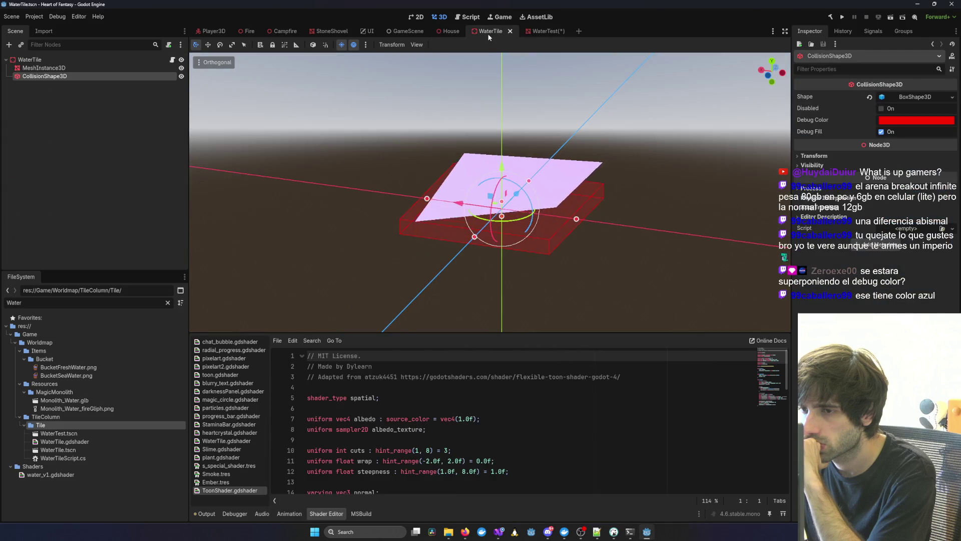
{"action": "middle_click", "coordinate": [486, 31]}
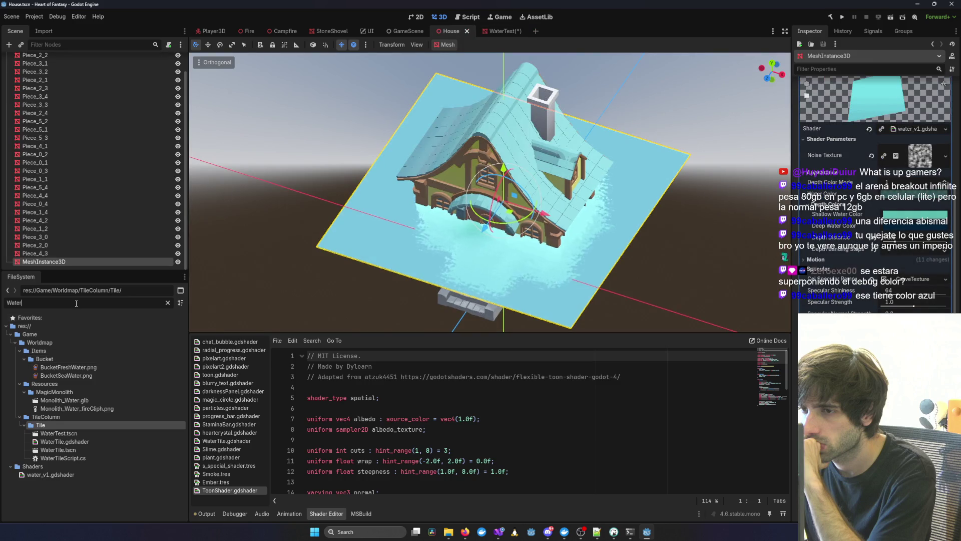
{"action": "left_click", "coordinate": [56, 434]}
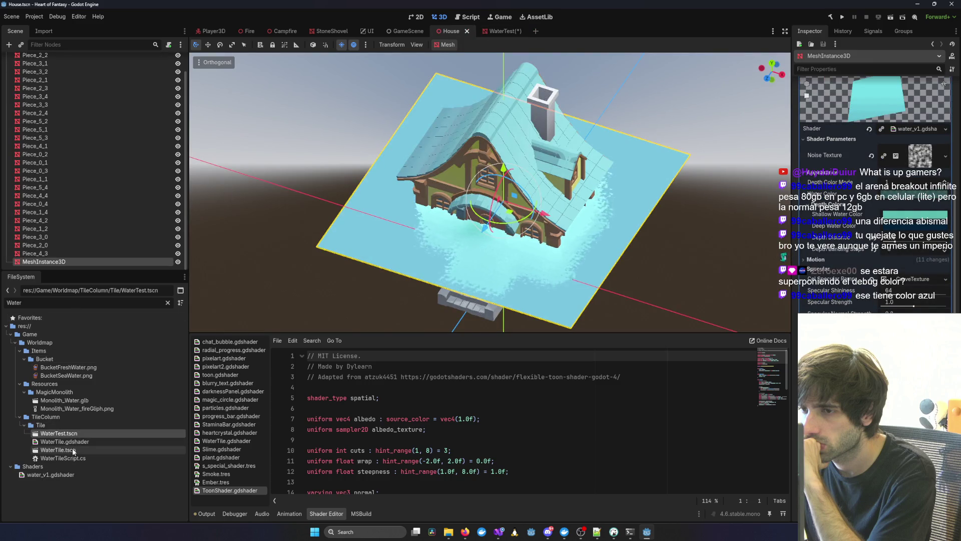
{"action": "double_click", "coordinate": [73, 450]}
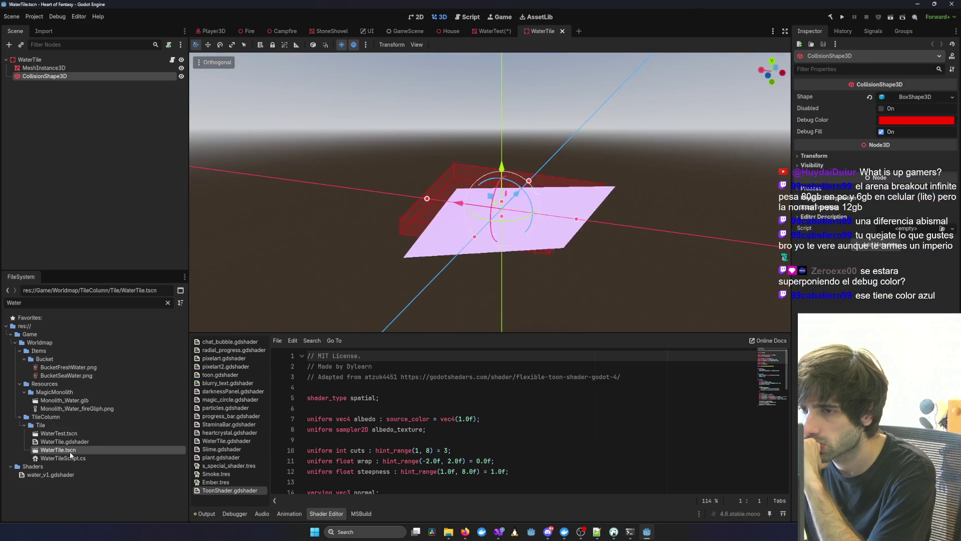
{"action": "left_click", "coordinate": [76, 68]}
{"action": "left_click", "coordinate": [75, 76]}
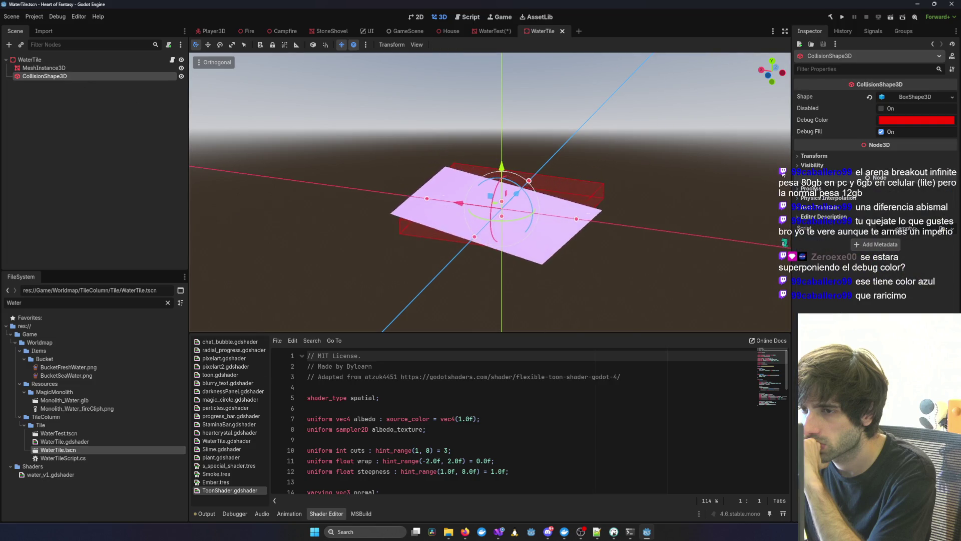
{"action": "left_click", "coordinate": [70, 68]}
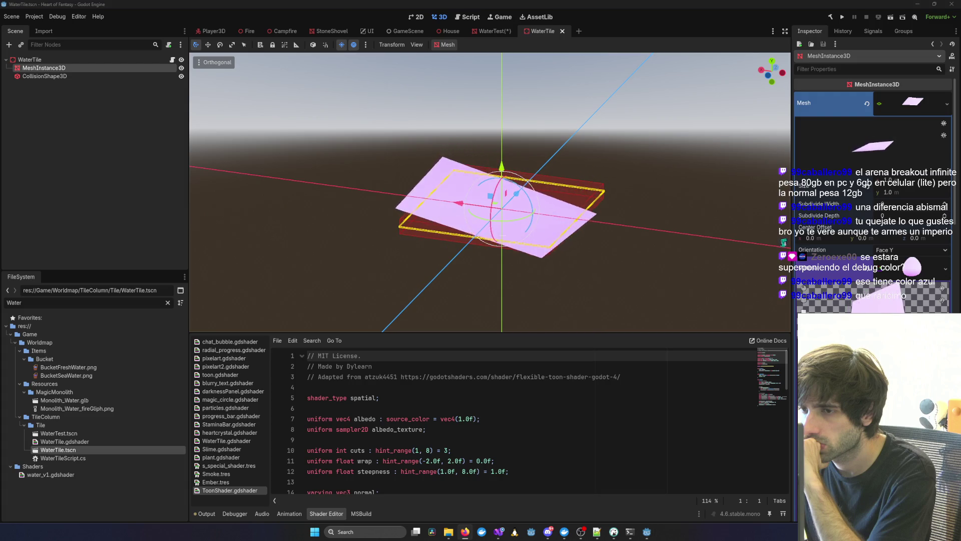
{"action": "scroll", "coordinate": [873, 200], "scroll_direction": "down", "scroll_amount": 10}
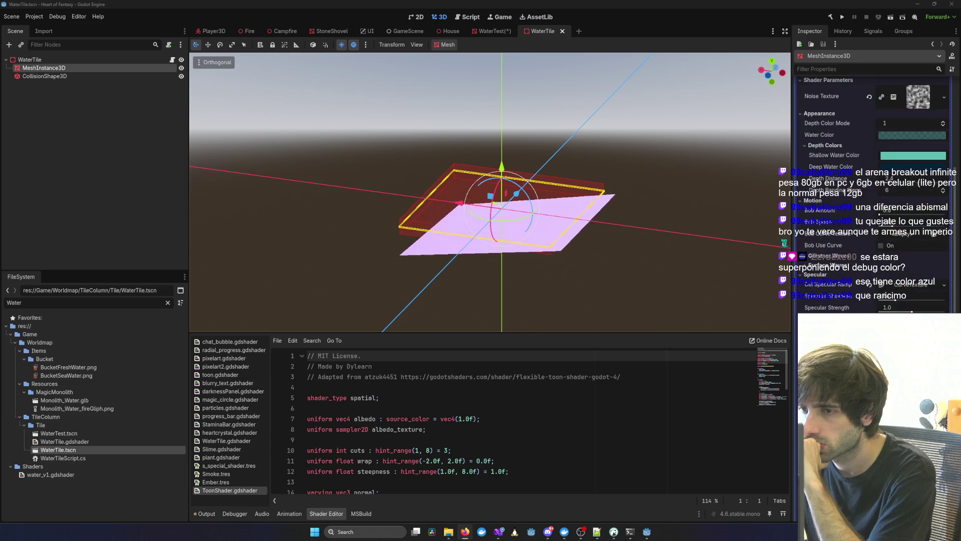
{"action": "scroll", "coordinate": [873, 200], "scroll_direction": "down", "scroll_amount": 5}
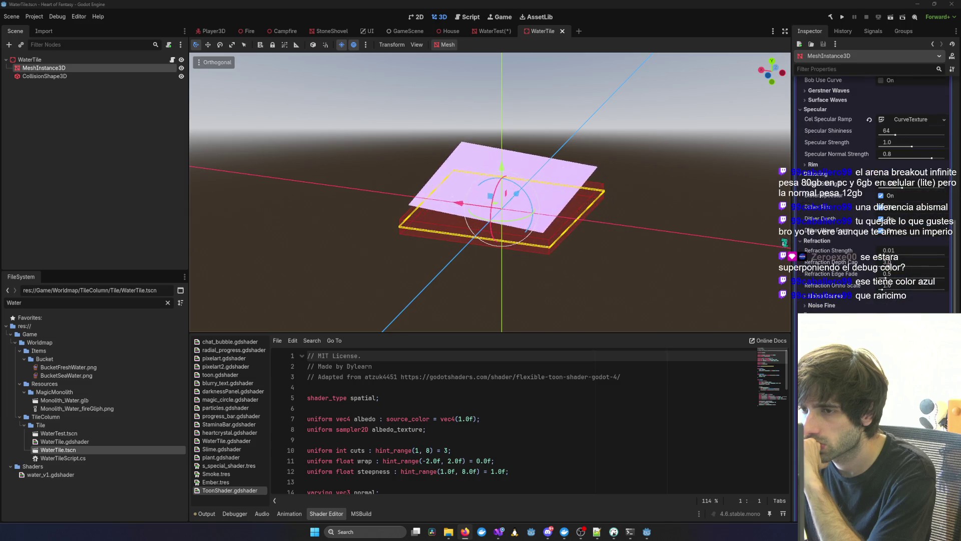
{"action": "scroll", "coordinate": [873, 200], "scroll_direction": "down", "scroll_amount": 7}
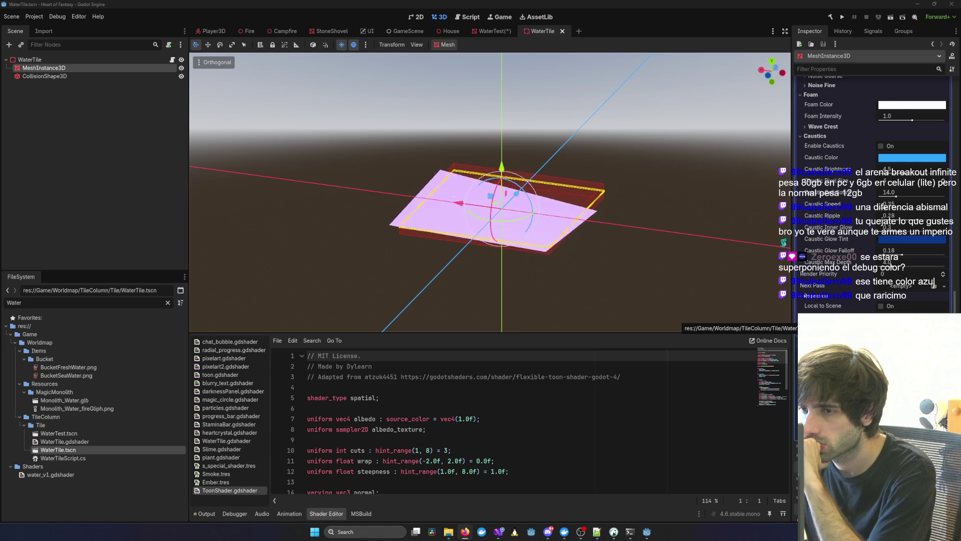
{"action": "scroll", "coordinate": [900, 250], "scroll_direction": "up", "scroll_amount": 12}
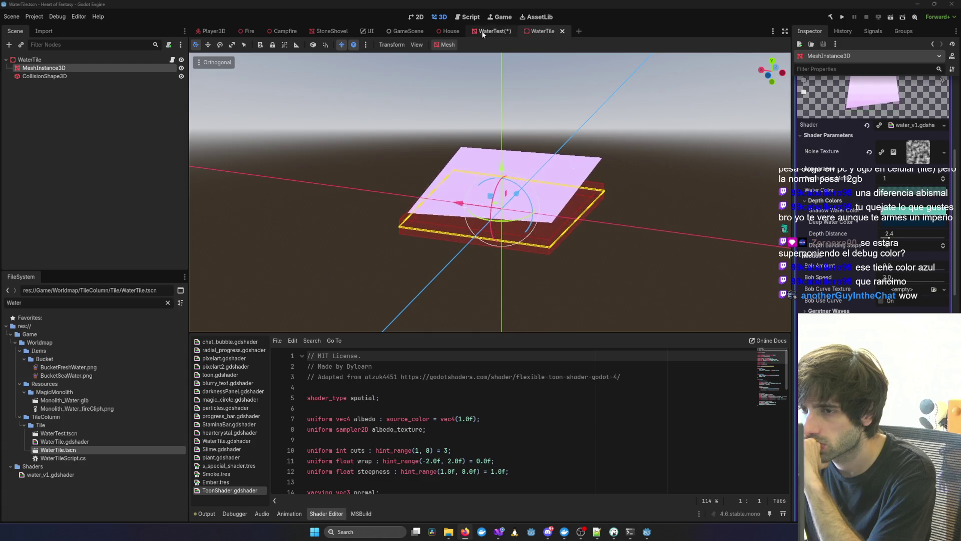
{"action": "scroll", "coordinate": [947, 105], "scroll_direction": "up", "scroll_amount": 10}
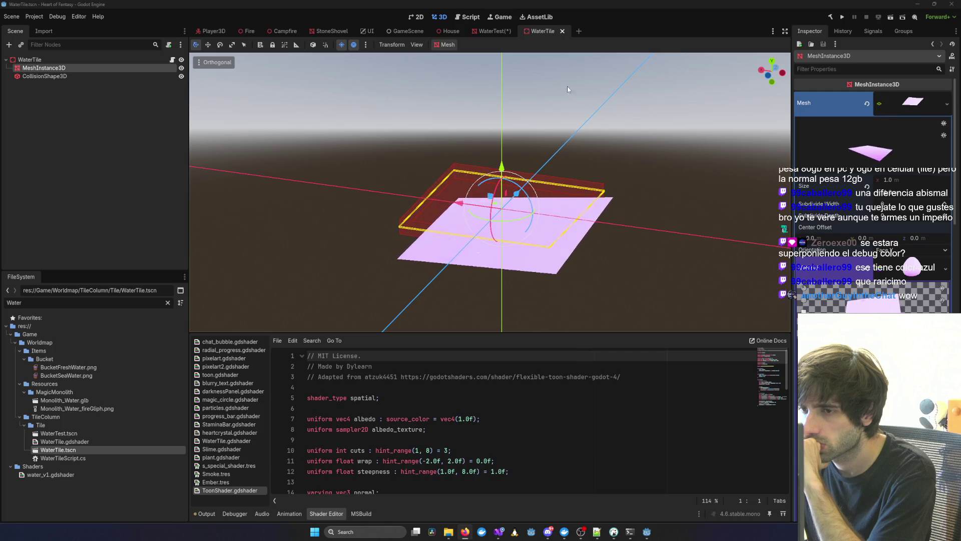
{"action": "left_click", "coordinate": [449, 31]}
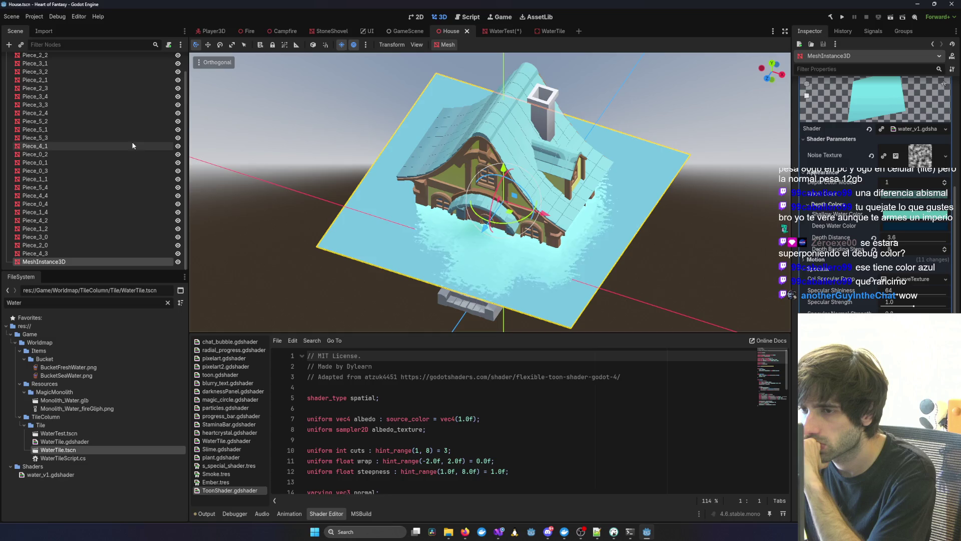
{"action": "scroll", "coordinate": [883, 109], "scroll_direction": "up", "scroll_amount": 10}
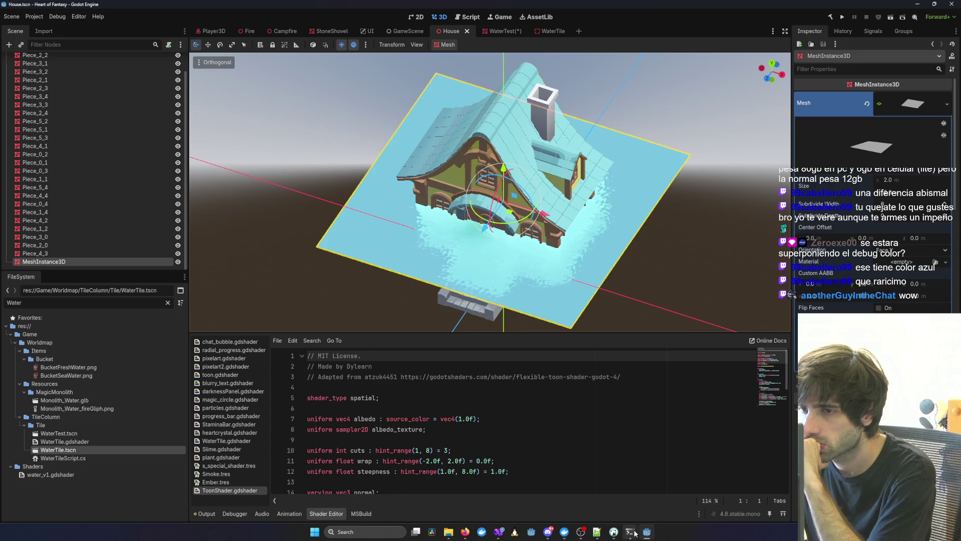
Check Claude Code's progress, then return to Godot's WaterTile scene tab.
{"action": "mouse_move", "coordinate": [629, 531]}
{"action": "left_click", "coordinate": [773, 490]}
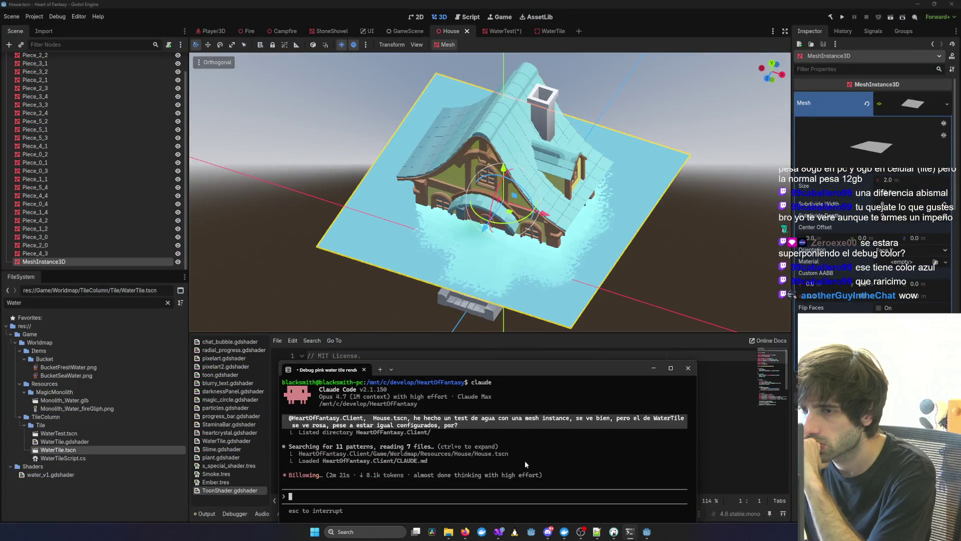
{"action": "left_click_drag", "start_coordinate": [492, 371], "coordinate": [530, 248]}
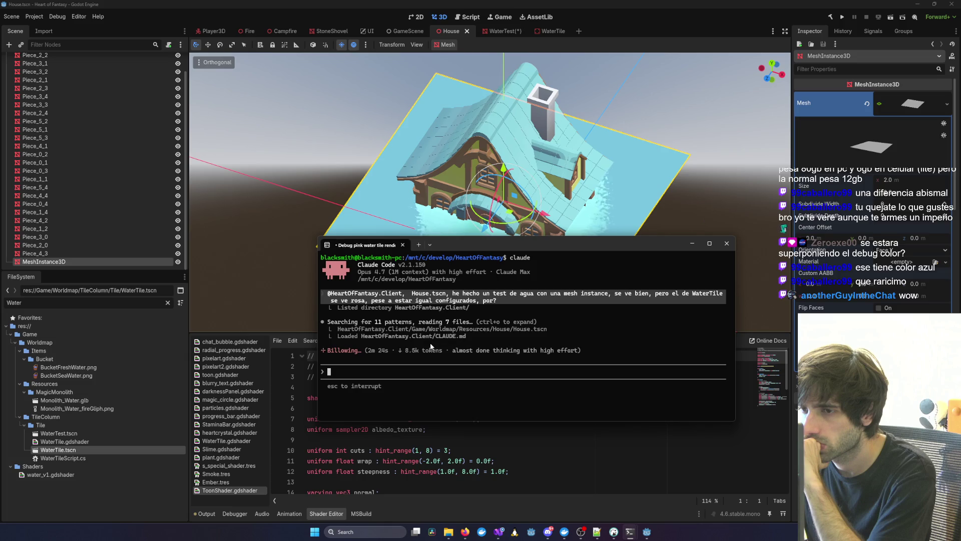
{"action": "left_click", "coordinate": [260, 250]}
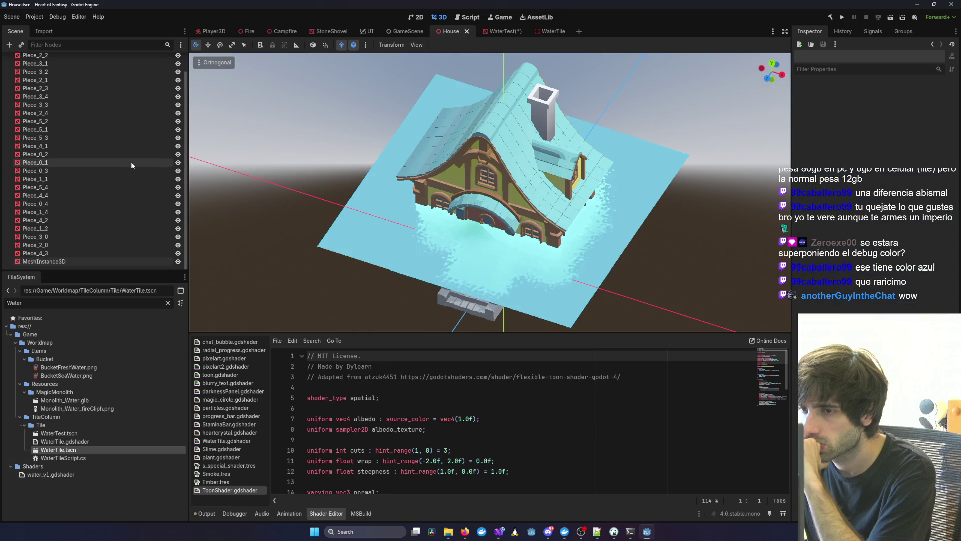
{"action": "scroll", "coordinate": [114, 162], "scroll_direction": "up", "scroll_amount": 2}
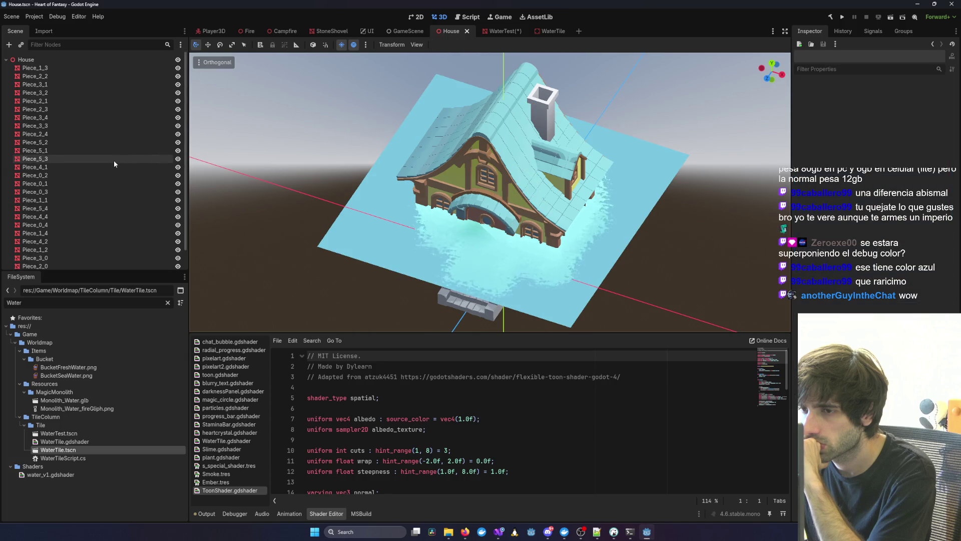
{"action": "left_click", "coordinate": [553, 31]}
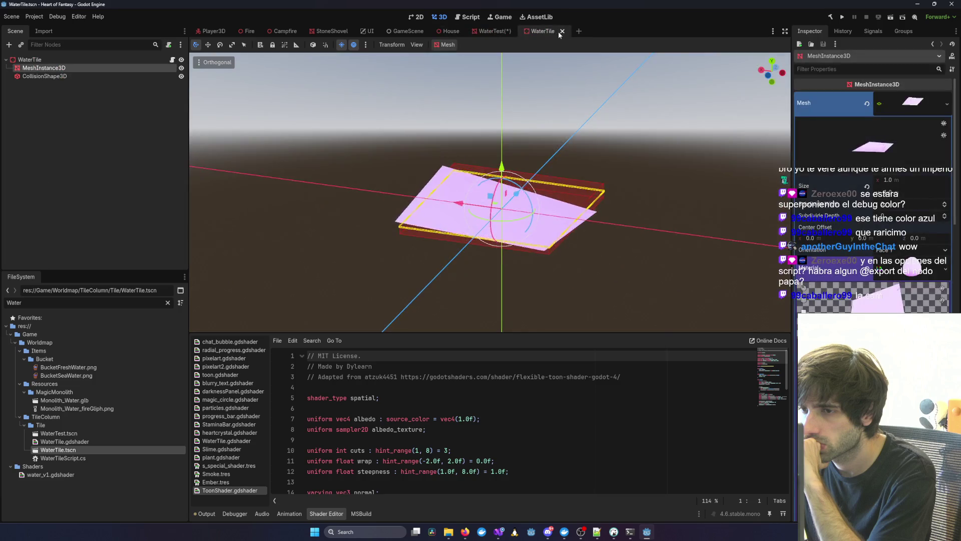
Open the unsaved WaterTest(*) tab showing its pink plane and ToonShader.gdshader.
{"action": "left_click", "coordinate": [491, 31]}
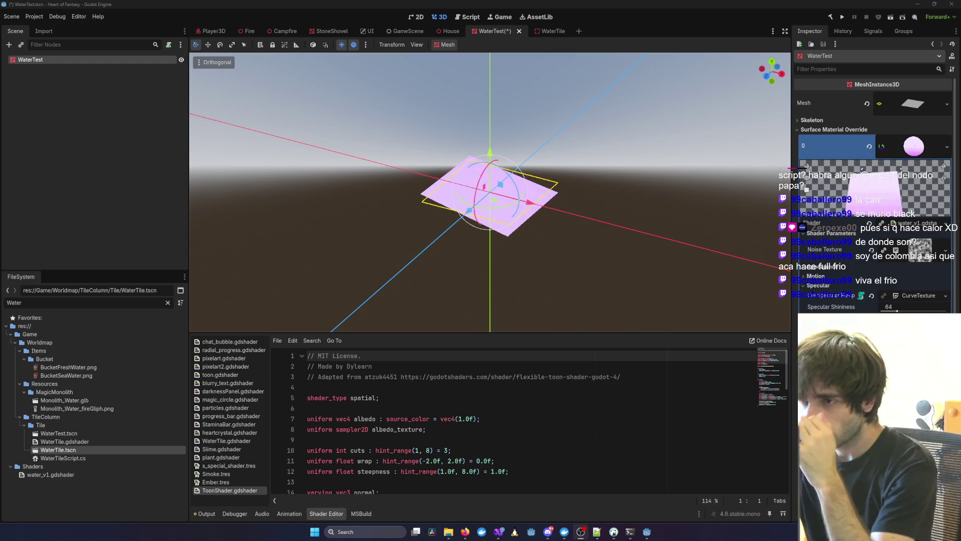
Approve Claude Code's pending permission request, then return to Godot's House scene.
{"action": "mouse_move", "coordinate": [630, 532]}
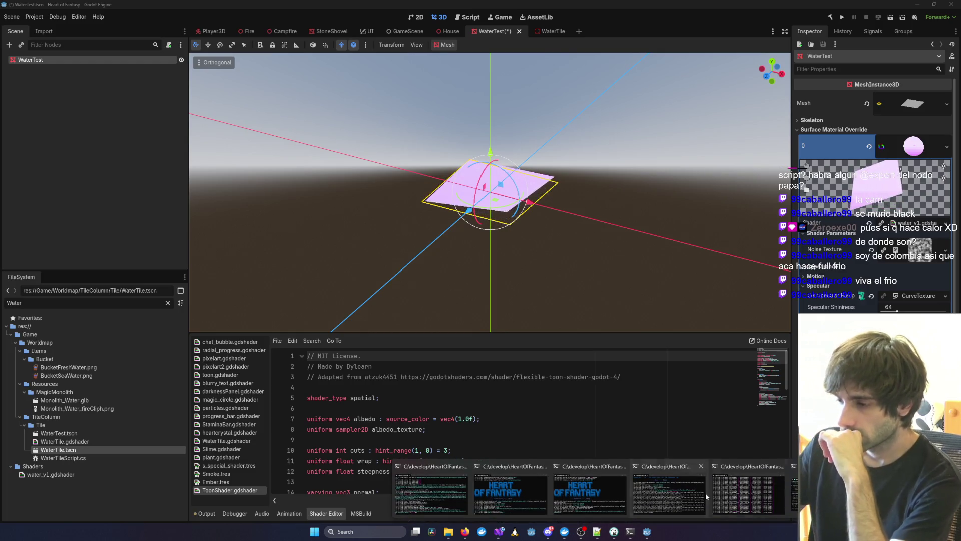
{"action": "left_click", "coordinate": [674, 488]}
{"action": "key", "text": "Return"}
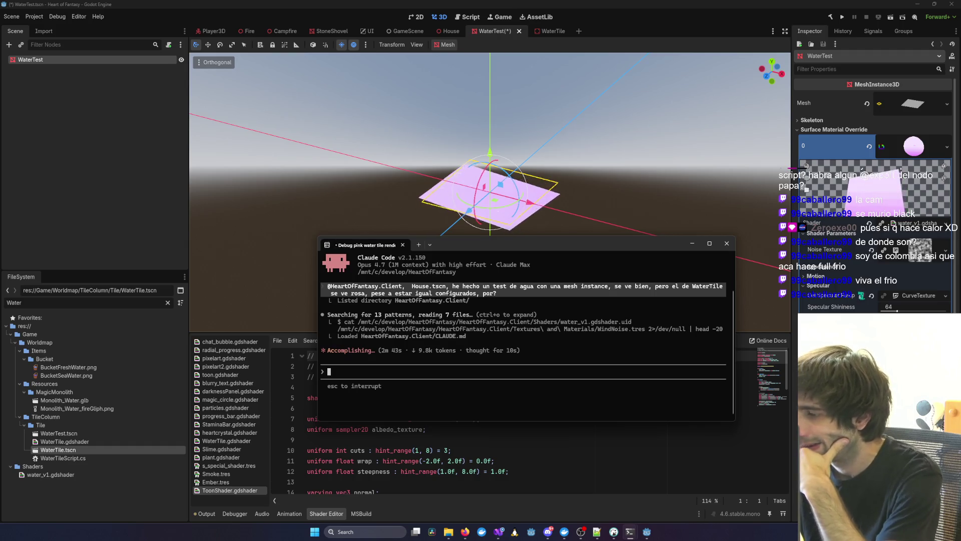
{"action": "scroll", "coordinate": [876, 200], "scroll_direction": "down", "scroll_amount": 2}
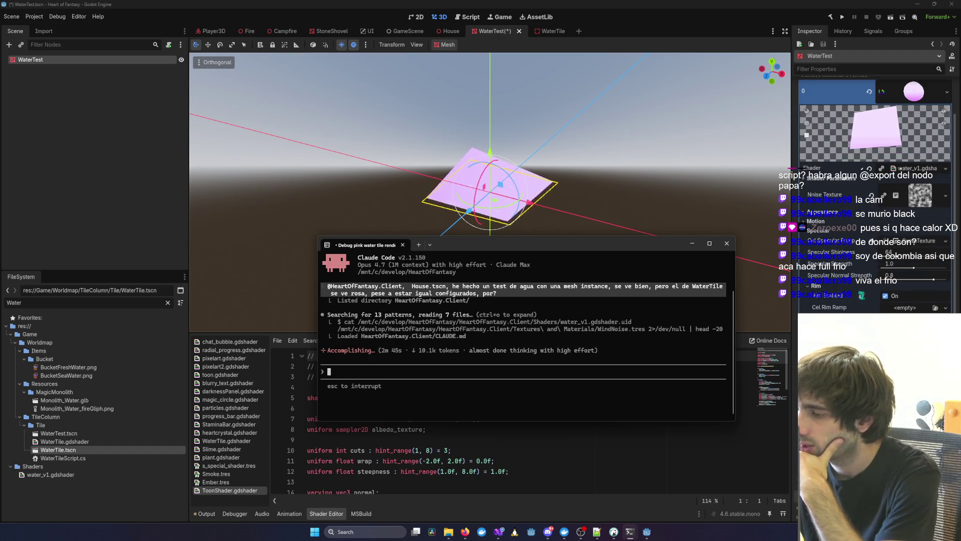
{"action": "key", "text": "alt+Tab"}
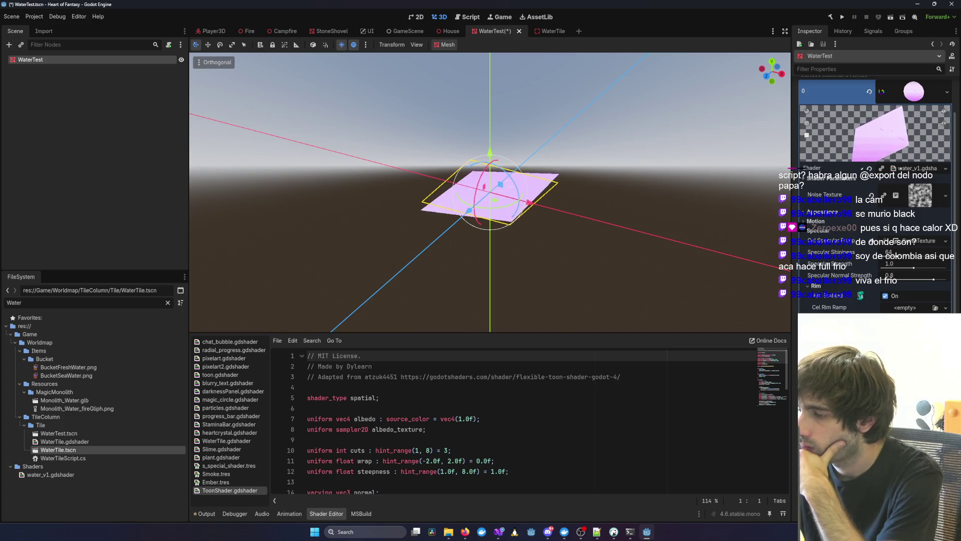
{"action": "scroll", "coordinate": [902, 169], "scroll_direction": "down", "scroll_amount": 5}
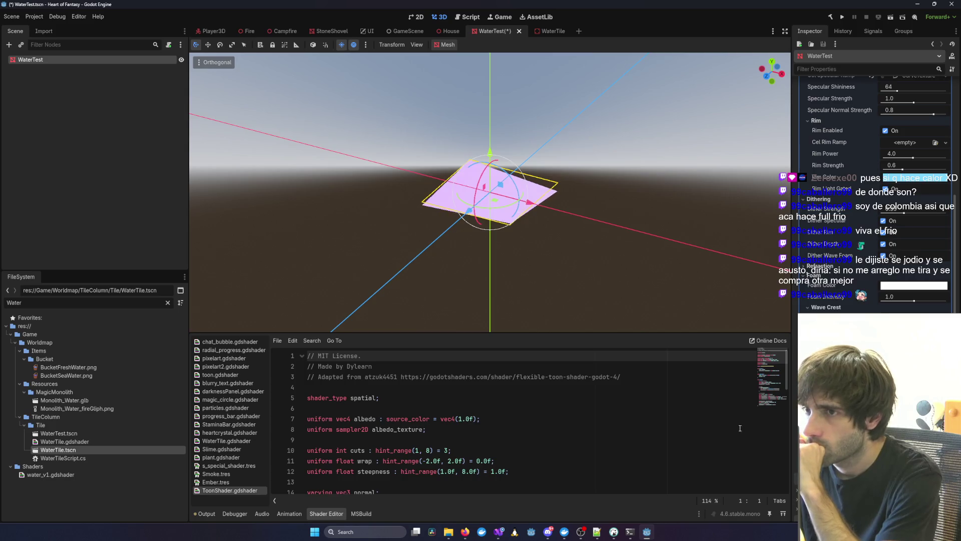
{"action": "left_click", "coordinate": [441, 30]}
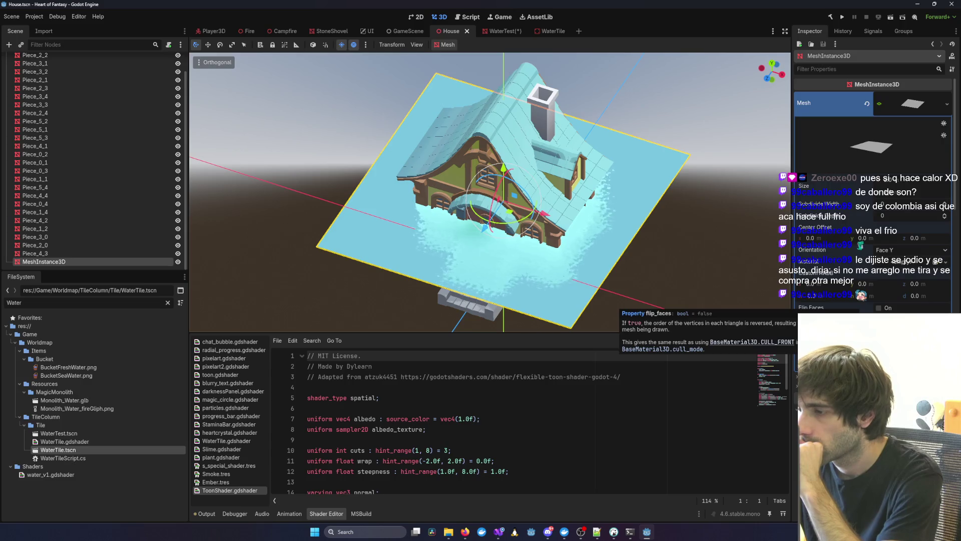
{"action": "scroll", "coordinate": [864, 307], "scroll_direction": "down", "scroll_amount": 10}
{"action": "scroll", "coordinate": [833, 298], "scroll_direction": "down", "scroll_amount": 5}
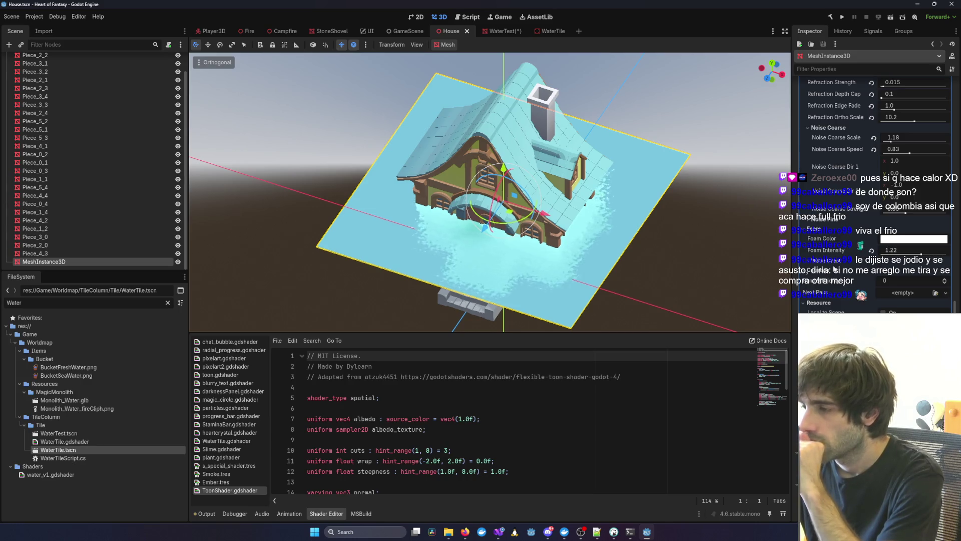
{"action": "scroll", "coordinate": [833, 265], "scroll_direction": "up", "scroll_amount": 5}
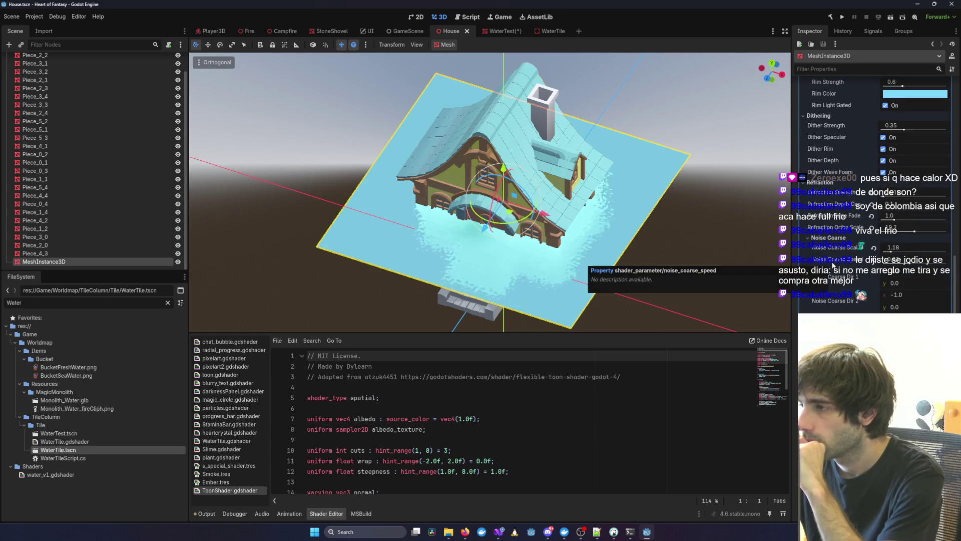
{"action": "scroll", "coordinate": [832, 266], "scroll_direction": "down", "scroll_amount": 8}
{"action": "scroll", "coordinate": [833, 266], "scroll_direction": "up", "scroll_amount": 2}
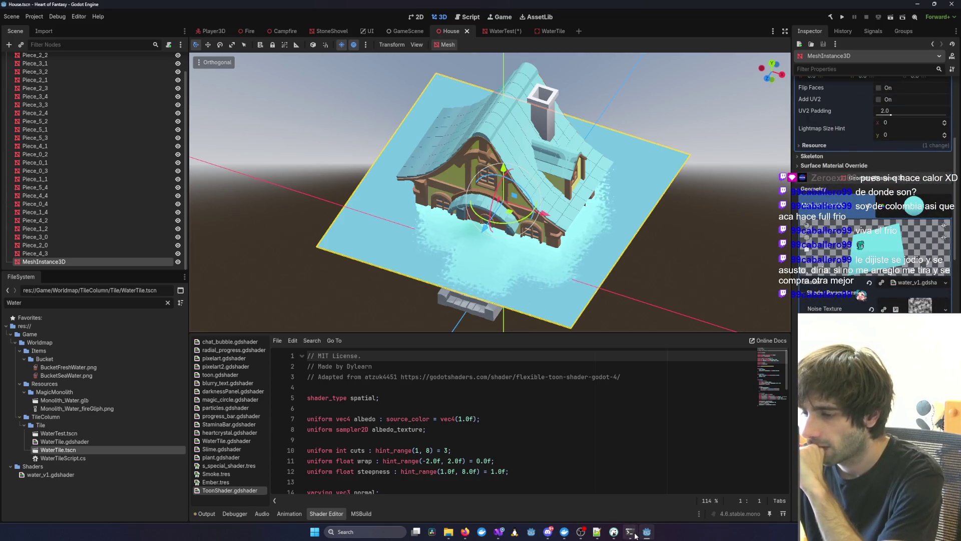
Open a spare bash shell and move it aside, then read Claude Code's diagnosis.
{"action": "mouse_move", "coordinate": [630, 532]}
{"action": "left_click", "coordinate": [626, 493]}
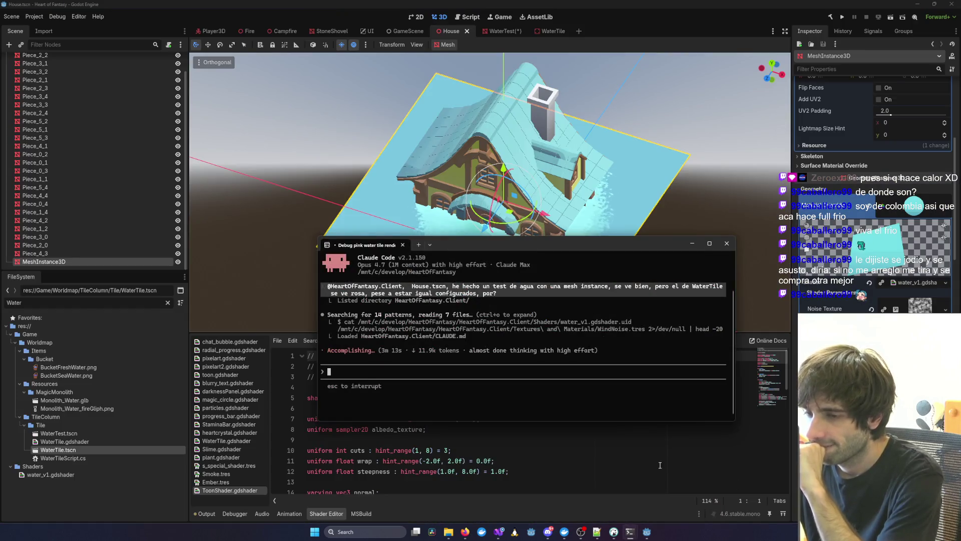
{"action": "left_click", "coordinate": [515, 533]}
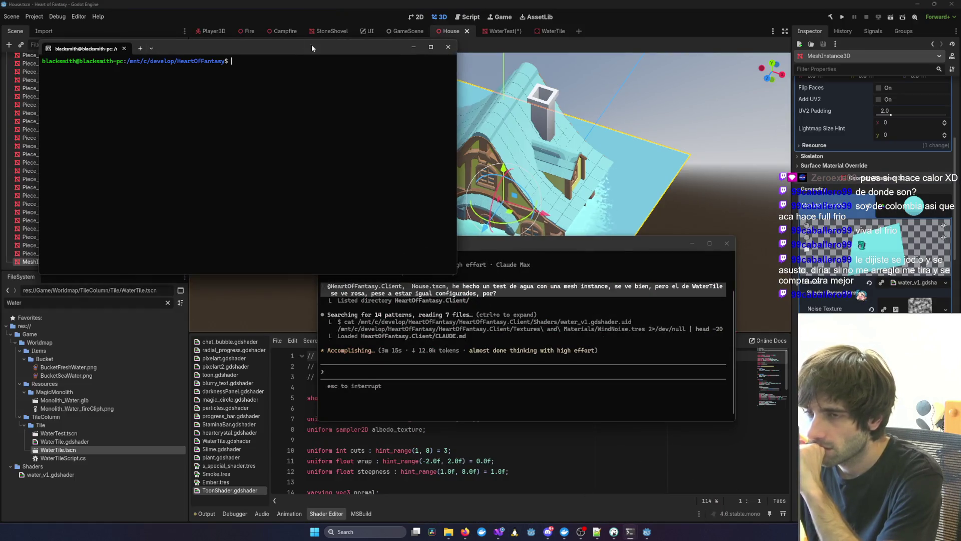
{"action": "mouse_move", "coordinate": [290, 39]}
{"action": "left_mouse_down"}
{"action": "mouse_move", "coordinate": [785, 161]}
{"action": "mouse_move", "coordinate": [531, 410]}
{"action": "left_mouse_up"}
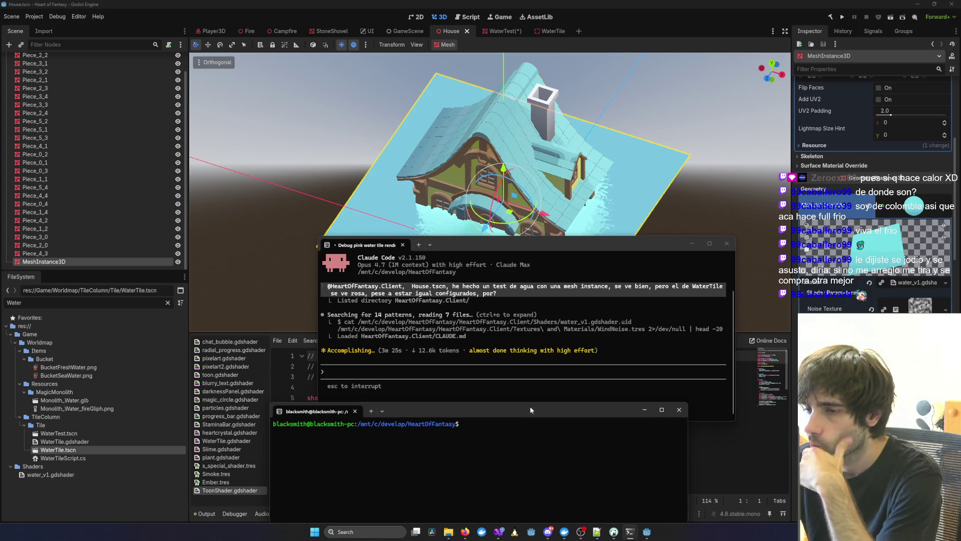
{"action": "left_click_drag", "start_coordinate": [531, 410], "coordinate": [593, 372]}
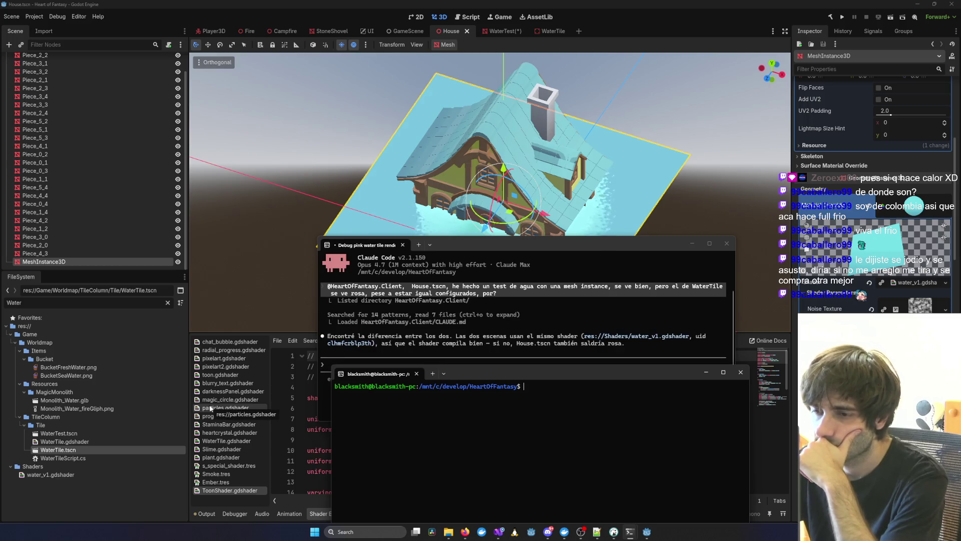
{"action": "left_click", "coordinate": [373, 345]}
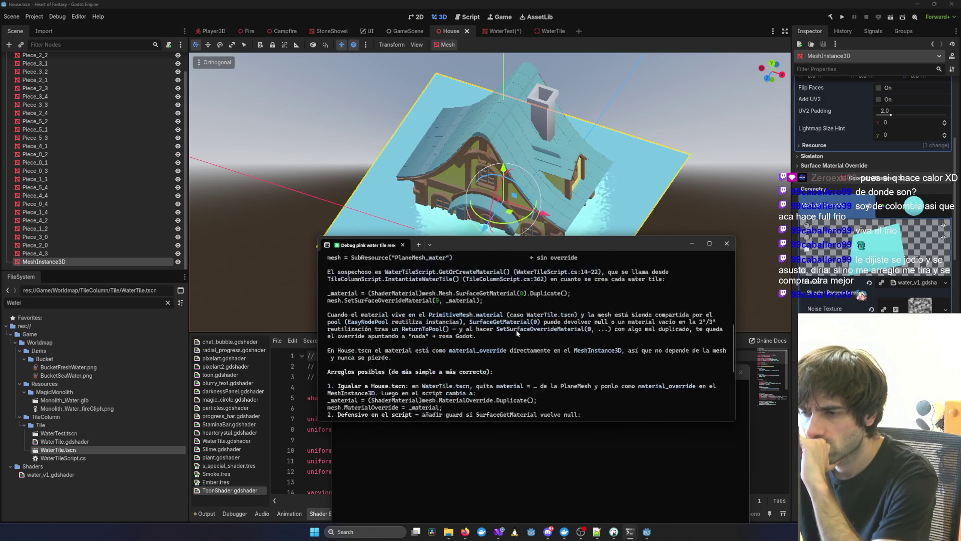
Reply that WaterTest has the same problem and has no script.
{"action": "type", "text": "no, porque T"}
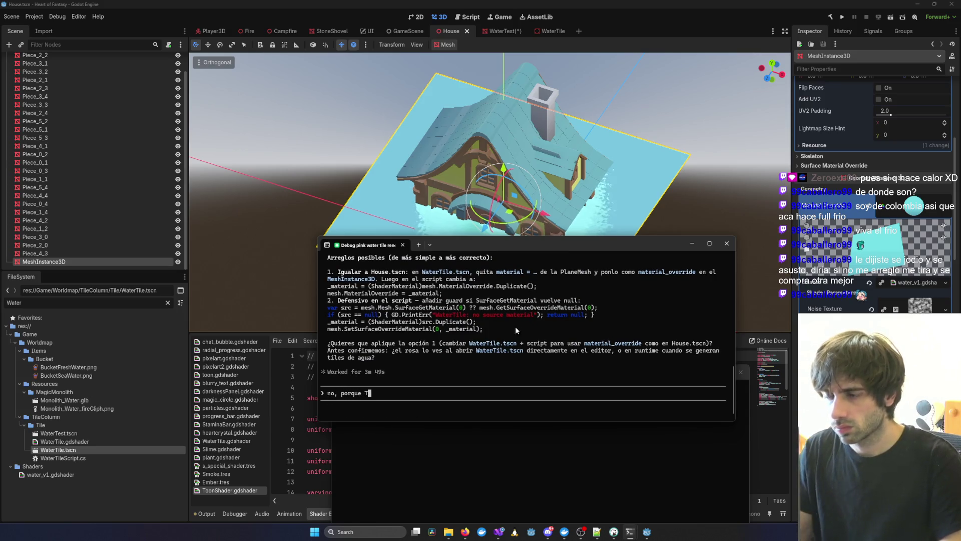
{"action": "key", "text": "alt+Tab"}
{"action": "key", "text": "ctrl+Tab"}
{"action": "key", "text": "alt+Tab"}
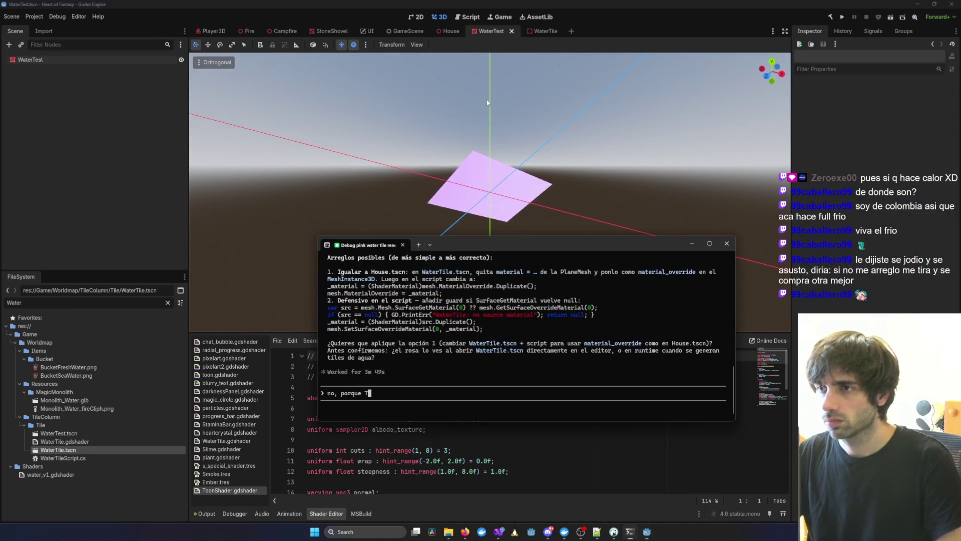
{"action": "type", "text": "aterTest "}
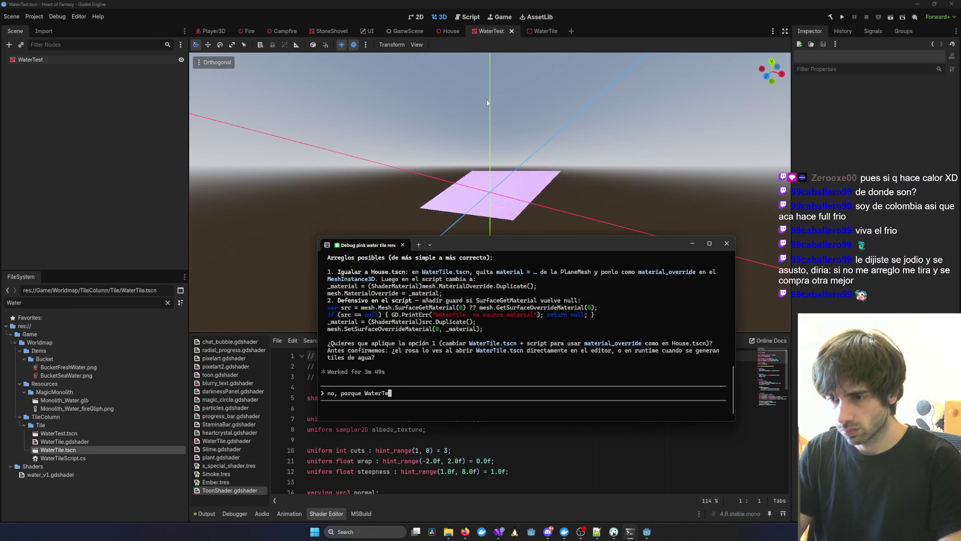
{"action": "type", "text": "tiene el mismo pro"}
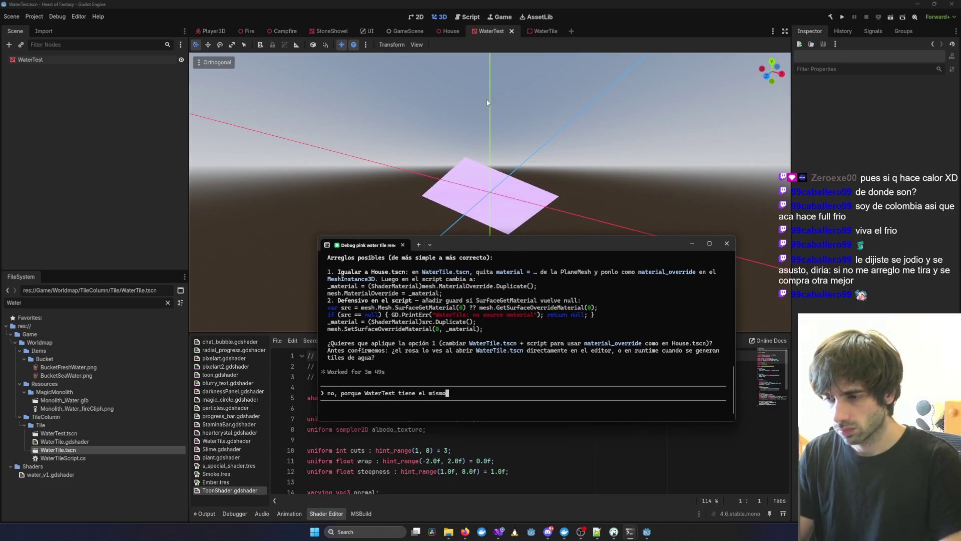
{"action": "type", "text": "blema y no tien"}
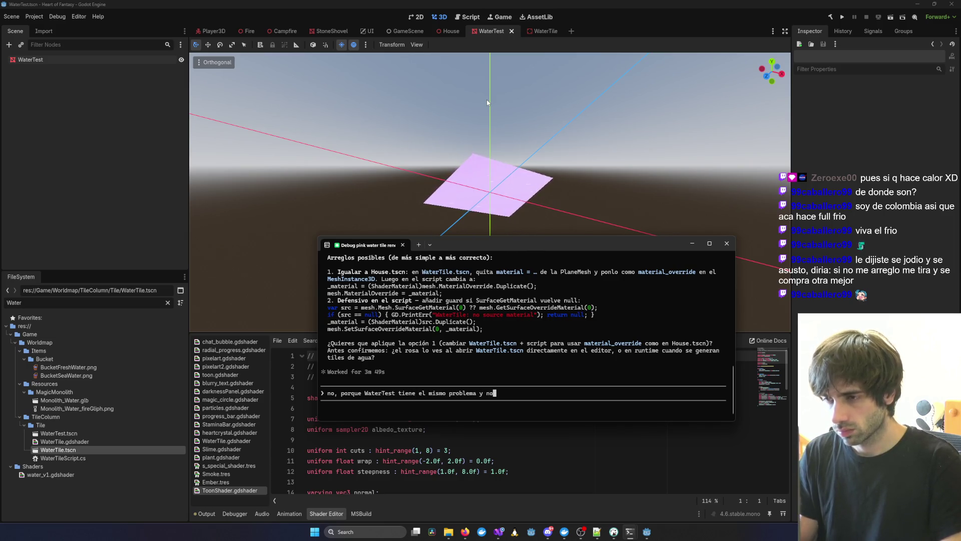
{"action": "type", "text": "e script"}
{"action": "key", "text": "Return"}
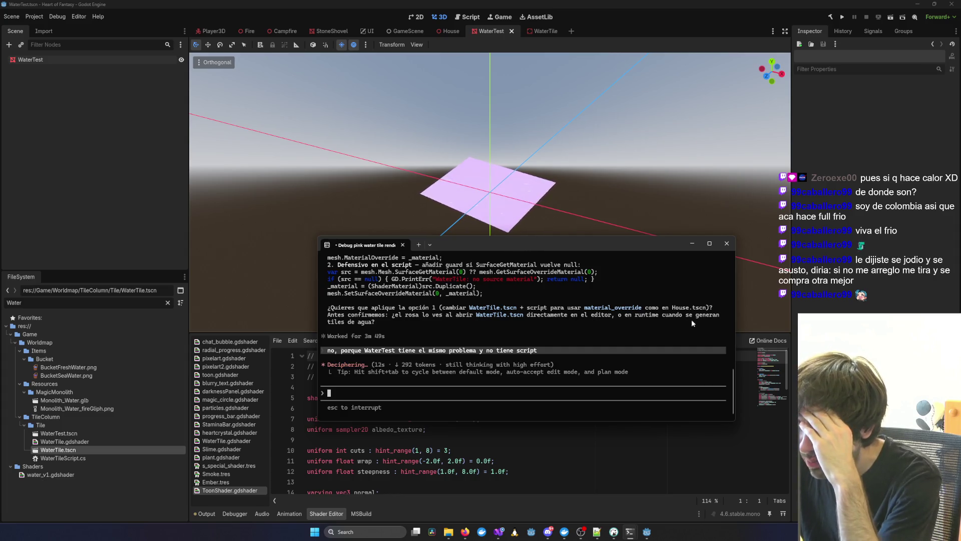
Interrupt Claude Code with Esc to bring up the Rewind list.
{"action": "scroll", "coordinate": [570, 314], "scroll_direction": "up", "scroll_amount": 3}
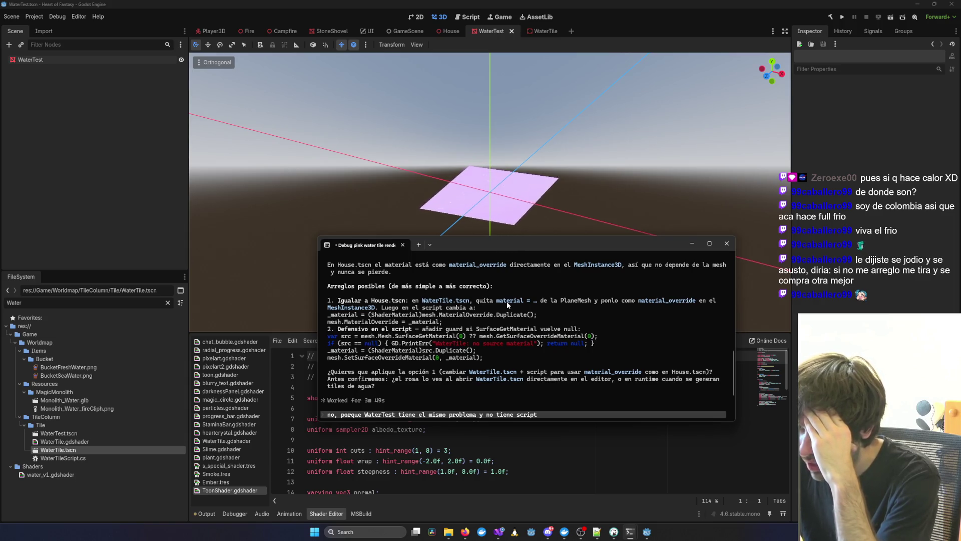
{"action": "scroll", "coordinate": [507, 303], "scroll_direction": "down", "scroll_amount": 4}
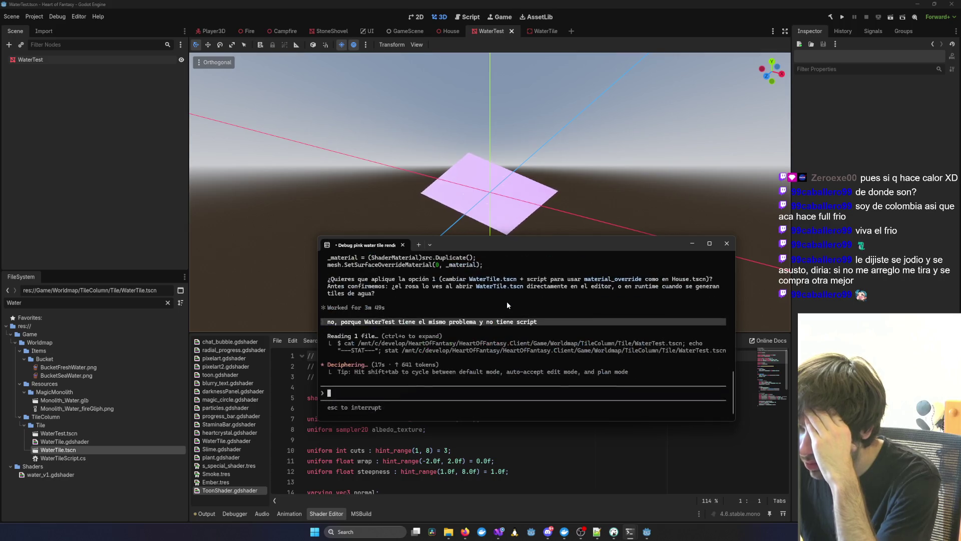
{"action": "key", "text": "Escape"}
{"action": "key", "text": "Escape"}
{"action": "key", "text": "Escape"}
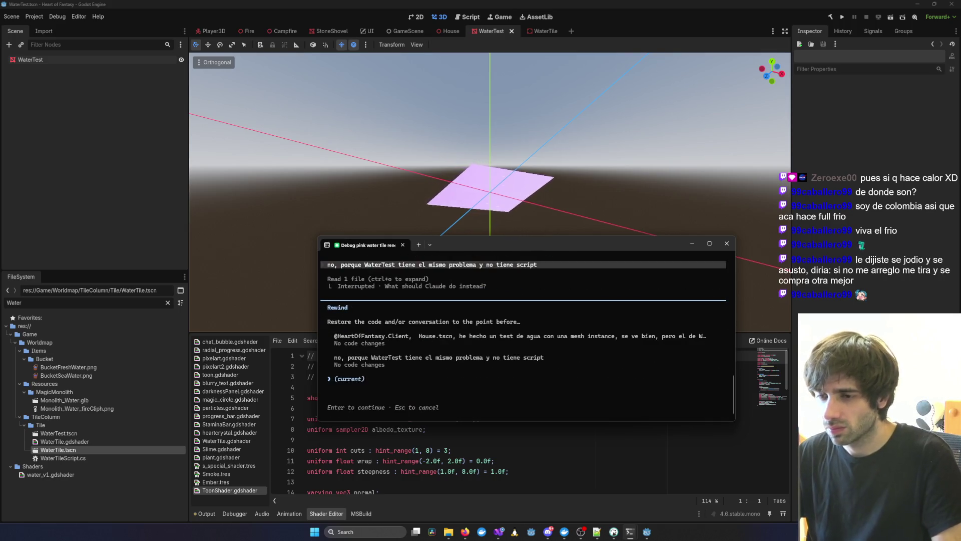
Rewind before the last reply and resend it, noting this is the editor with no script applied.
{"action": "key", "text": "Up"}
{"action": "key", "text": "Return"}
{"action": "key", "text": "Return"}
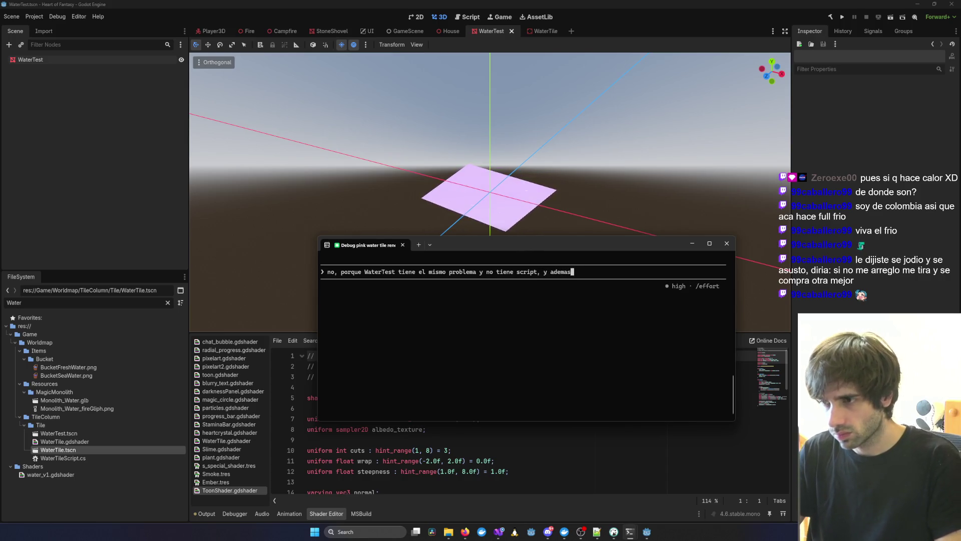
{"action": "type", "text": "esto es el editor, no "}
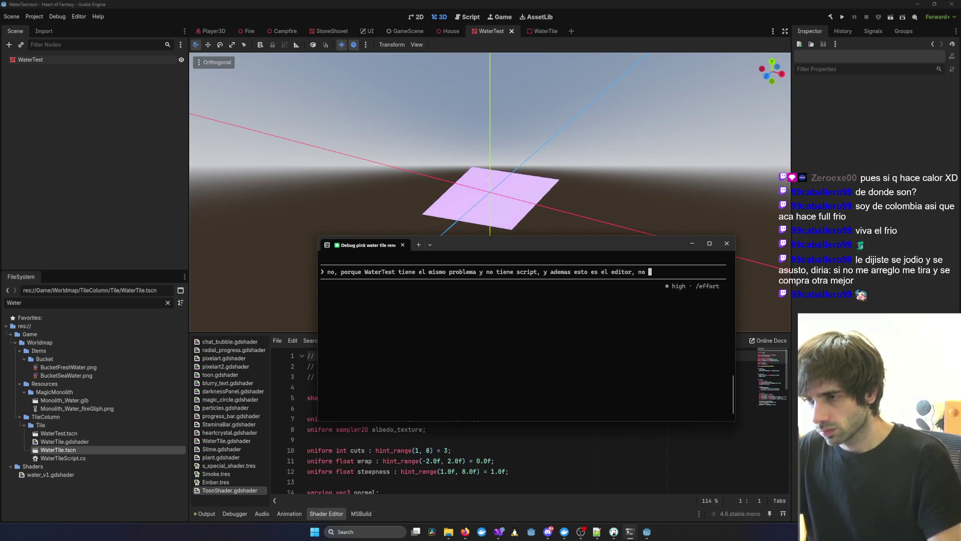
{"action": "type", "text": "hay script aplicandos"}
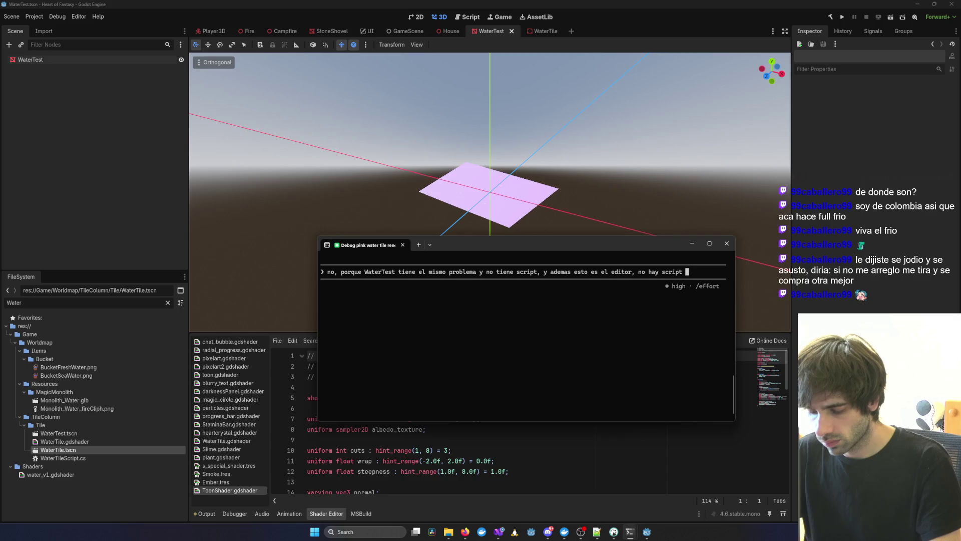
{"action": "type", "text": "e aqui"}
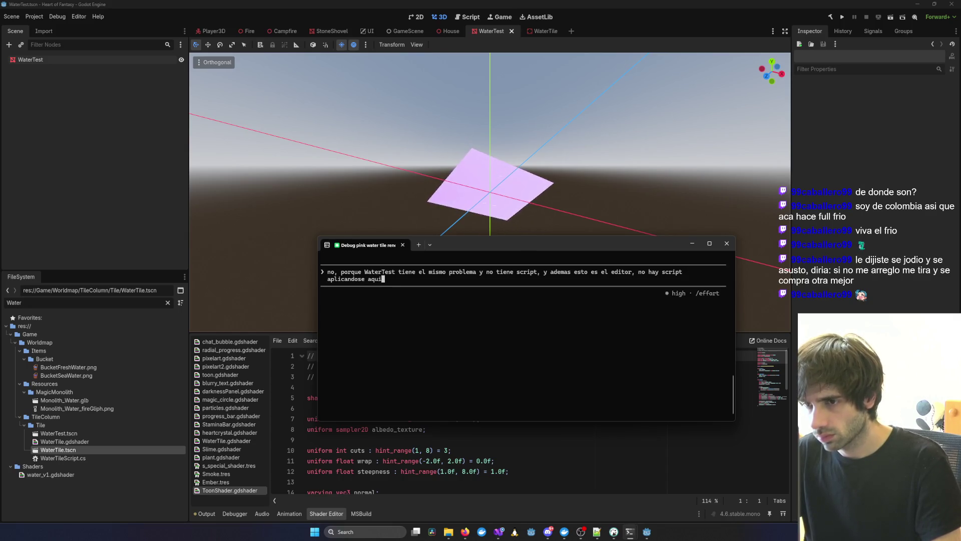
{"action": "key", "text": "Return"}
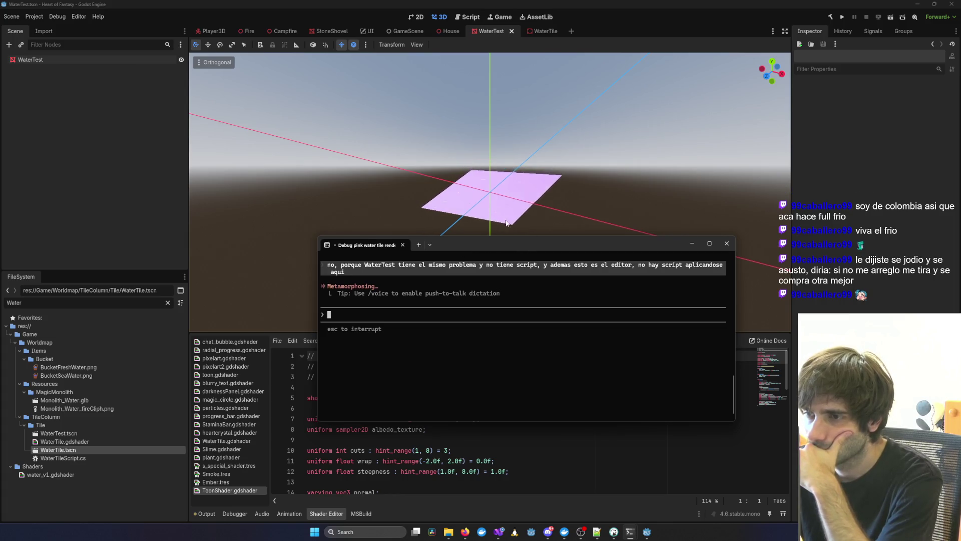
Select the pink WaterTest plane, view it from below, and compare with the House scene.
{"action": "left_click", "coordinate": [548, 196]}
{"action": "scroll", "coordinate": [482, 232], "scroll_direction": "up", "scroll_amount": 3}
{"action": "mouse_move", "coordinate": [482, 232]}
{"action": "left_mouse_down"}
{"action": "mouse_move", "coordinate": [401, 69]}
{"action": "mouse_move", "coordinate": [404, 155]}
{"action": "mouse_move", "coordinate": [337, 123]}
{"action": "mouse_move", "coordinate": [575, 96]}
{"action": "mouse_move", "coordinate": [435, 227]}
{"action": "mouse_move", "coordinate": [569, 100]}
{"action": "mouse_move", "coordinate": [470, 131]}
{"action": "left_mouse_up"}
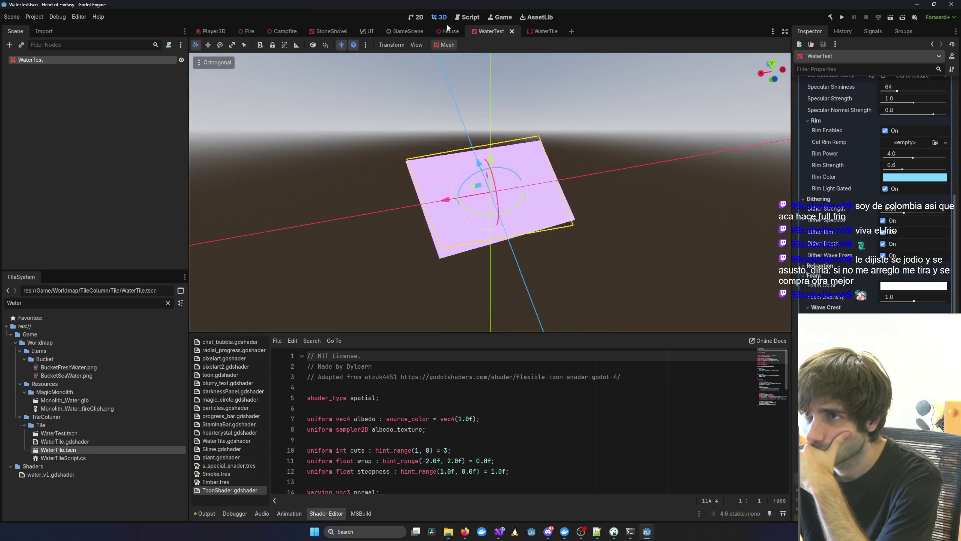
{"action": "key", "text": "ctrl+shift+Tab"}
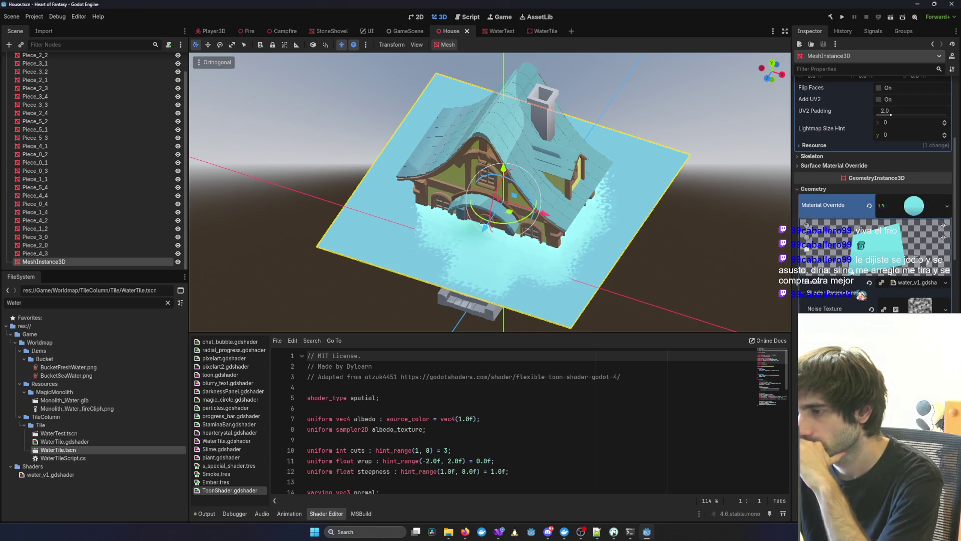
{"action": "left_click", "coordinate": [503, 31]}
Try Specular Shininess 10 then undo it, expand Depth Colors, and switch to the assistant.
{"action": "scroll", "coordinate": [857, 217], "scroll_direction": "up", "scroll_amount": 5}
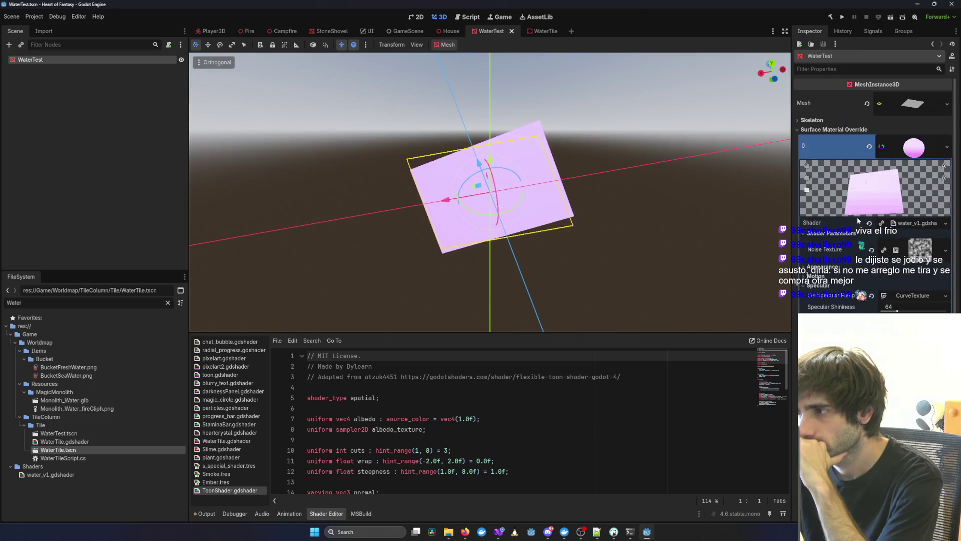
{"action": "left_click", "coordinate": [883, 310]}
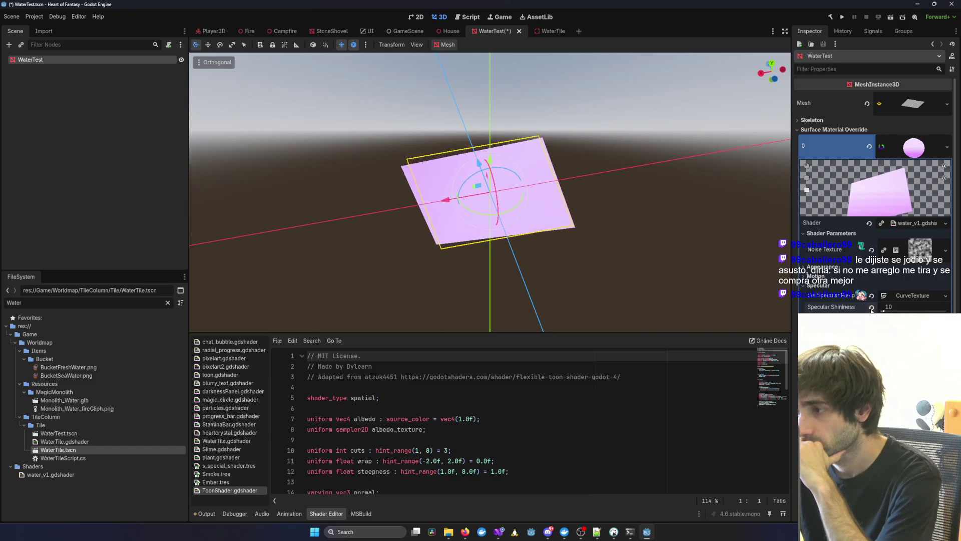
{"action": "key", "text": "ctrl+z"}
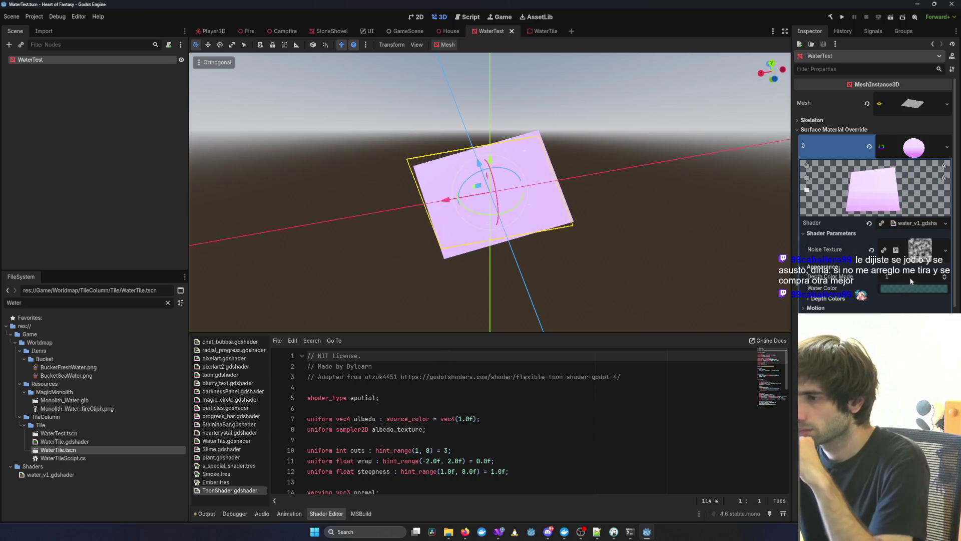
{"action": "left_click", "coordinate": [838, 298]}
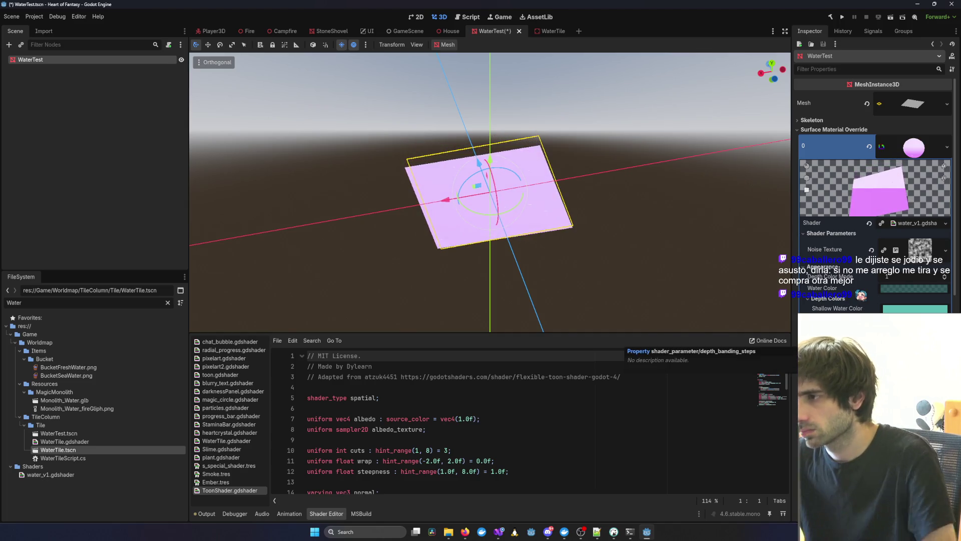
{"action": "key", "text": "ctrl+s"}
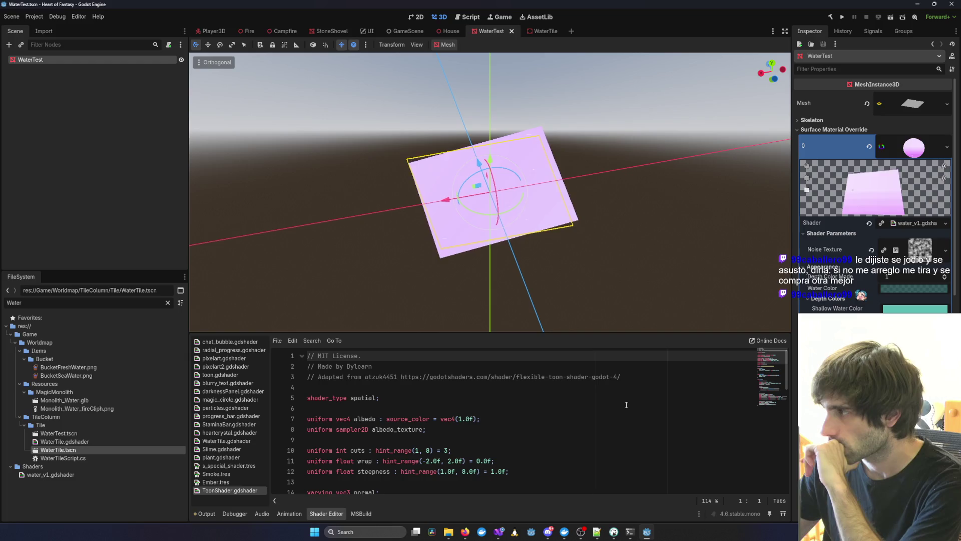
{"action": "key", "text": "alt+Tab"}
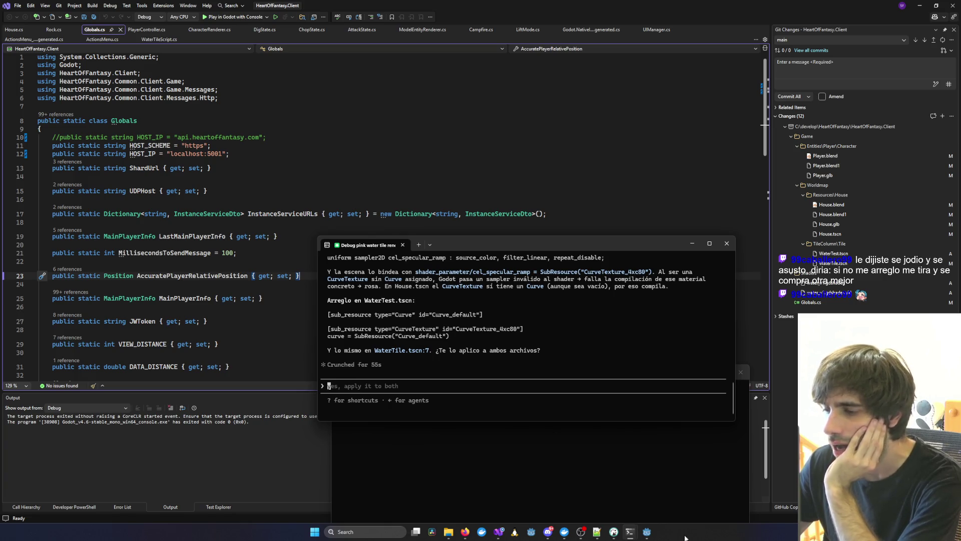
Bring the Godot editor, showing the pink WaterTest scene, back to the front from the taskbar.
{"action": "left_click", "coordinate": [648, 533]}
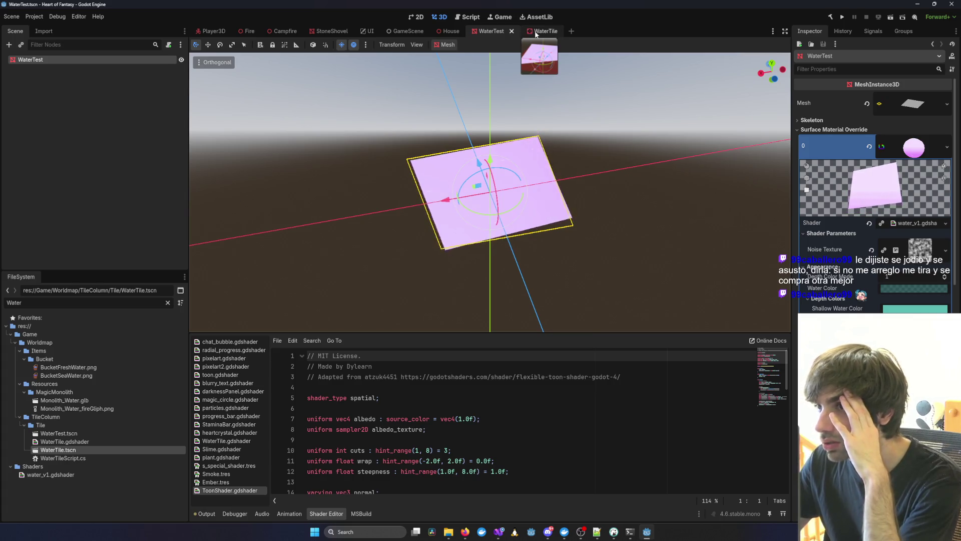
Delete the WaterTest.tscn scene file from the project and close its tab without saving.
{"action": "left_click", "coordinate": [63, 442]}
{"action": "left_click", "coordinate": [62, 436]}
{"action": "key", "text": "Delete"}
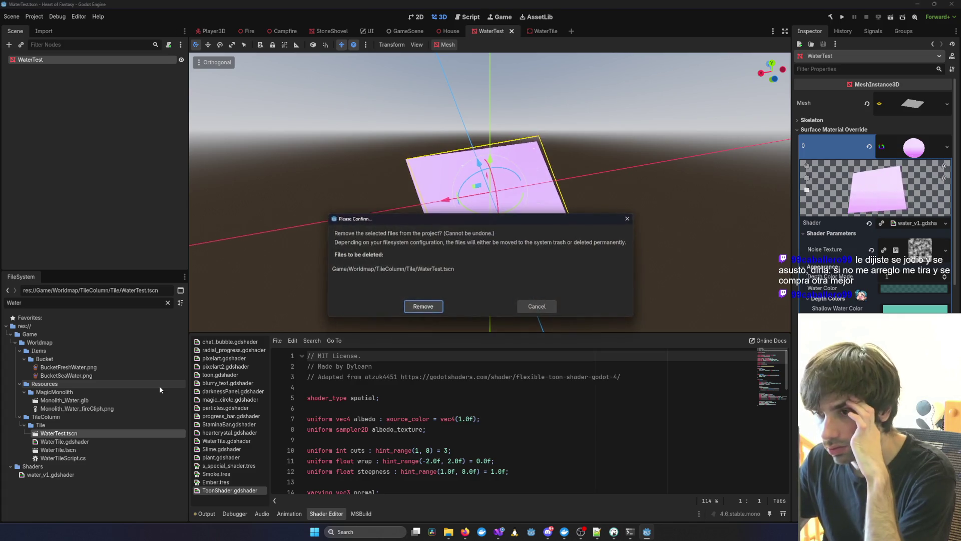
{"action": "key", "text": "Return"}
{"action": "left_click", "coordinate": [519, 31]}
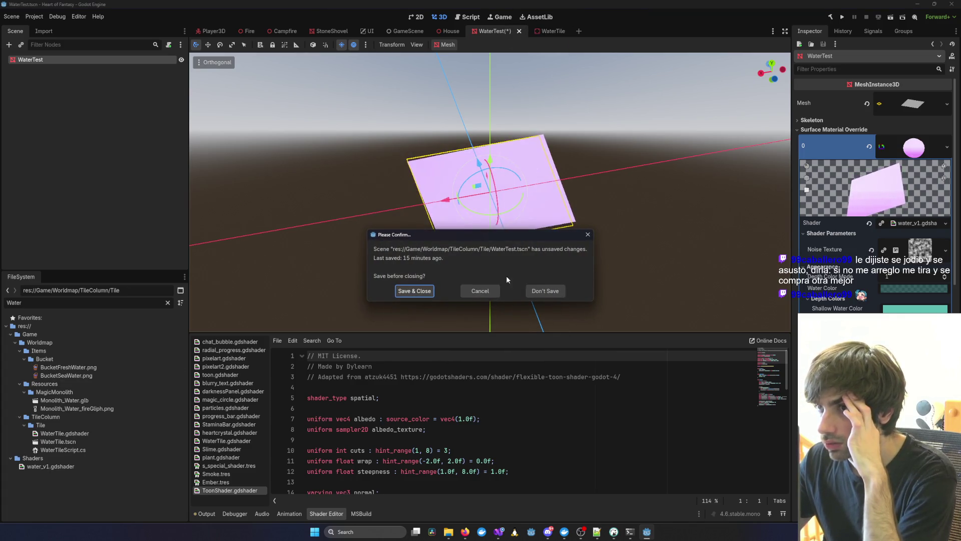
{"action": "left_click", "coordinate": [553, 294]}
In the WaterTile scene, give the Cel Specular Ramp a New Curve so the water turns blue.
{"action": "left_click", "coordinate": [491, 31]}
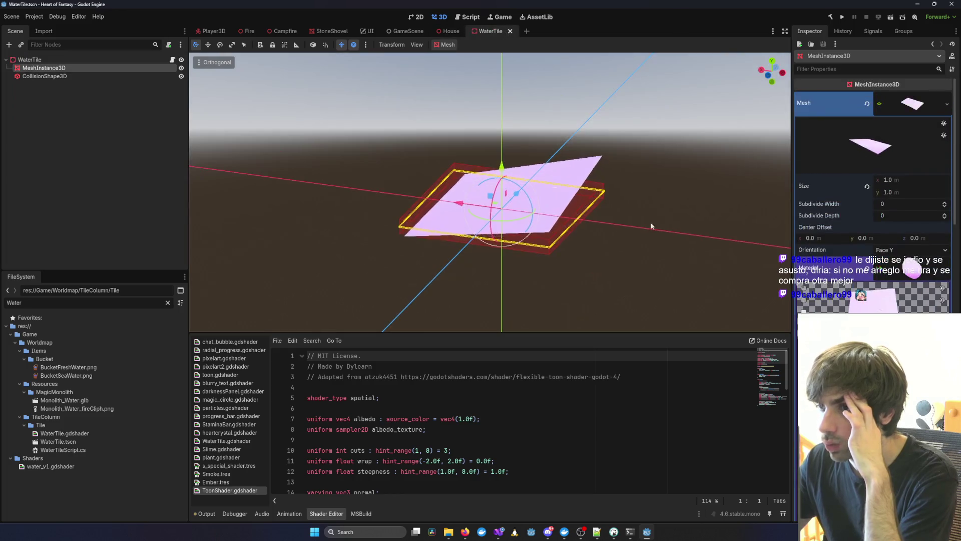
{"action": "scroll", "coordinate": [871, 200], "scroll_direction": "down", "scroll_amount": 15}
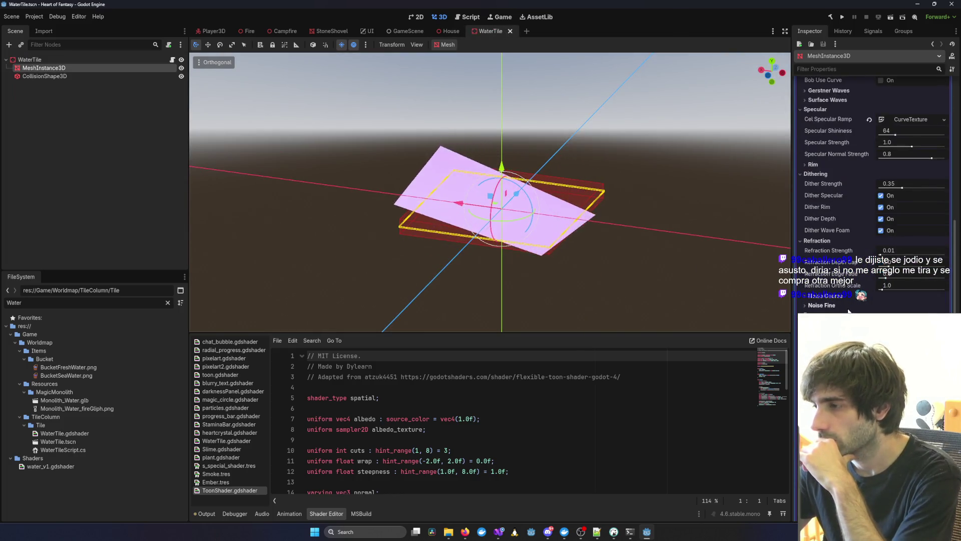
{"action": "scroll", "coordinate": [871, 201], "scroll_direction": "up", "scroll_amount": 5}
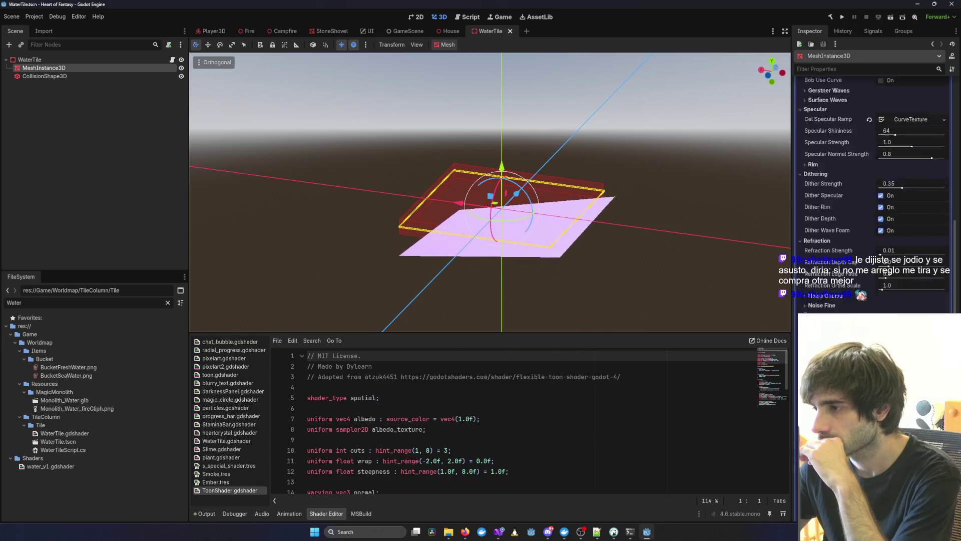
{"action": "left_click", "coordinate": [905, 231]}
{"action": "left_click", "coordinate": [942, 266]}
{"action": "left_click", "coordinate": [921, 285]}
View the tile from the side, expand the mesh's water material, and bring up the House scene.
{"action": "left_click", "coordinate": [639, 248]}
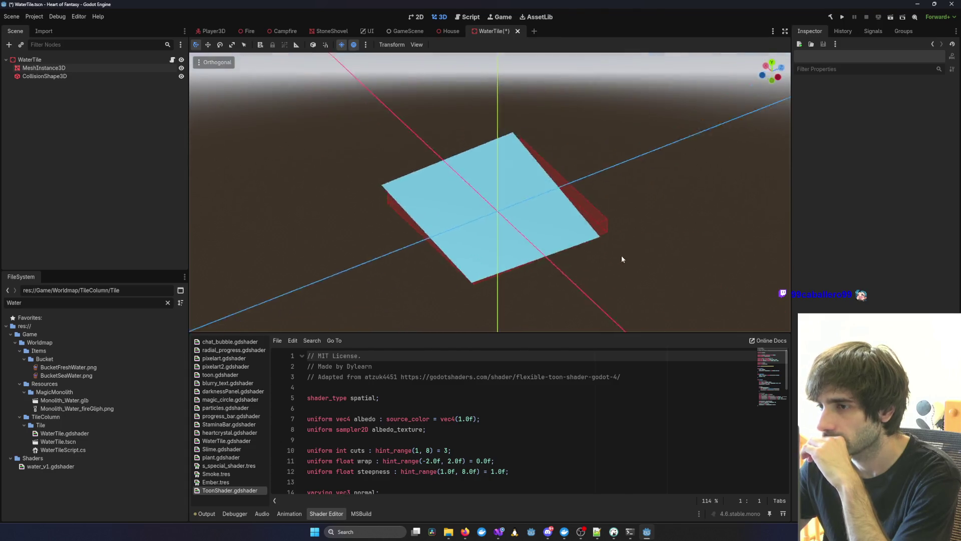
{"action": "left_click_drag", "start_coordinate": [609, 264], "coordinate": [704, 229]}
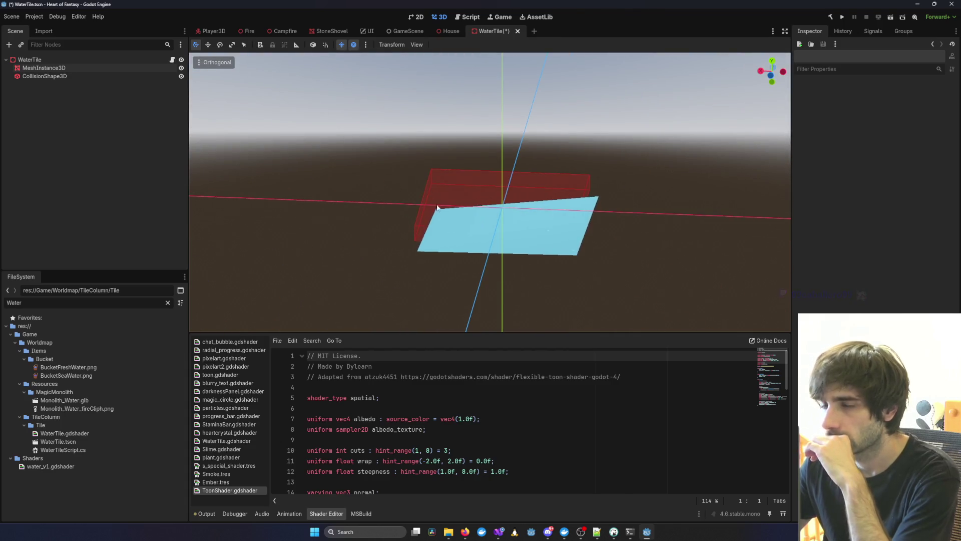
{"action": "left_click", "coordinate": [50, 67]}
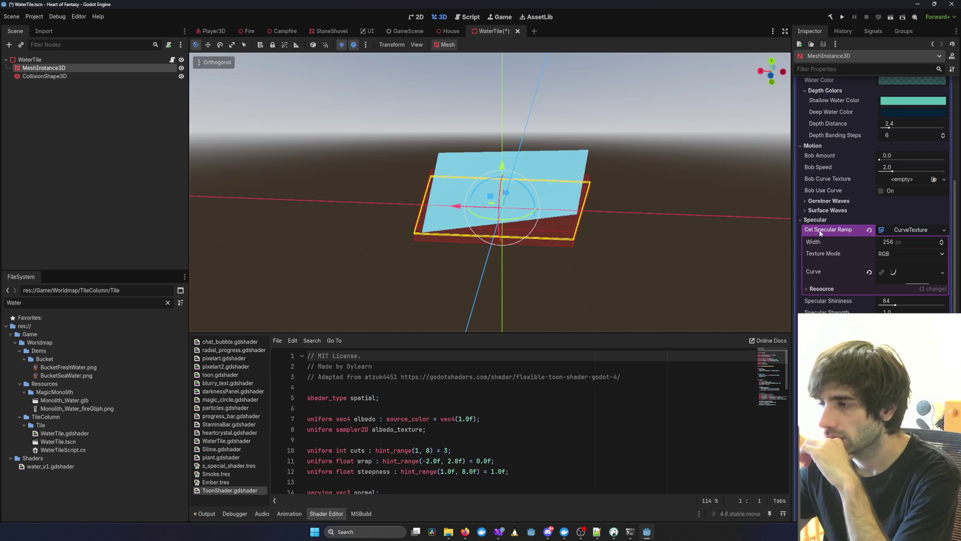
{"action": "scroll", "coordinate": [843, 225], "scroll_direction": "up", "scroll_amount": 10}
{"action": "left_click", "coordinate": [902, 279]}
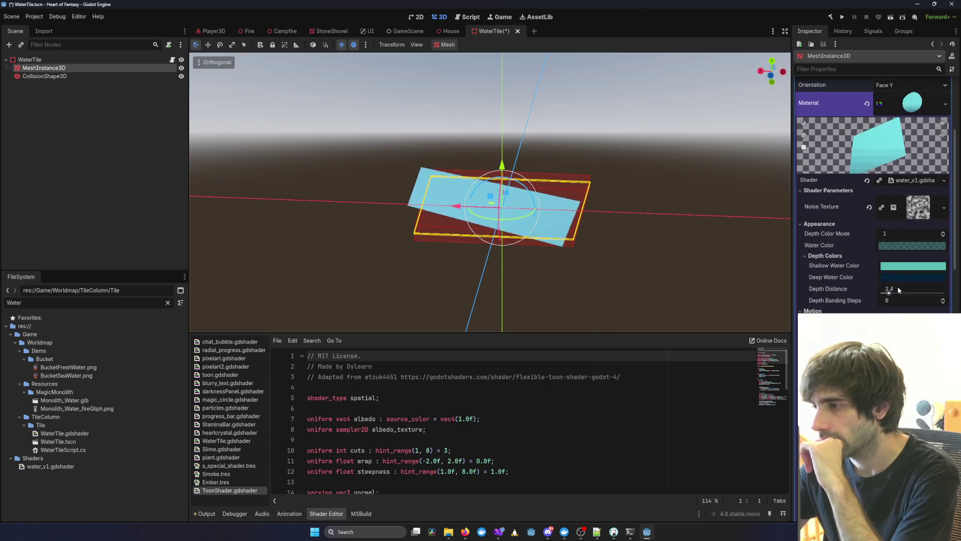
{"action": "left_click", "coordinate": [449, 31]}
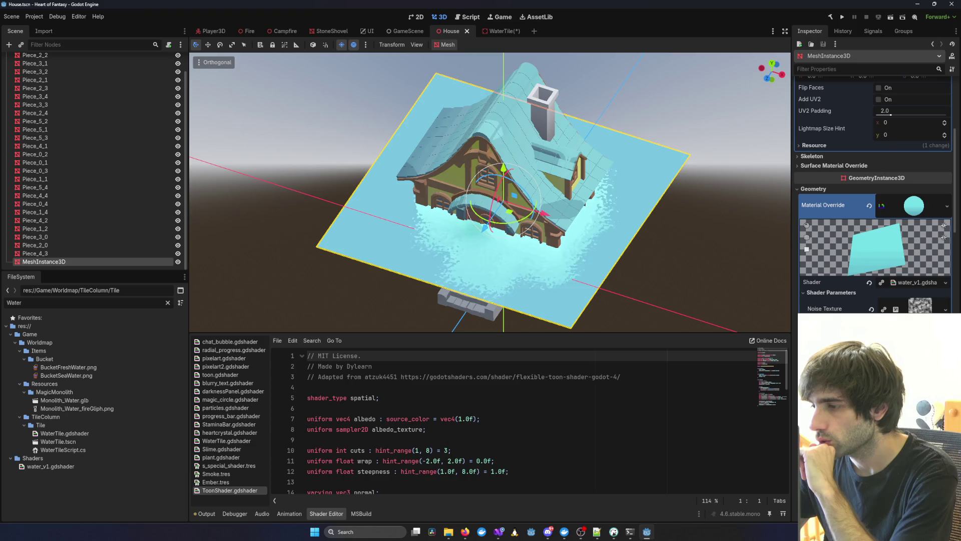
Compare the WaterTile scene's water with the House scene's water by switching between their tabs.
{"action": "left_click", "coordinate": [516, 31]}
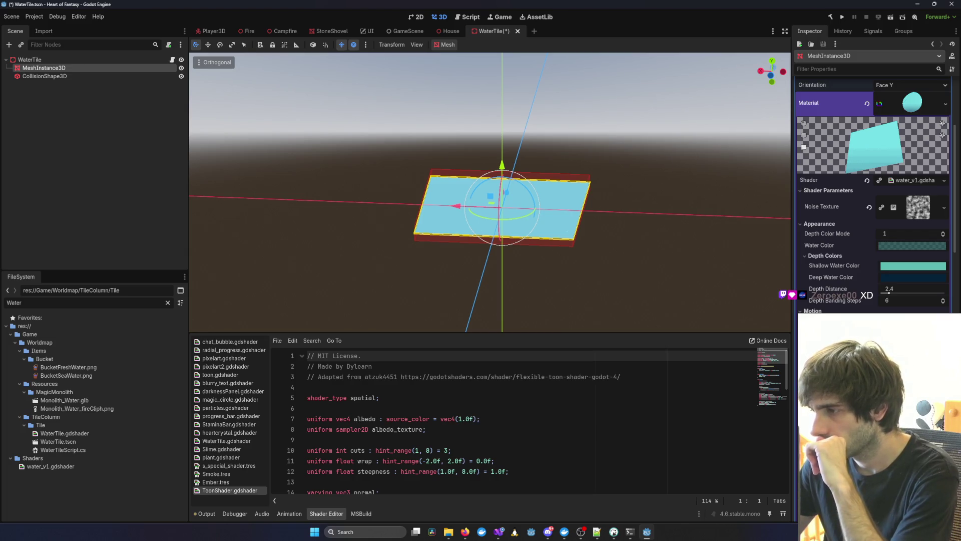
{"action": "left_click", "coordinate": [450, 32]}
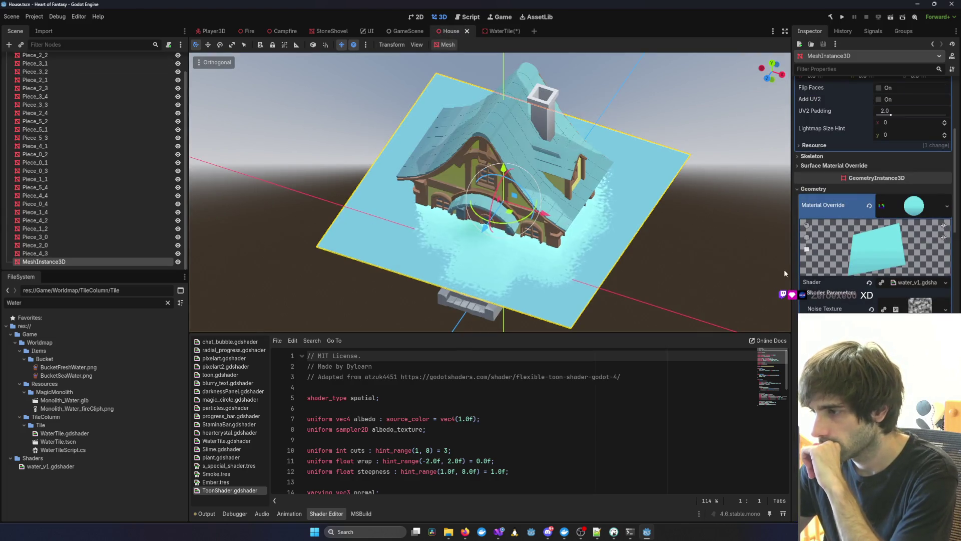
{"action": "scroll", "coordinate": [873, 200], "scroll_direction": "down", "scroll_amount": 2}
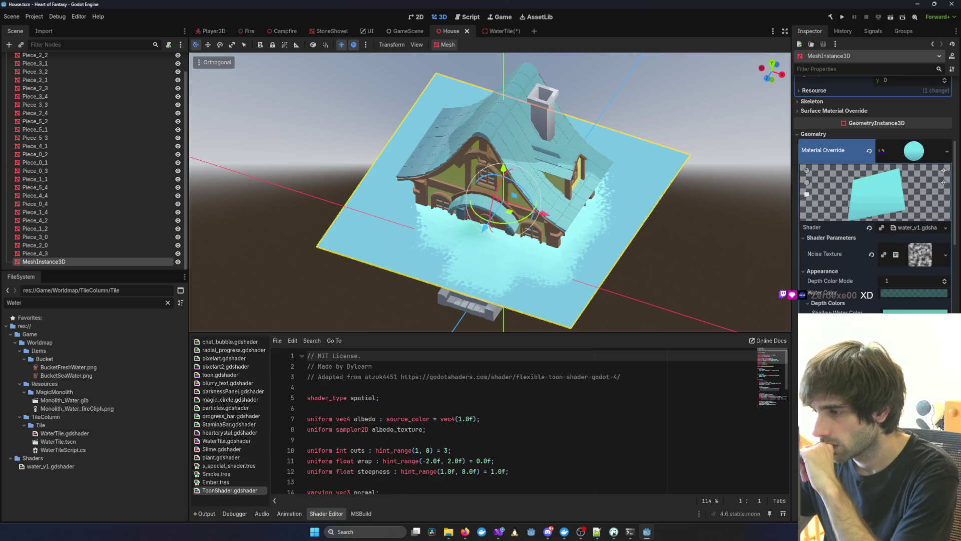
{"action": "left_click", "coordinate": [498, 32]}
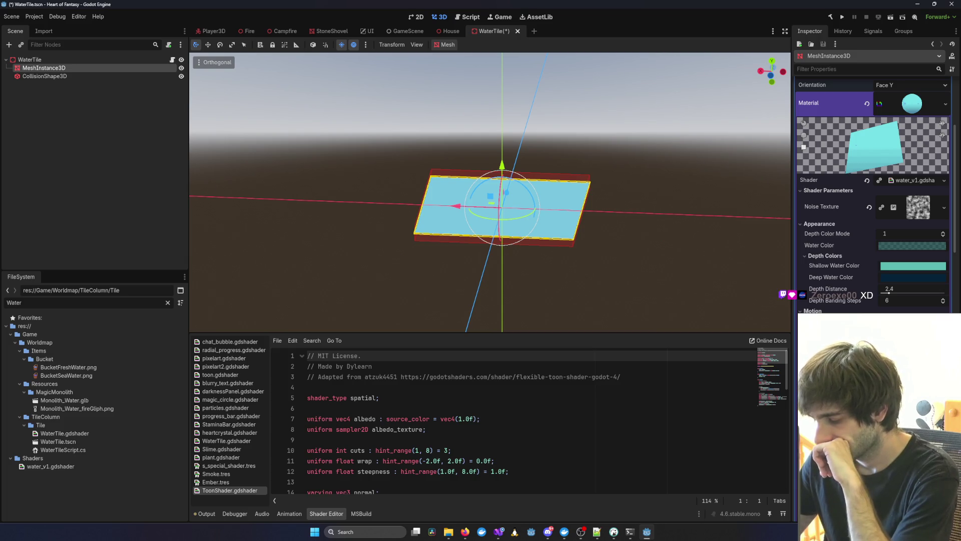
Deselect the water mesh, view the tile from above, and bring Visual Studio to the front.
{"action": "left_click", "coordinate": [644, 231]}
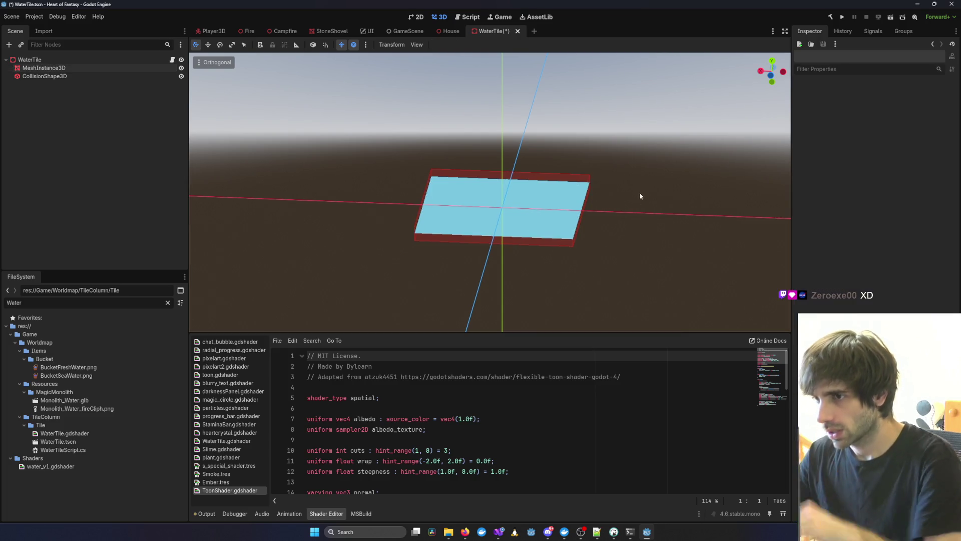
{"action": "left_click_drag", "start_coordinate": [640, 201], "coordinate": [616, 220]}
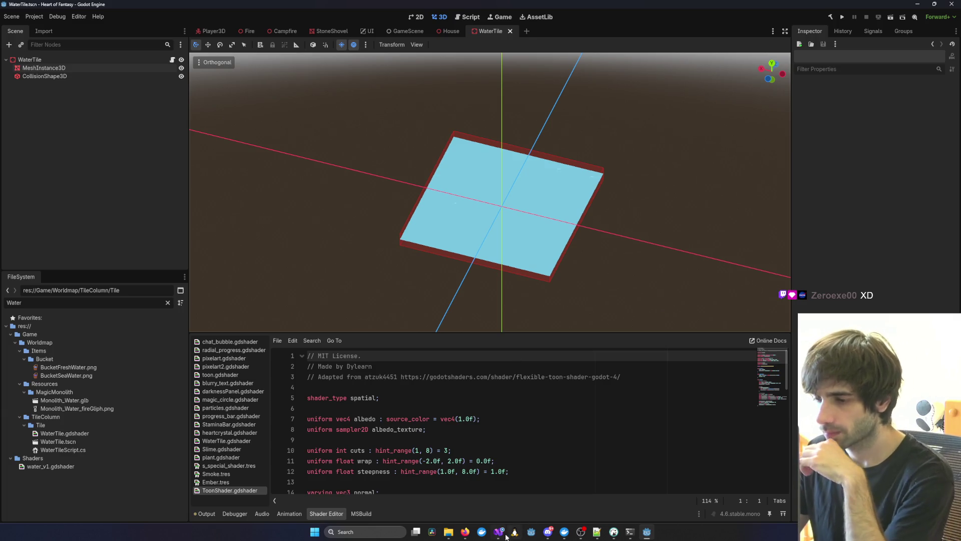
{"action": "mouse_move", "coordinate": [507, 537]}
{"action": "left_click", "coordinate": [686, 481]}
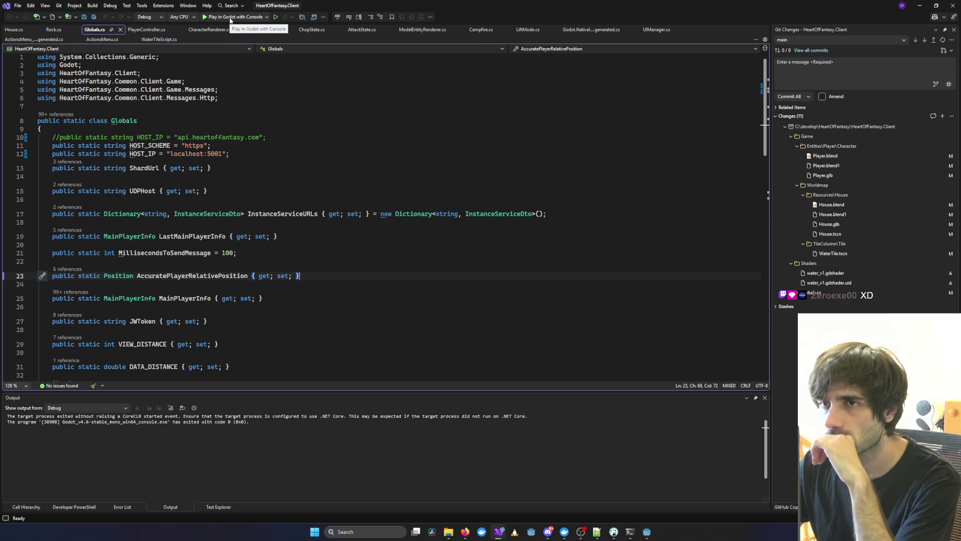
Launch the game with the debugger, log in, and enter the world with the character.
{"action": "left_click", "coordinate": [229, 18]}
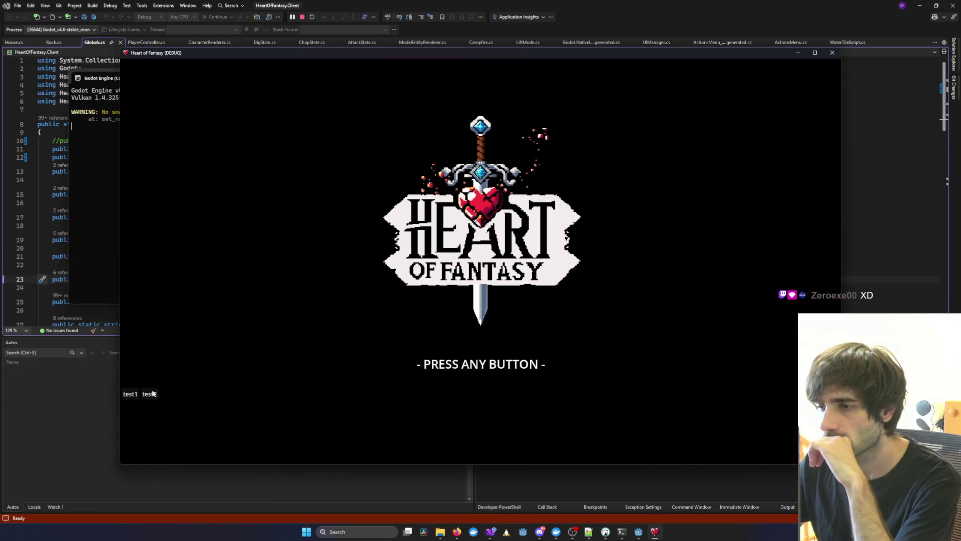
{"action": "left_click", "coordinate": [135, 395]}
{"action": "left_click", "coordinate": [478, 387]}
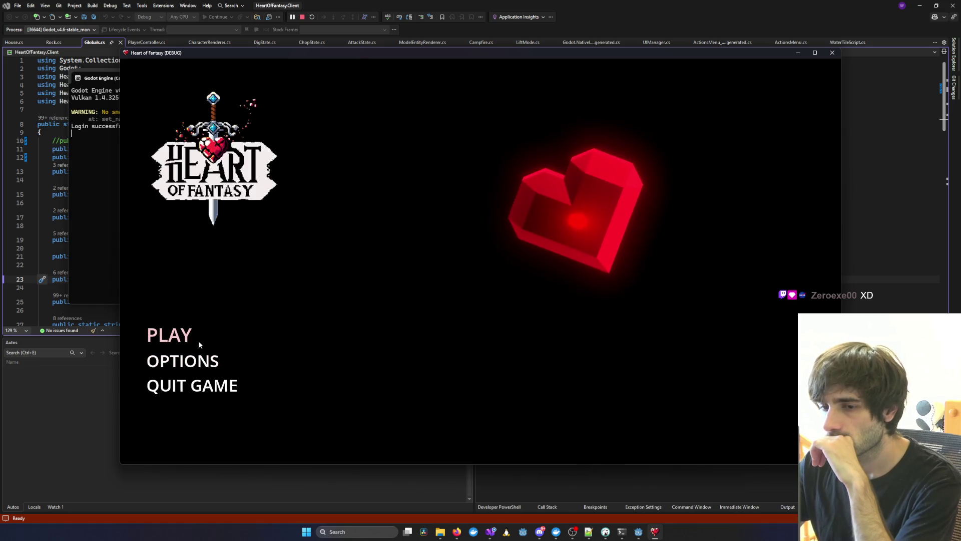
{"action": "left_click", "coordinate": [171, 332]}
{"action": "left_click", "coordinate": [488, 407]}
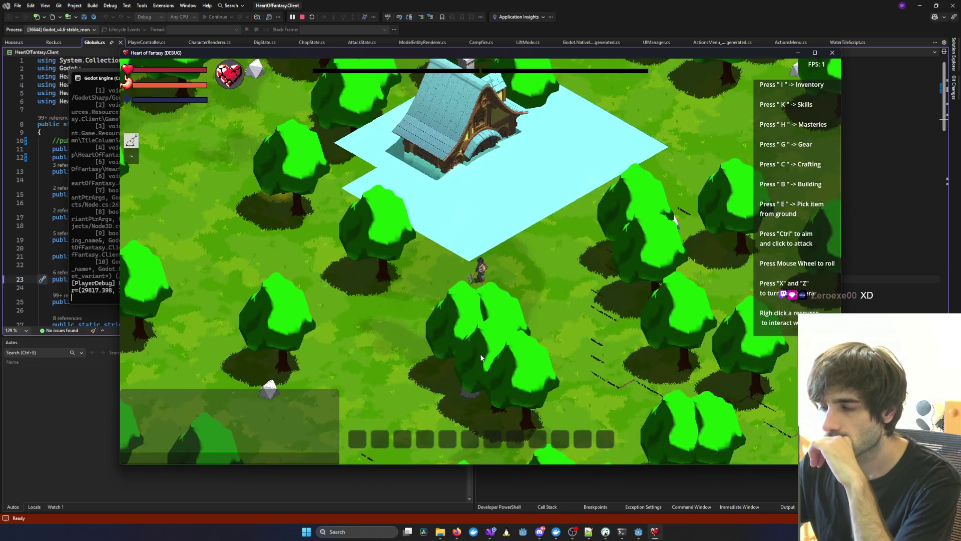
Zoom and rotate the camera around the pond and walk toward the house to inspect the water tile joins.
{"action": "scroll", "coordinate": [491, 298], "scroll_direction": "down", "scroll_amount": 3}
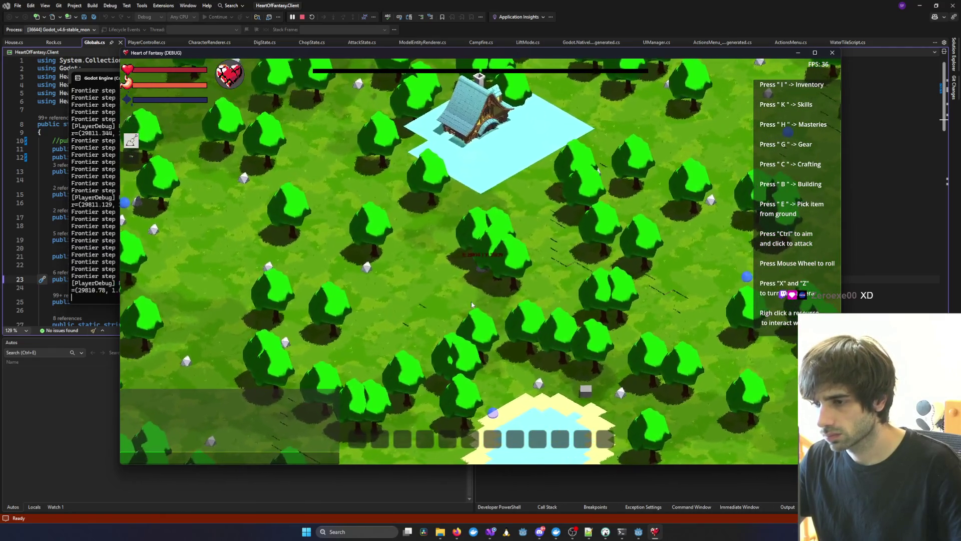
{"action": "scroll", "coordinate": [505, 320], "scroll_direction": "up", "scroll_amount": 3}
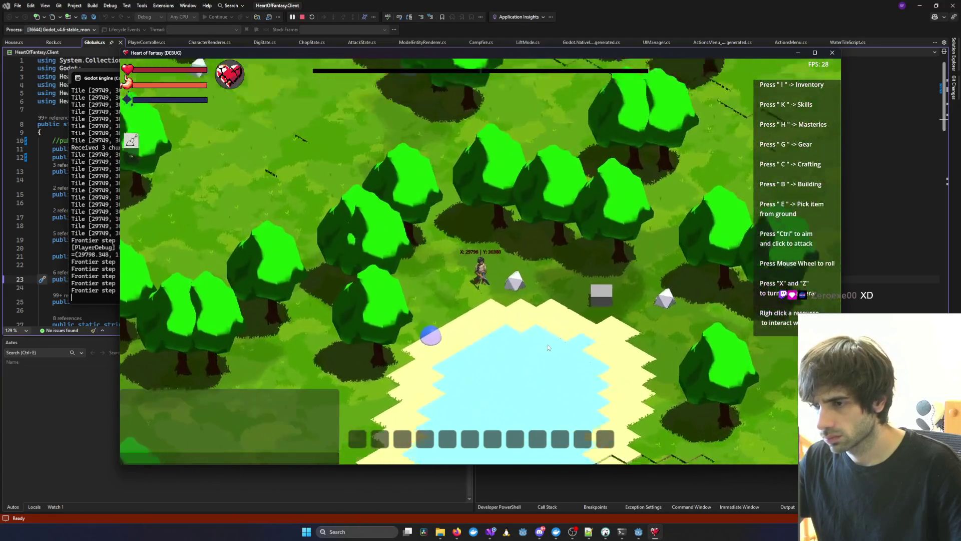
{"action": "scroll", "coordinate": [546, 348], "scroll_direction": "up", "scroll_amount": 5}
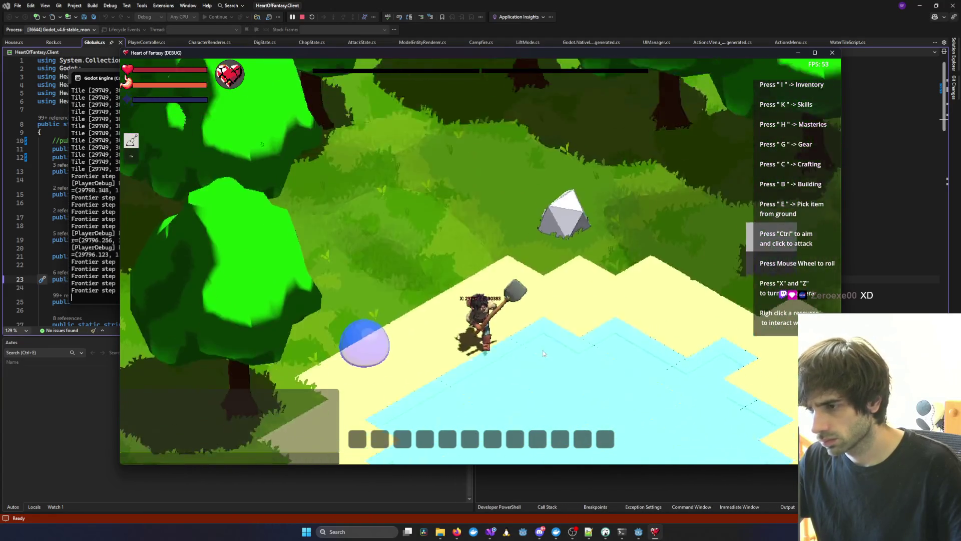
{"action": "scroll", "coordinate": [532, 341], "scroll_direction": "down", "scroll_amount": 5}
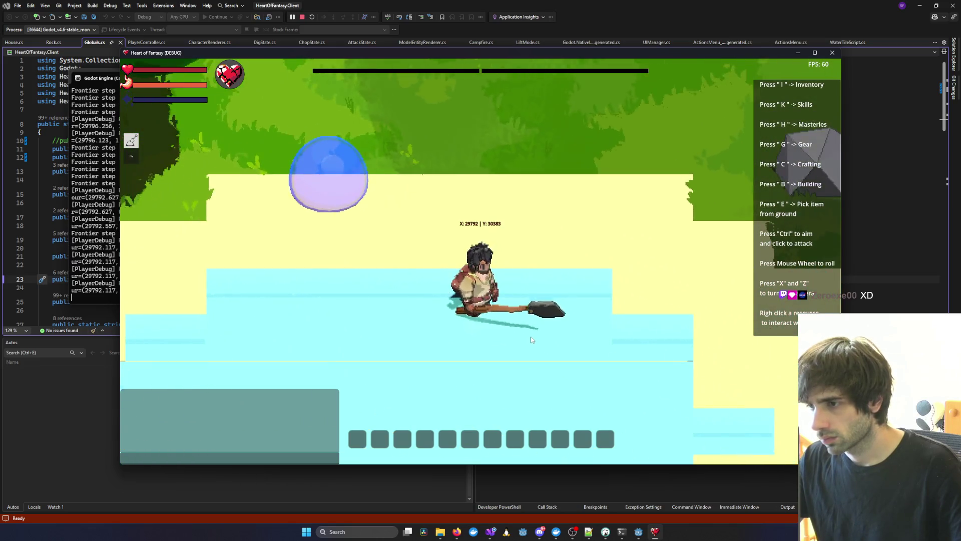
{"action": "key", "text": "x"}
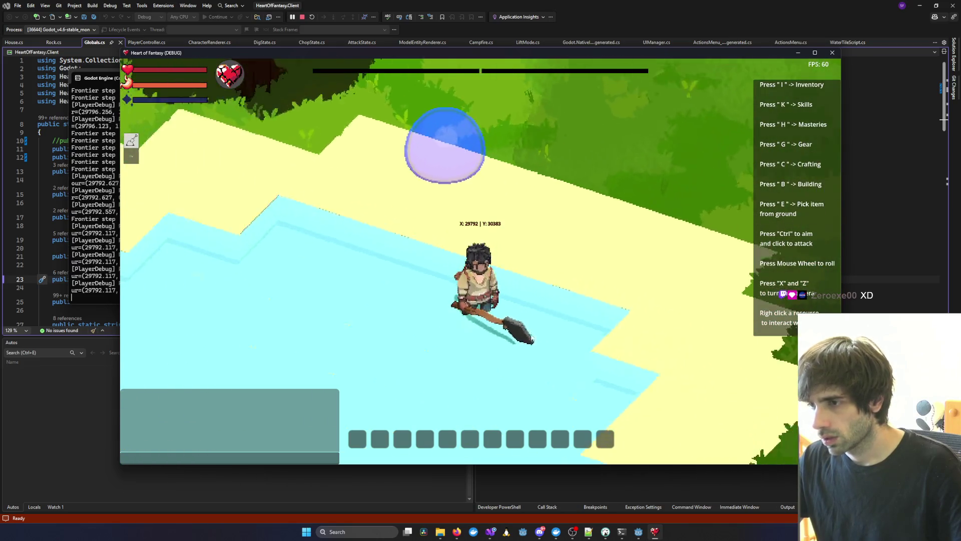
{"action": "scroll", "coordinate": [532, 337], "scroll_direction": "down", "scroll_amount": 5}
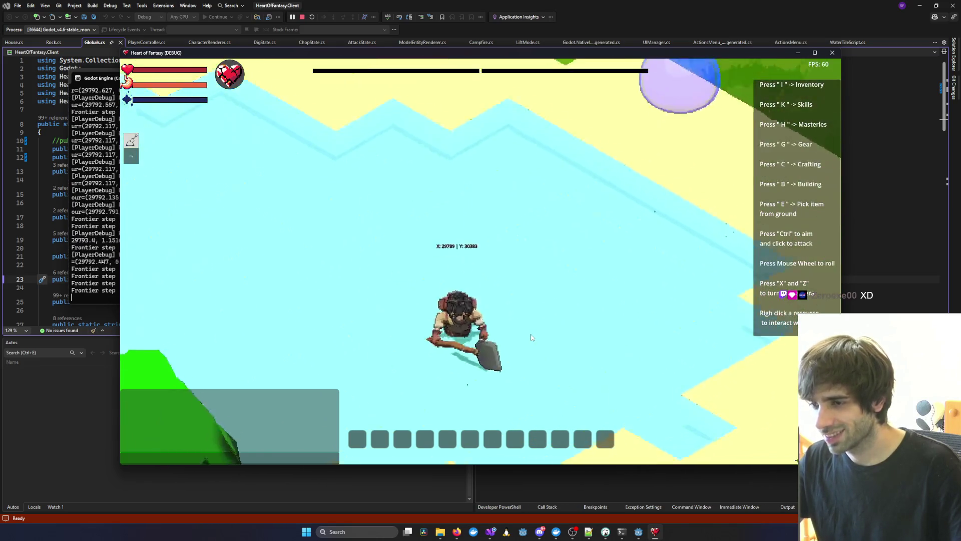
{"action": "scroll", "coordinate": [531, 338], "scroll_direction": "down", "scroll_amount": 8}
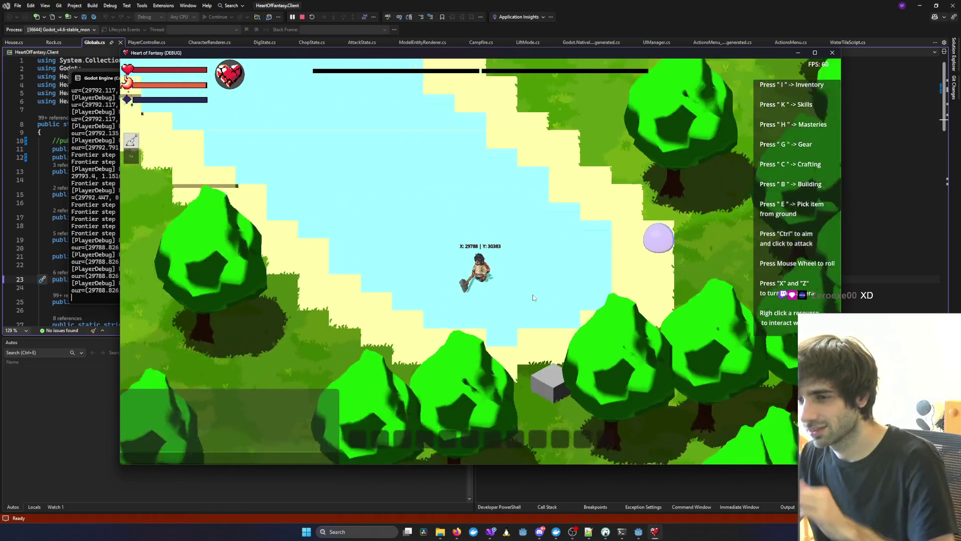
{"action": "key", "text": "x"}
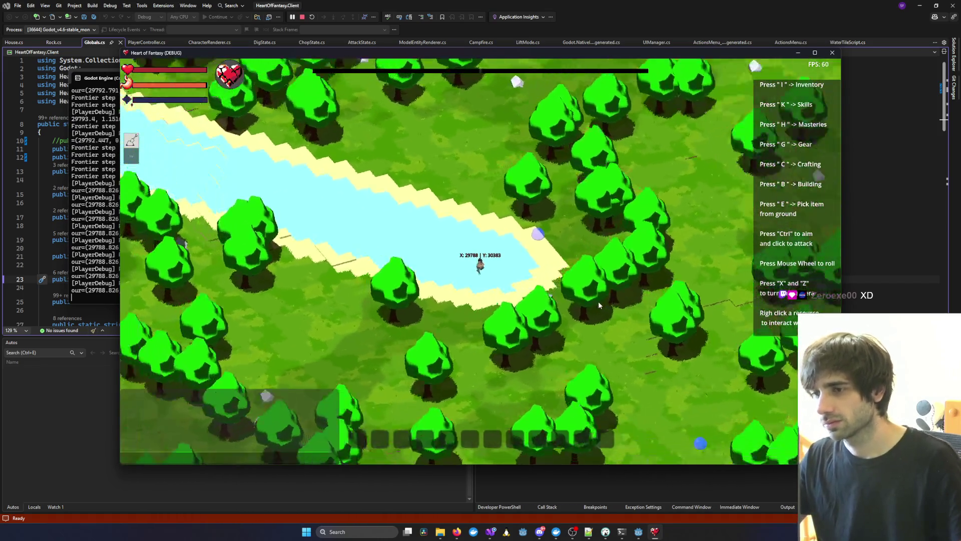
{"action": "key", "text": "w"}
{"action": "key", "text": "d"}
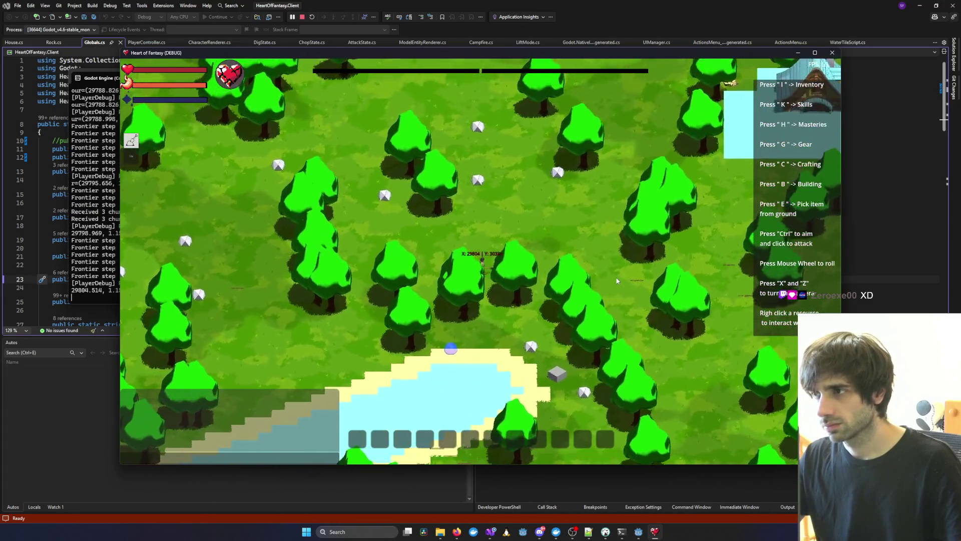
{"action": "scroll", "coordinate": [559, 268], "scroll_direction": "up", "scroll_amount": 8}
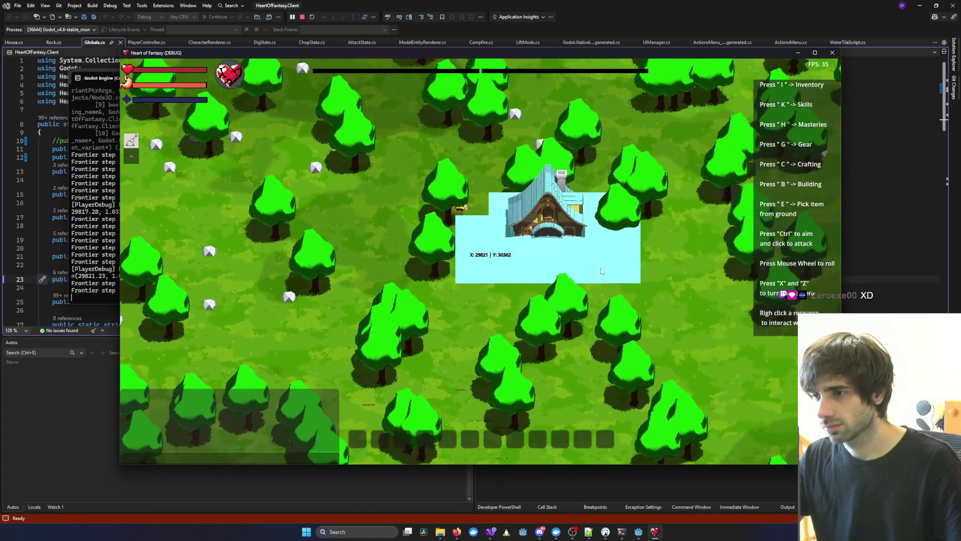
{"action": "scroll", "coordinate": [568, 269], "scroll_direction": "up", "scroll_amount": 5}
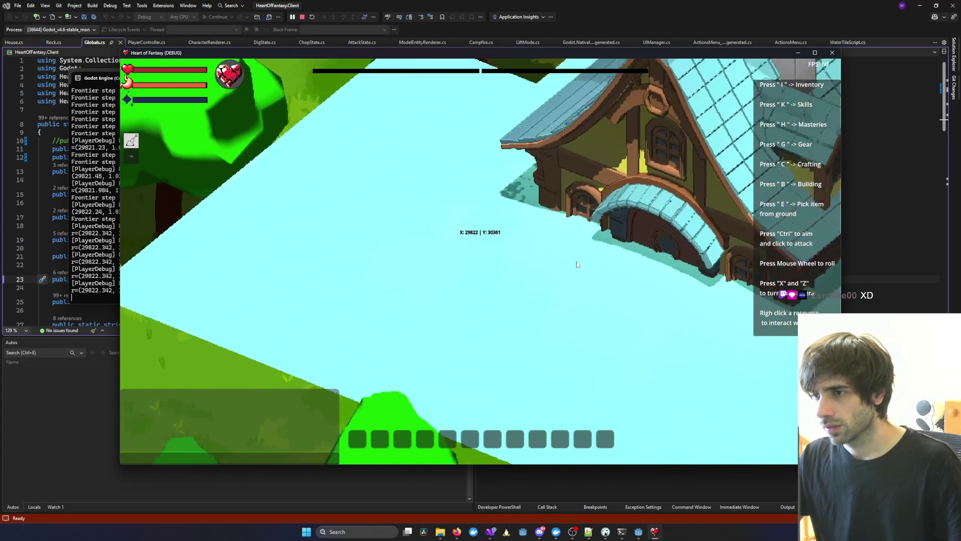
Switch from the running game back to the Godot editor.
{"action": "key", "text": "alt+Tab"}
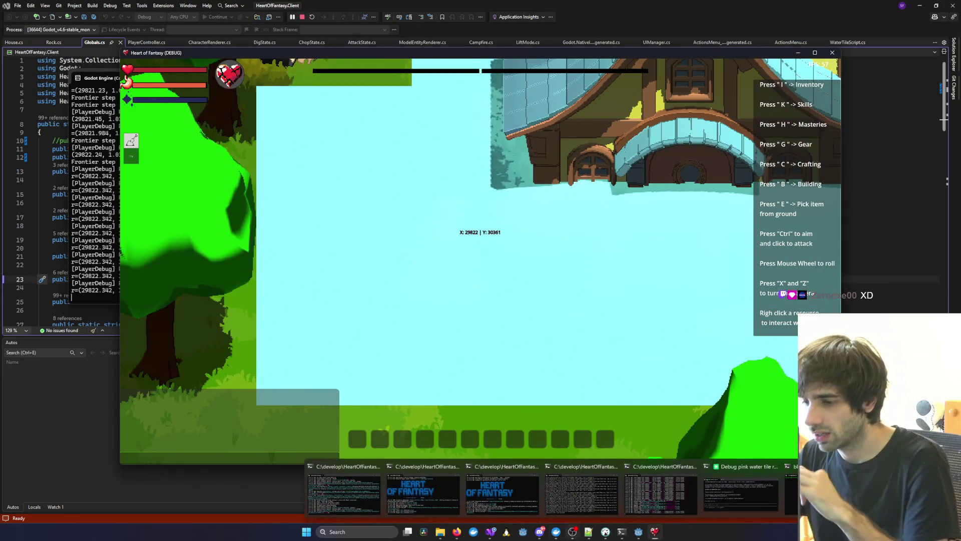
{"action": "mouse_move", "coordinate": [539, 530]}
{"action": "mouse_move", "coordinate": [538, 473]}
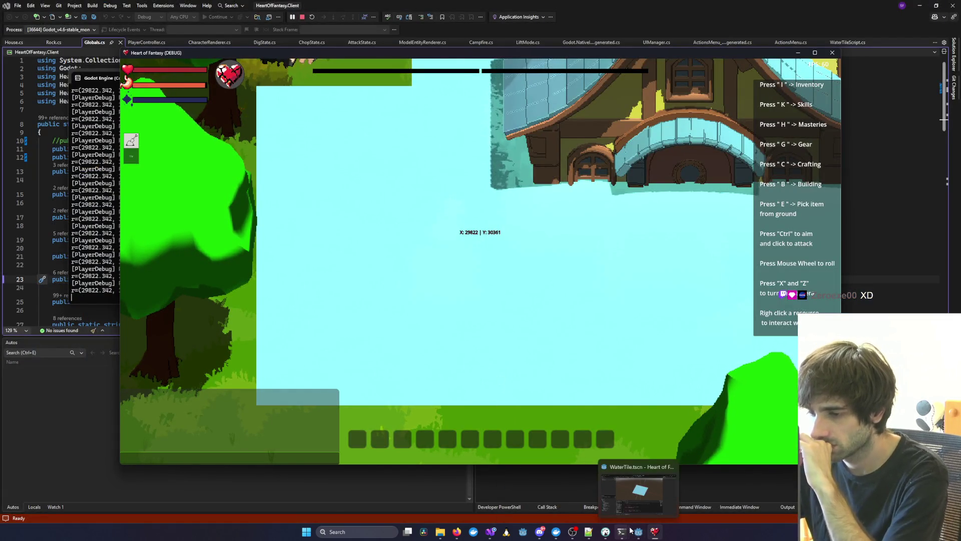
{"action": "mouse_move", "coordinate": [630, 527]}
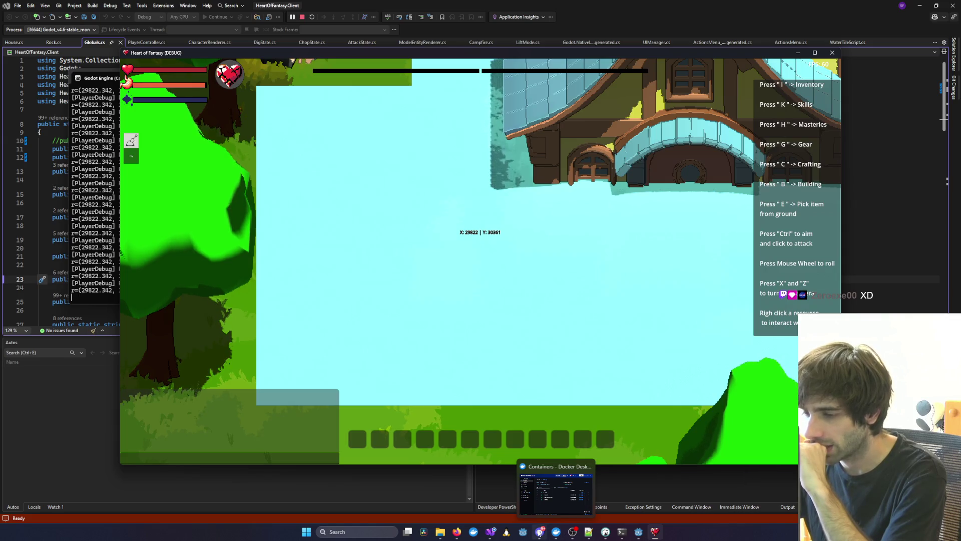
{"action": "left_click", "coordinate": [637, 534]}
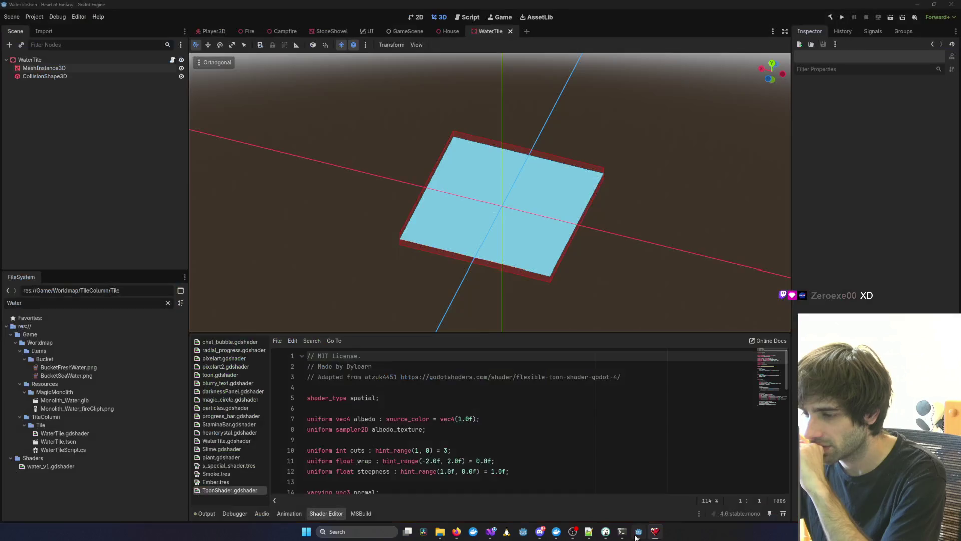
Delete the House scene's water plane MeshInstance3D, save the scene, and switch to Visual Studio.
{"action": "left_click", "coordinate": [445, 32]}
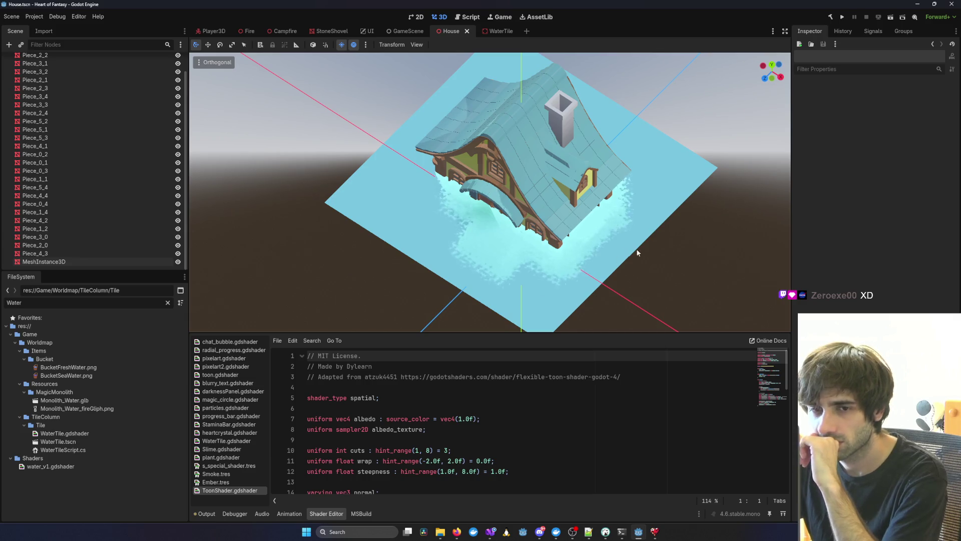
{"action": "left_click", "coordinate": [112, 261]}
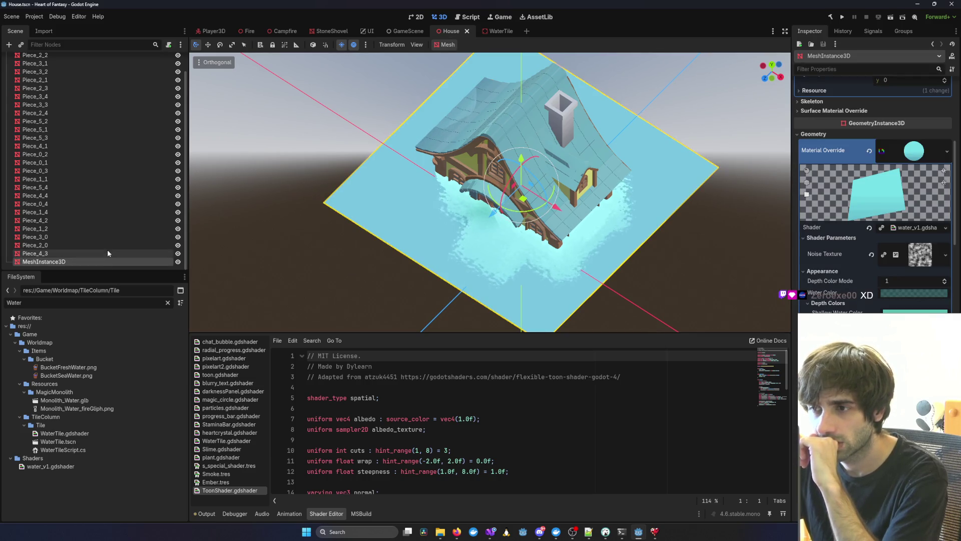
{"action": "left_click", "coordinate": [106, 253]}
{"action": "left_click", "coordinate": [106, 261]}
{"action": "key", "text": "Delete"}
{"action": "key", "text": "Return"}
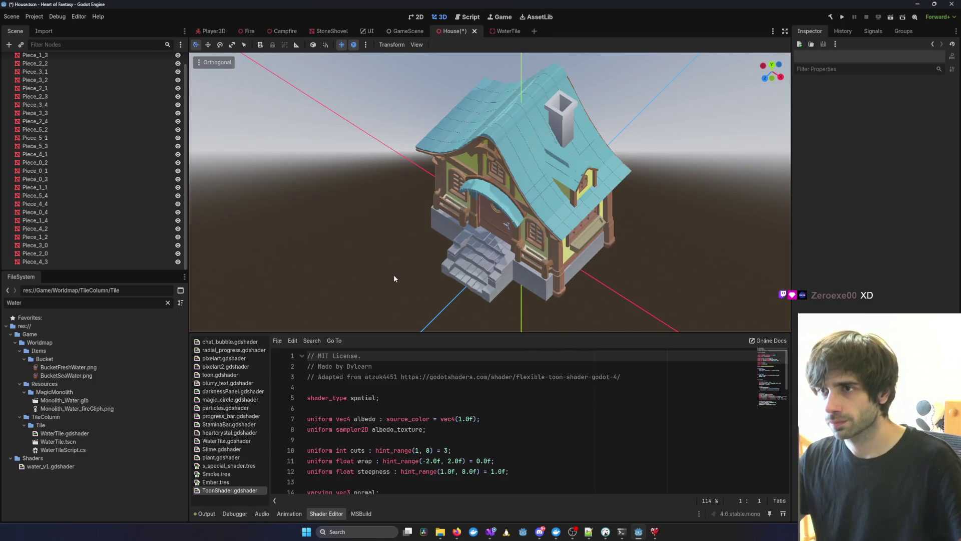
{"action": "key", "text": "ctrl+s"}
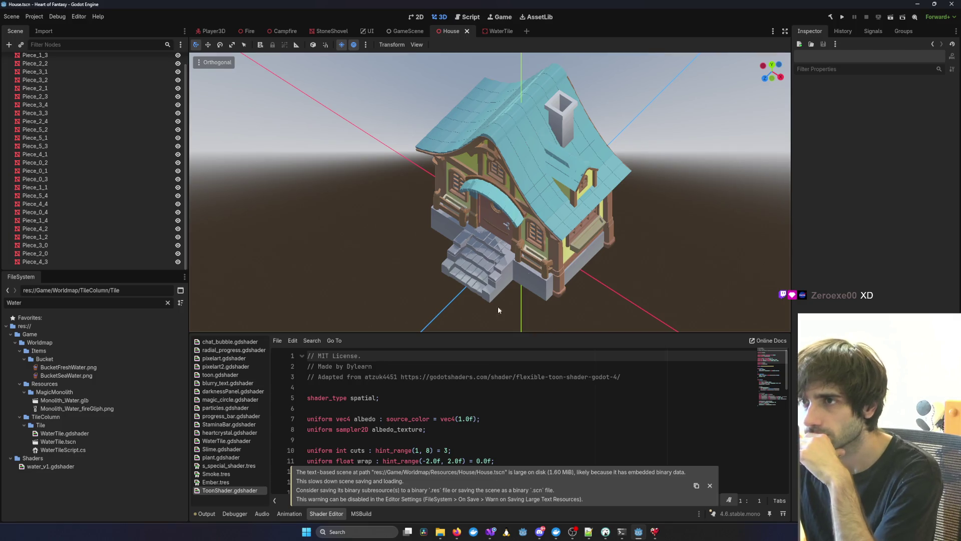
{"action": "mouse_move", "coordinate": [490, 532]}
{"action": "left_click", "coordinate": [641, 503]}
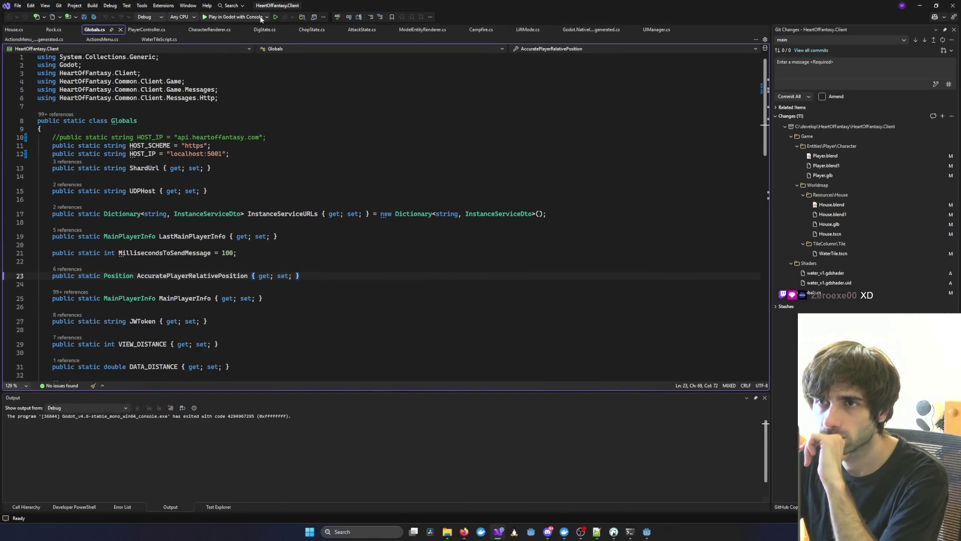
Restart the debug session, log in, and enter the world as test1.
{"action": "left_click", "coordinate": [248, 15]}
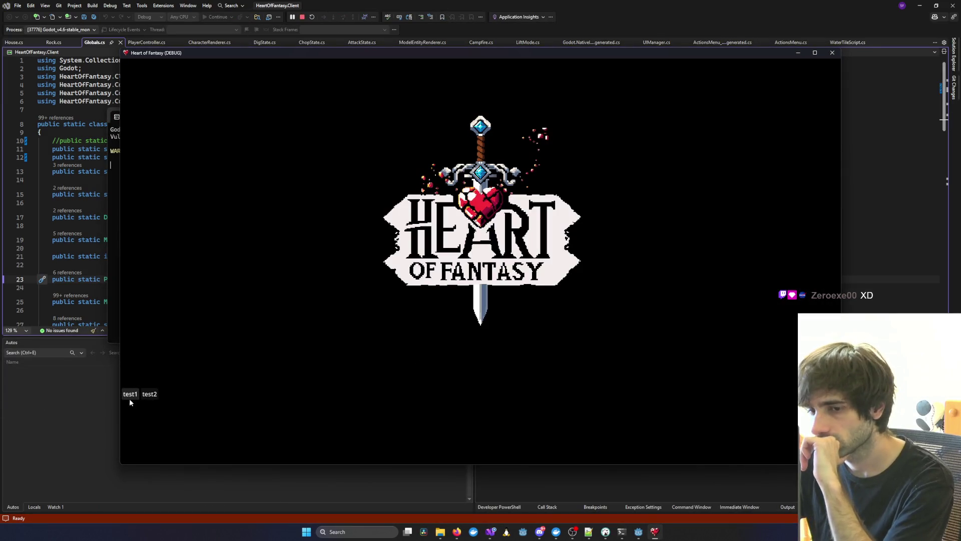
{"action": "left_click", "coordinate": [477, 389]}
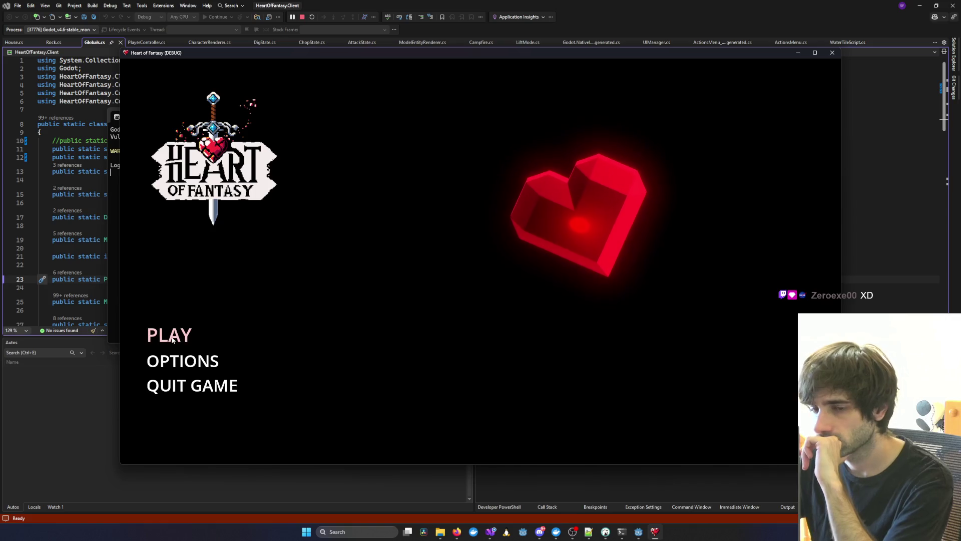
{"action": "left_click", "coordinate": [174, 335]}
{"action": "left_click", "coordinate": [277, 266]}
{"action": "left_click", "coordinate": [481, 407]}
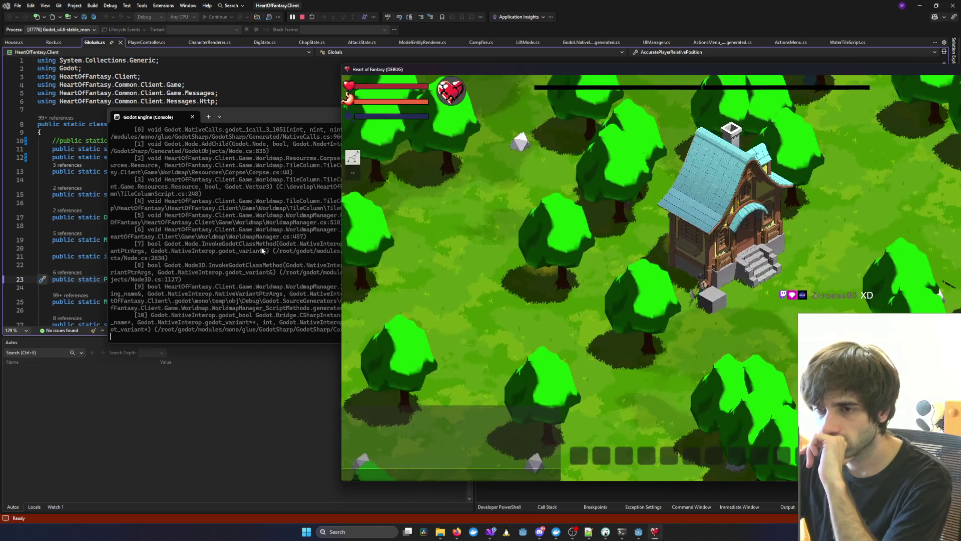
Walk the character onto the lake's blue water tiles and bring the game console forward.
{"action": "scroll", "coordinate": [694, 353], "scroll_direction": "down", "scroll_amount": 4}
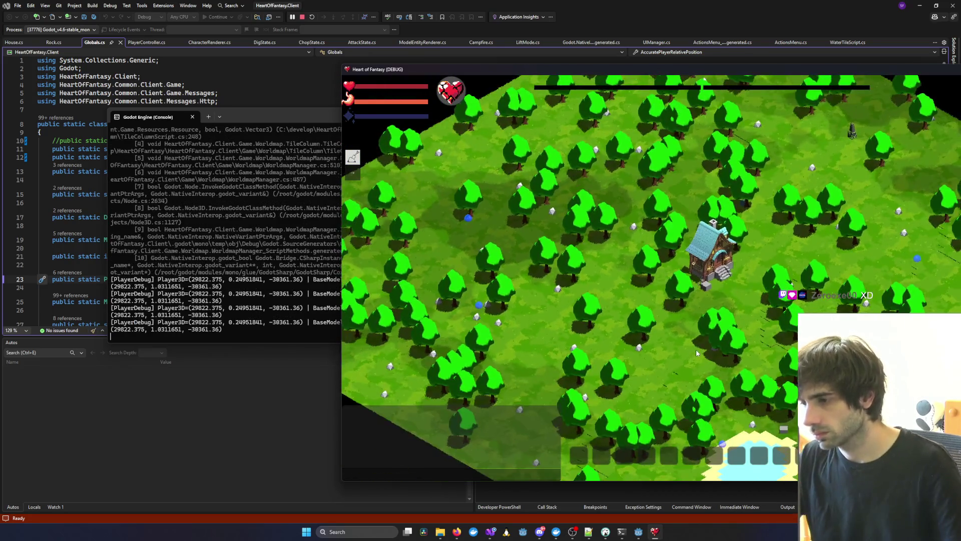
{"action": "left_click", "coordinate": [695, 349]}
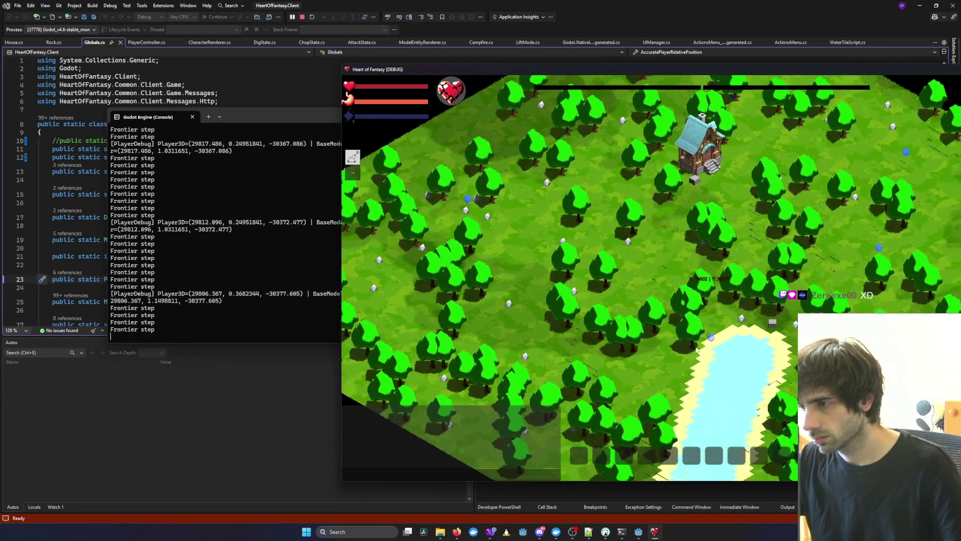
{"action": "scroll", "coordinate": [695, 347], "scroll_direction": "up", "scroll_amount": 5}
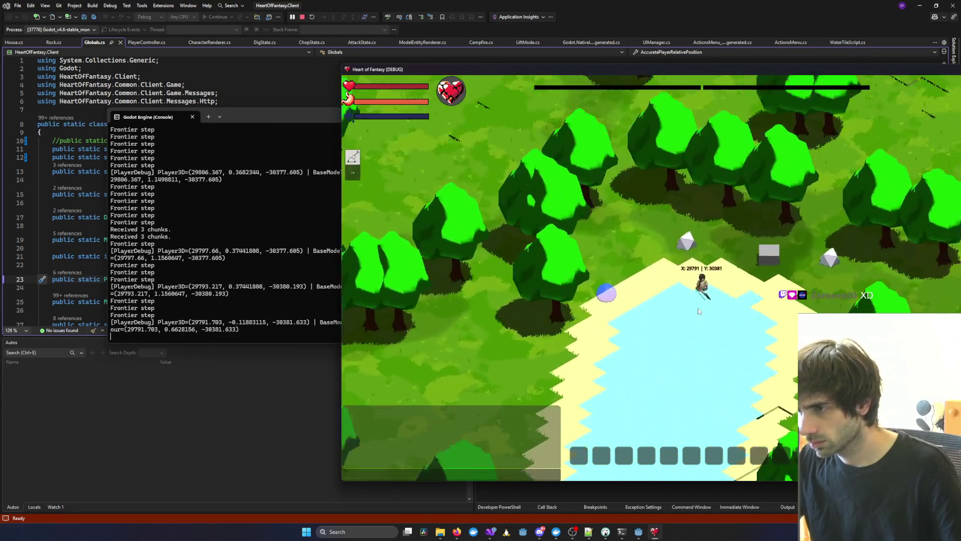
{"action": "scroll", "coordinate": [698, 311], "scroll_direction": "up", "scroll_amount": 5}
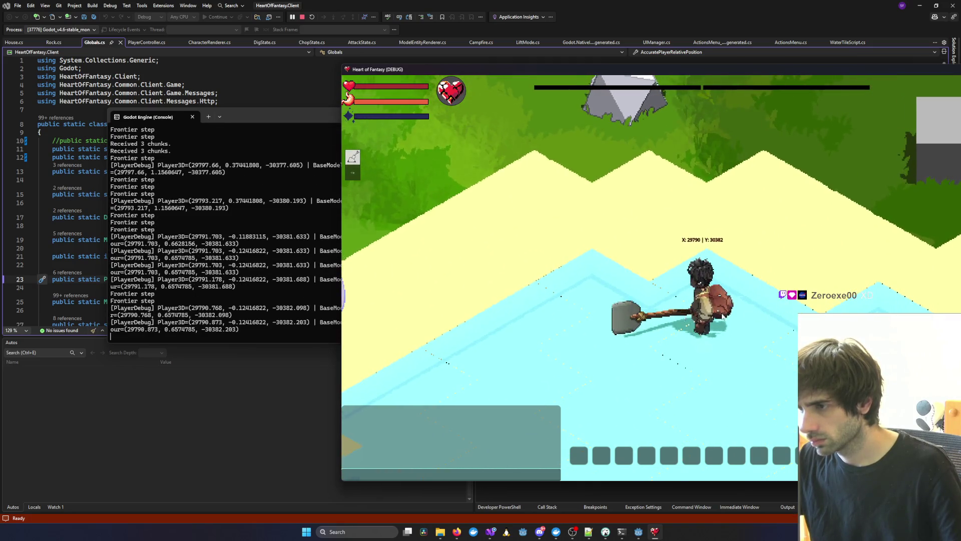
{"action": "scroll", "coordinate": [209, 293], "scroll_direction": "up", "scroll_amount": 8}
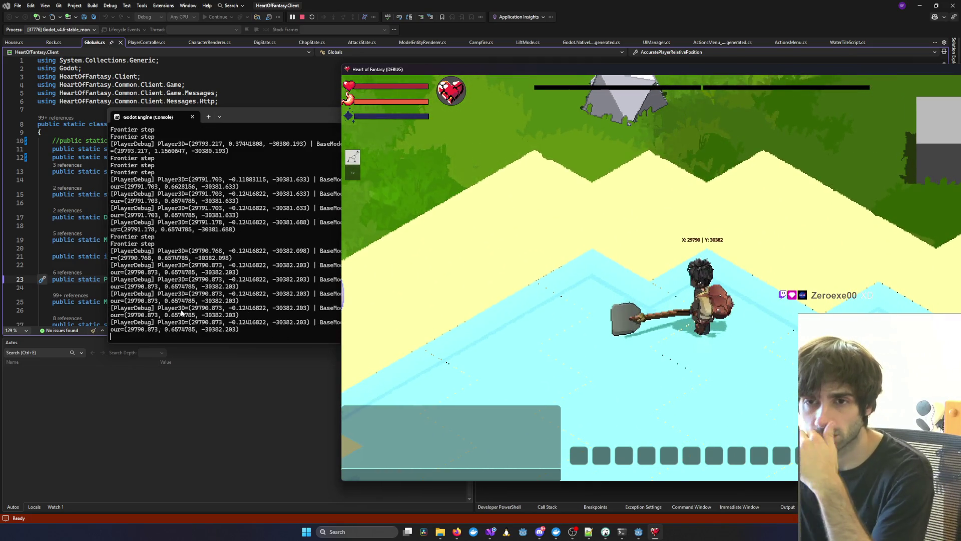
{"action": "left_click", "coordinate": [210, 215]}
{"action": "scroll", "coordinate": [208, 217], "scroll_direction": "up", "scroll_amount": 5}
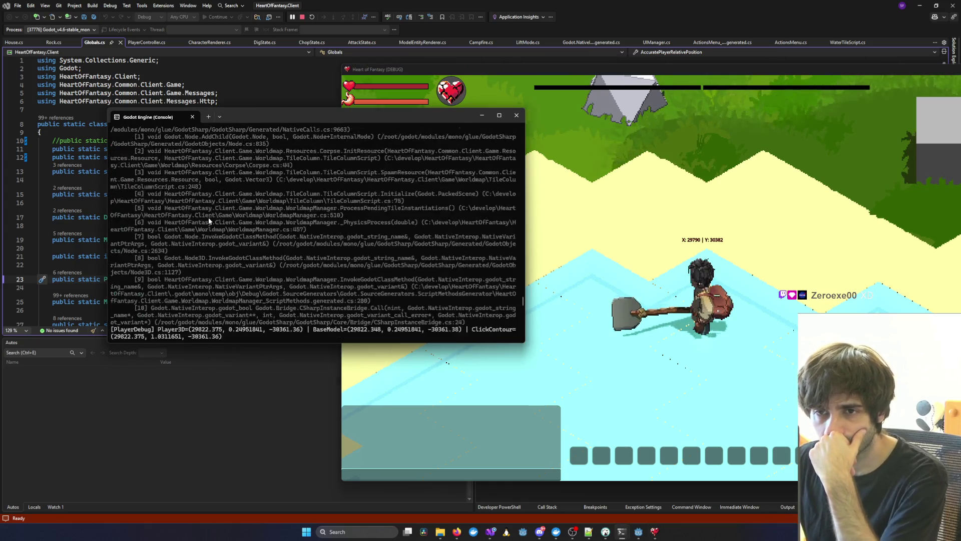
Read the console's missing Piece_5_0 warning and invalid SubViewport node-path error, then return to Globals.cs.
{"action": "scroll", "coordinate": [261, 297], "scroll_direction": "up", "scroll_amount": 3}
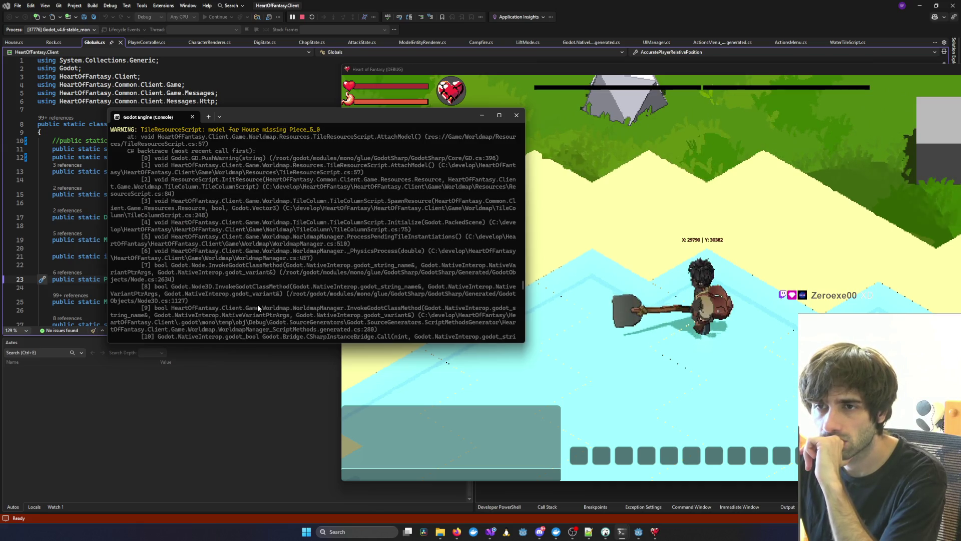
{"action": "scroll", "coordinate": [257, 305], "scroll_direction": "down", "scroll_amount": 5}
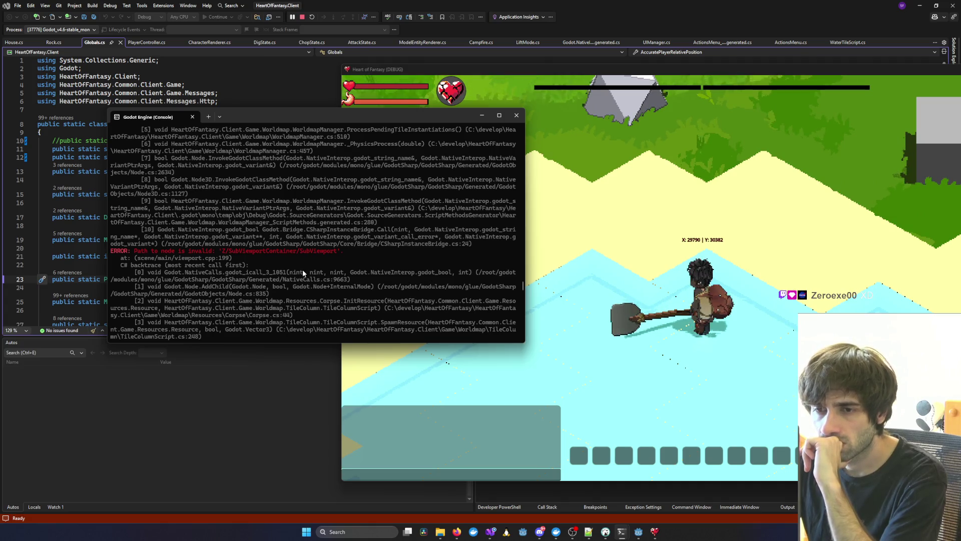
{"action": "scroll", "coordinate": [302, 270], "scroll_direction": "down", "scroll_amount": 1}
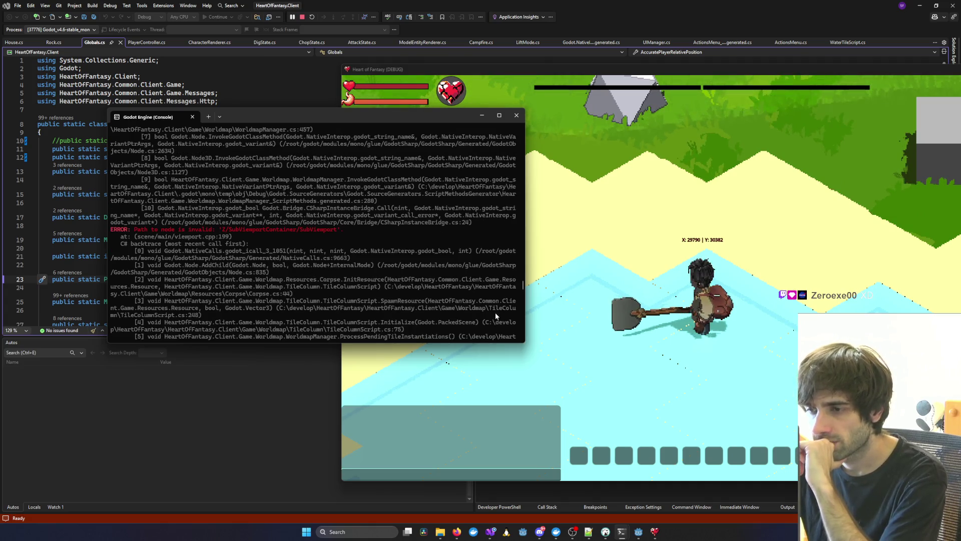
{"action": "scroll", "coordinate": [326, 316], "scroll_direction": "down", "scroll_amount": 2}
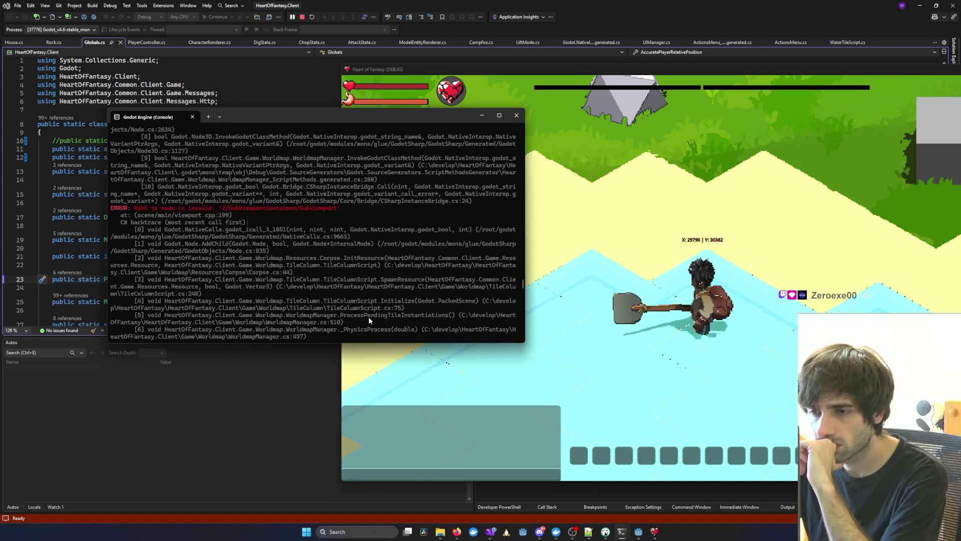
{"action": "scroll", "coordinate": [368, 317], "scroll_direction": "down", "scroll_amount": 2}
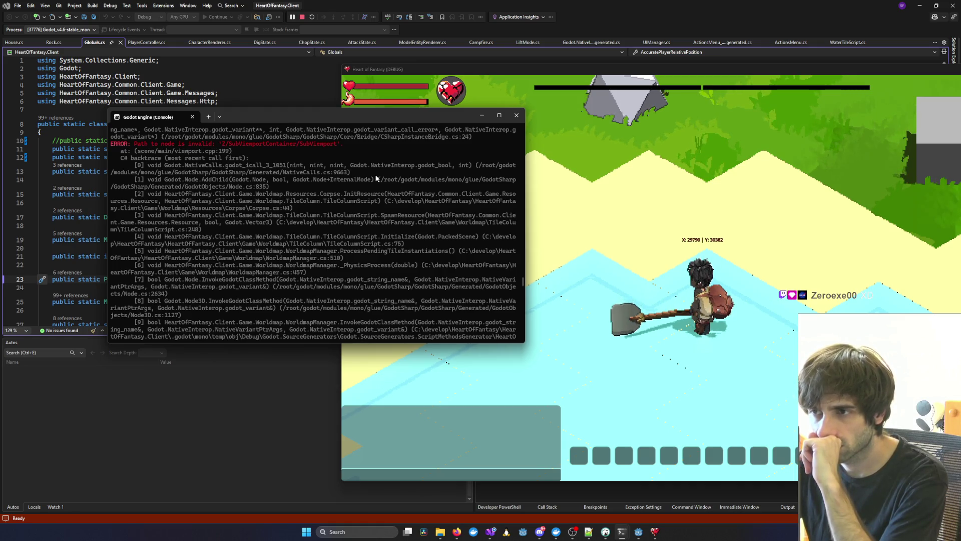
{"action": "left_click", "coordinate": [237, 86]}
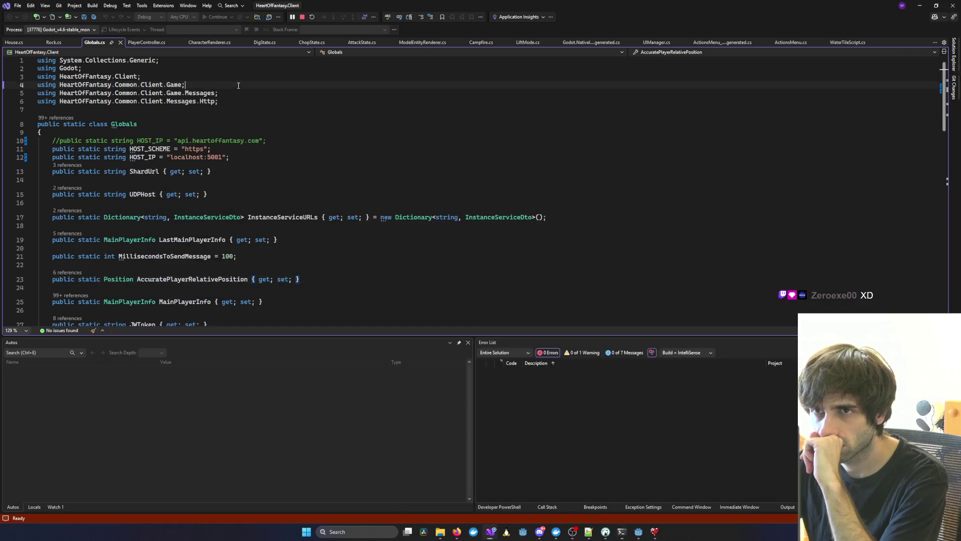
Stop debugging and restart with F5, enabling breaks on Common Language Runtime Exceptions.
{"action": "left_click", "coordinate": [302, 17]}
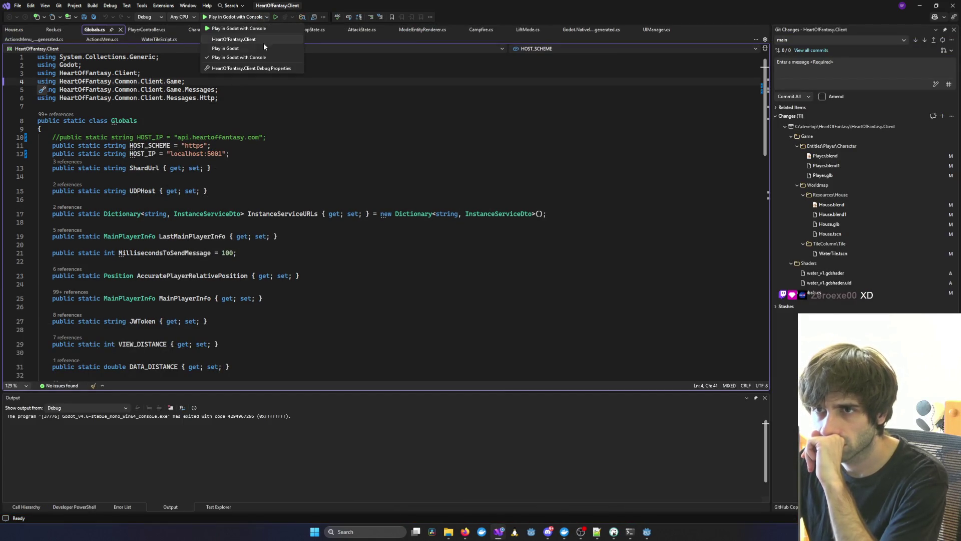
{"action": "key", "text": "F5"}
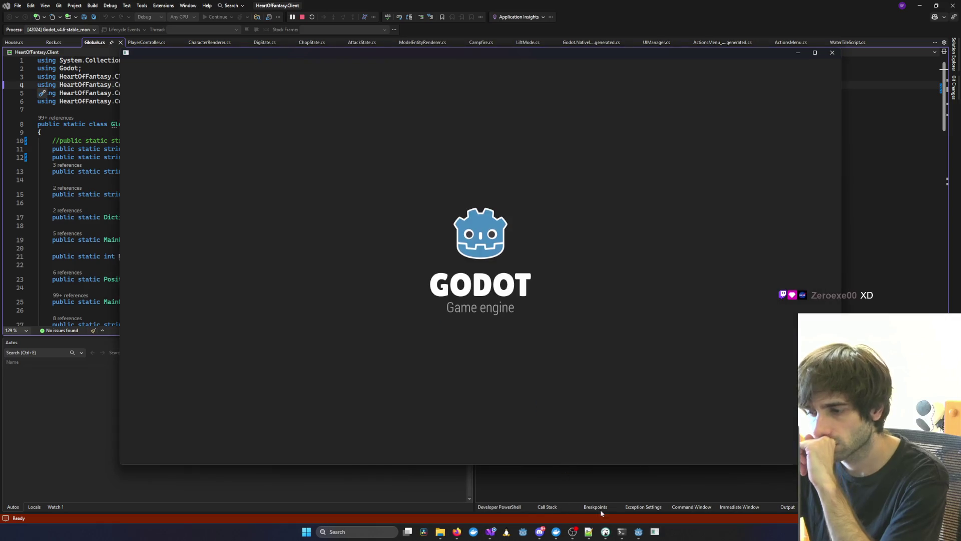
{"action": "left_click", "coordinate": [493, 382]}
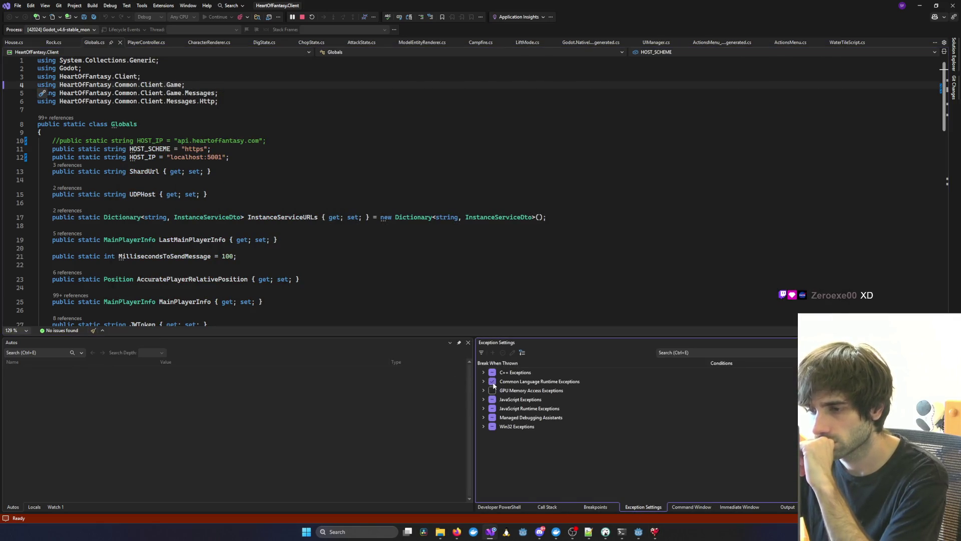
{"action": "left_click", "coordinate": [366, 190]}
In the game window, log in and enter the world as test1 beside the lake.
{"action": "left_click", "coordinate": [655, 532]}
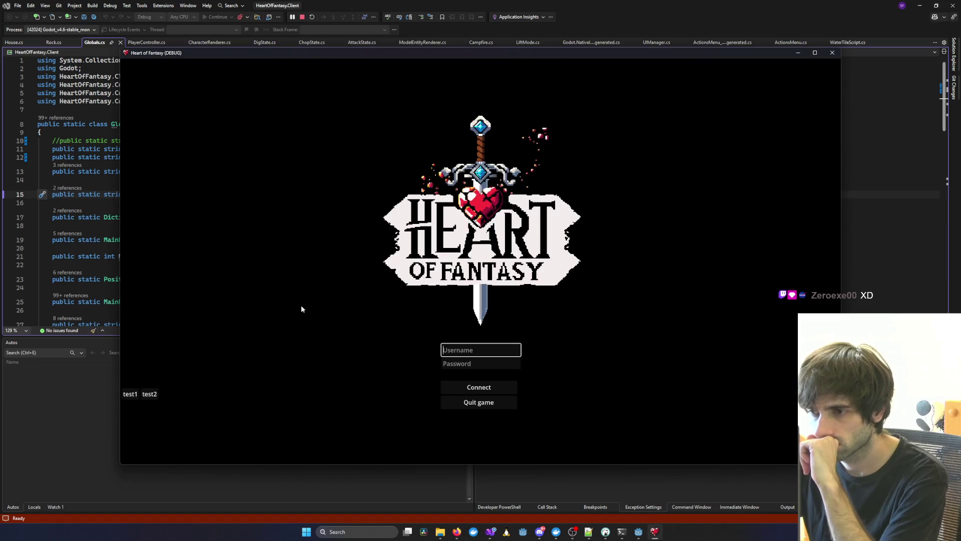
{"action": "left_click", "coordinate": [480, 388]}
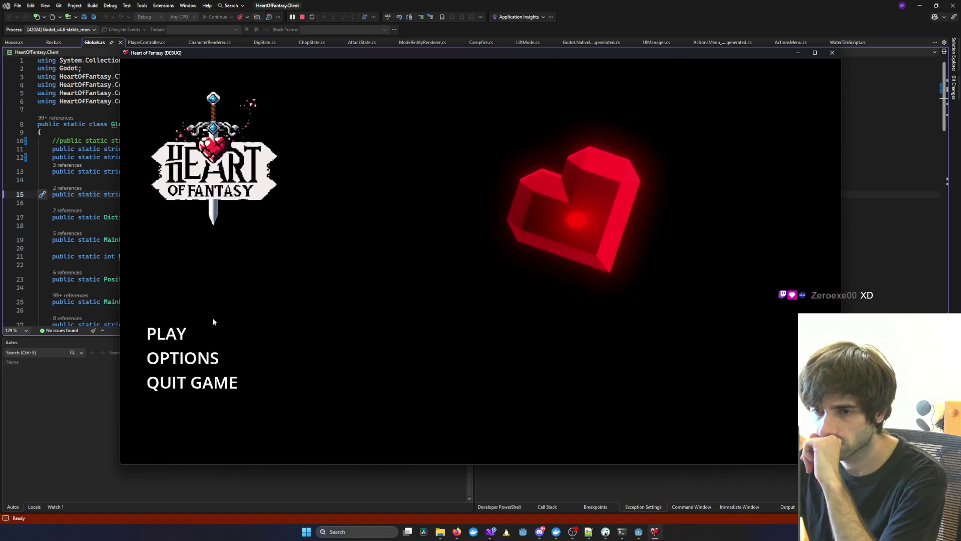
{"action": "left_click", "coordinate": [165, 332]}
{"action": "left_click", "coordinate": [471, 409]}
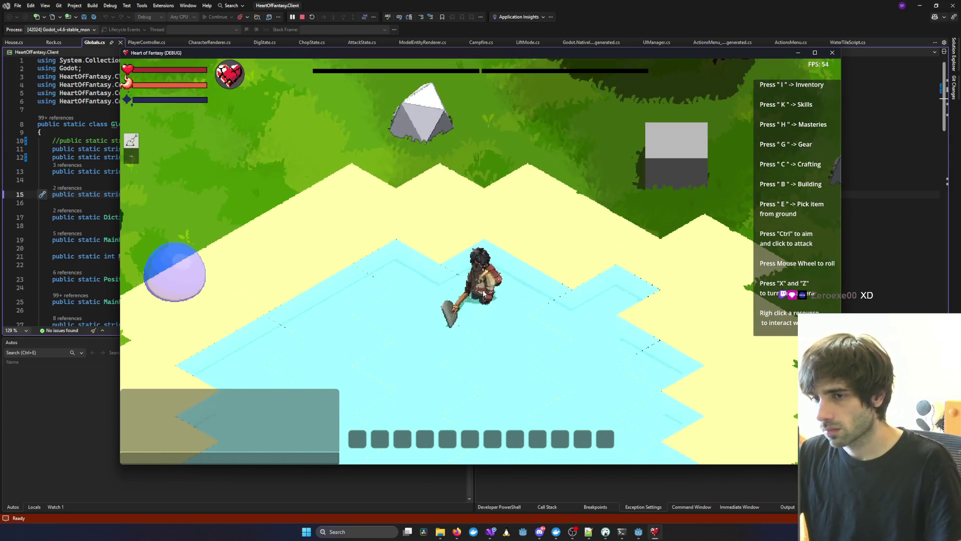
{"action": "key", "text": "x"}
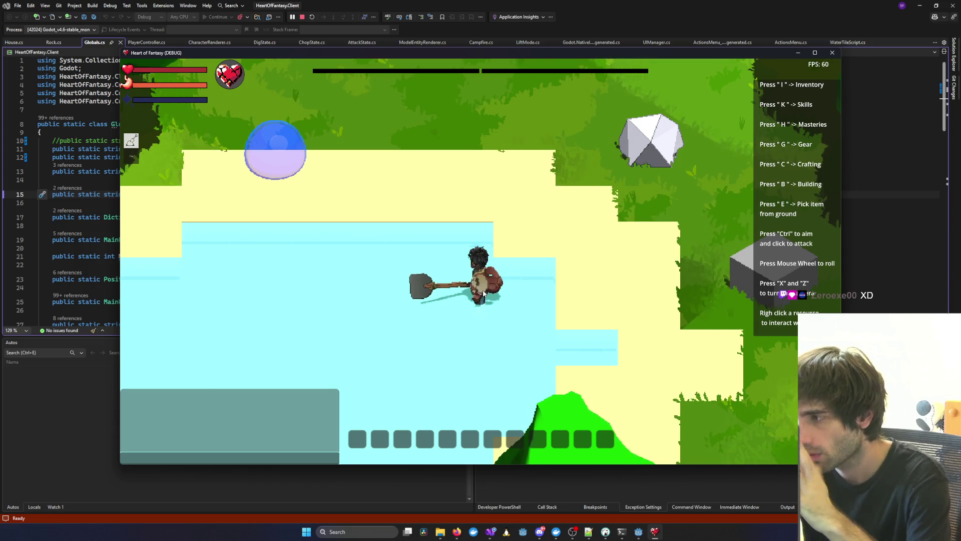
{"action": "scroll", "coordinate": [669, 277], "scroll_direction": "down", "scroll_amount": 3}
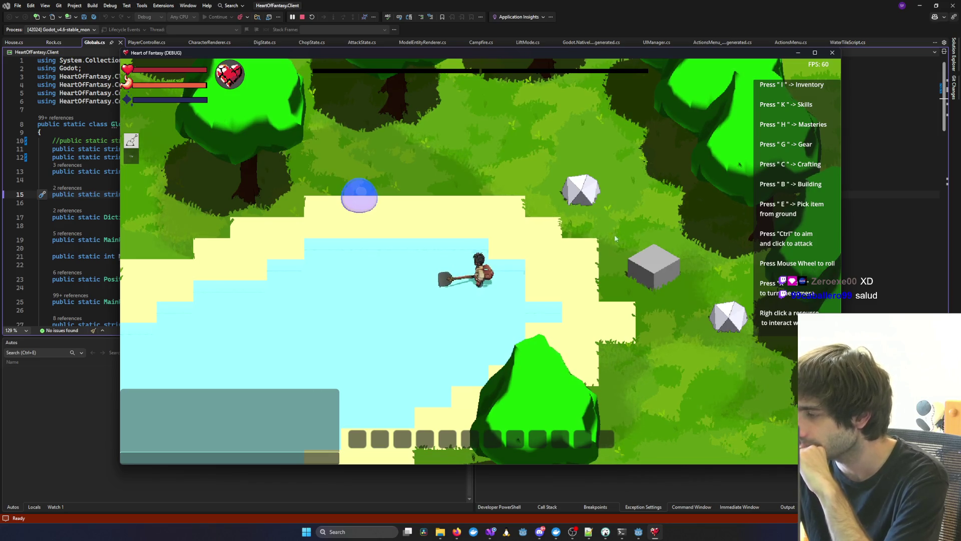
{"action": "scroll", "coordinate": [585, 234], "scroll_direction": "down", "scroll_amount": 2}
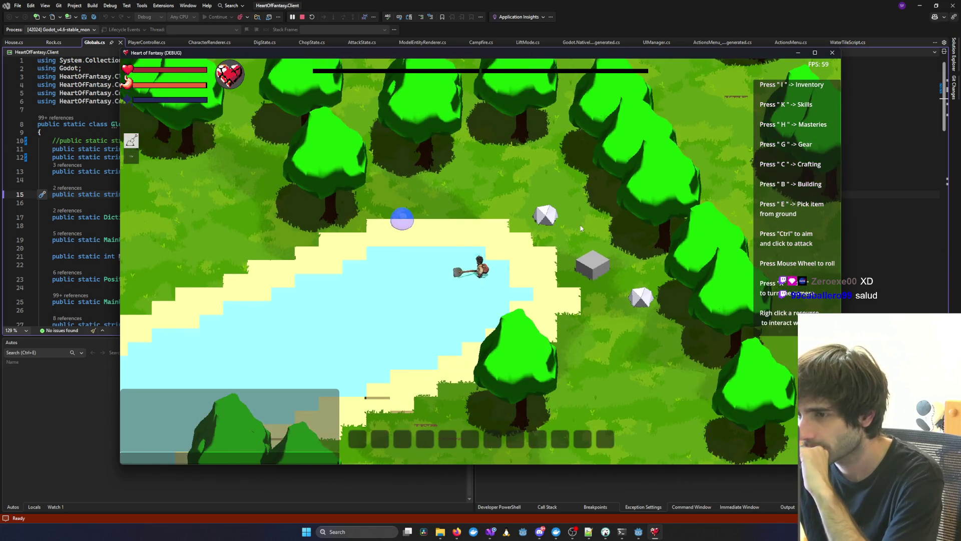
{"action": "scroll", "coordinate": [580, 228], "scroll_direction": "down", "scroll_amount": 5}
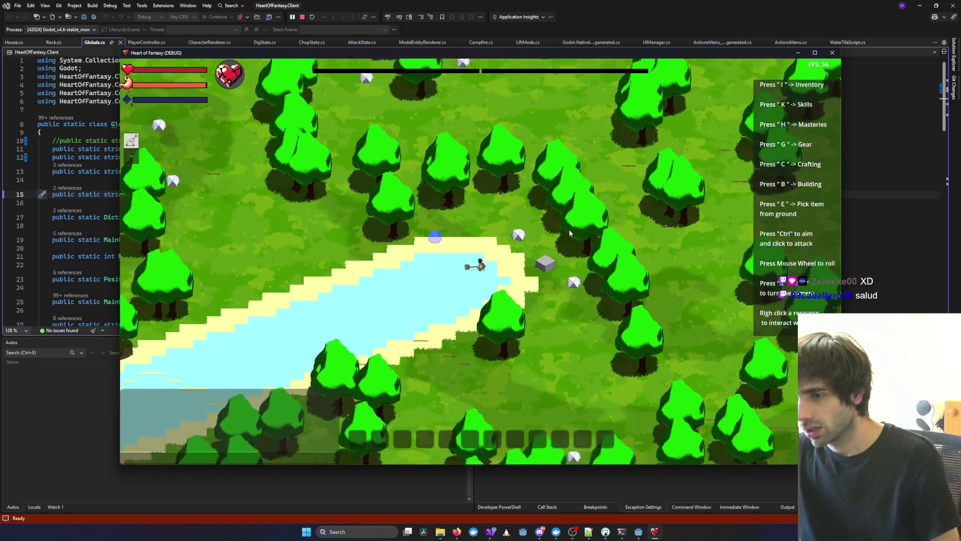
{"action": "key", "text": "r"}
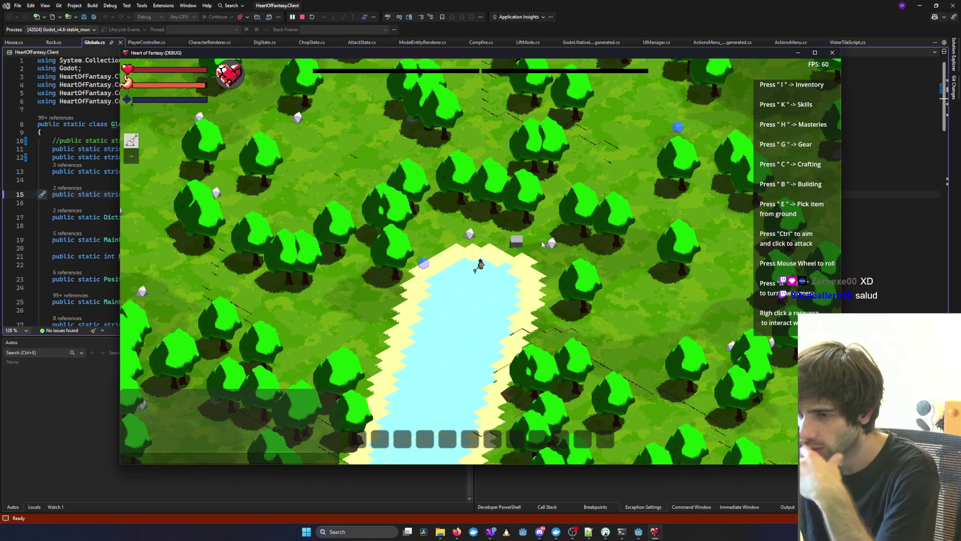
{"action": "scroll", "coordinate": [542, 243], "scroll_direction": "up", "scroll_amount": 5}
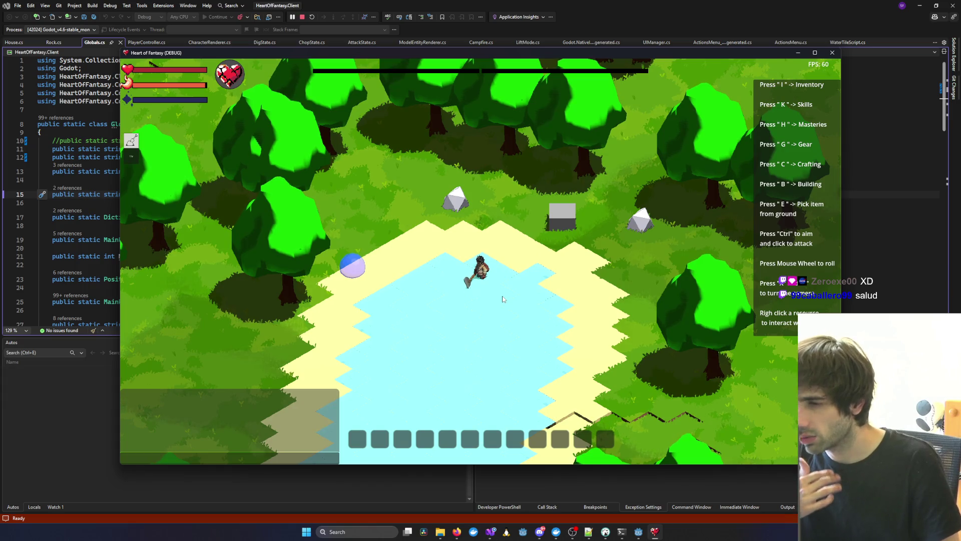
Walk across the lake and rotate the camera around the river to check its shoreline tiles.
{"action": "key", "text": "d"}
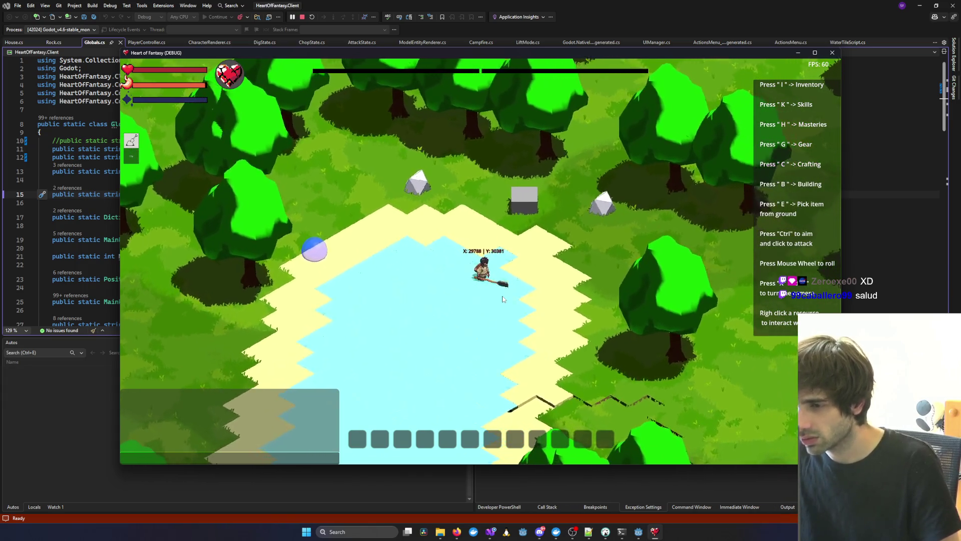
{"action": "key", "text": "d"}
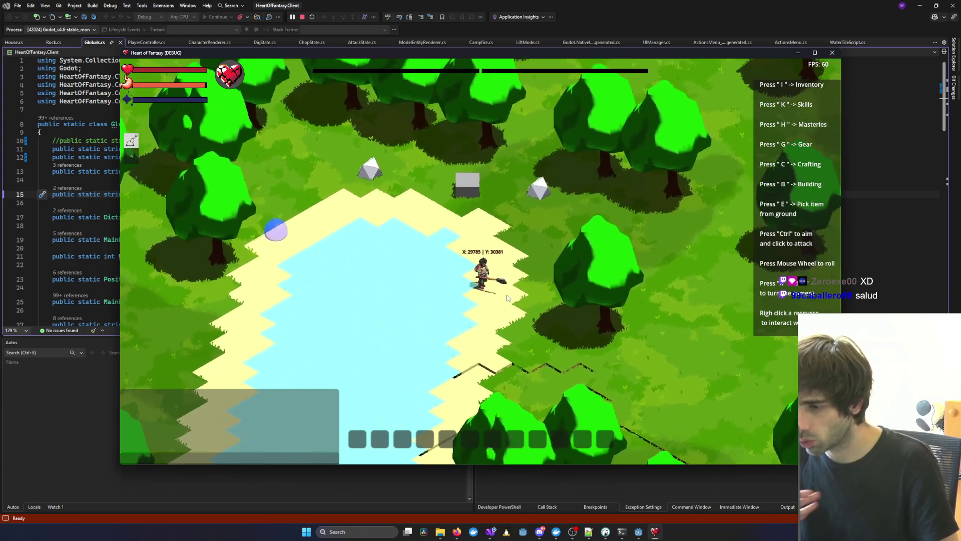
{"action": "key", "text": "s"}
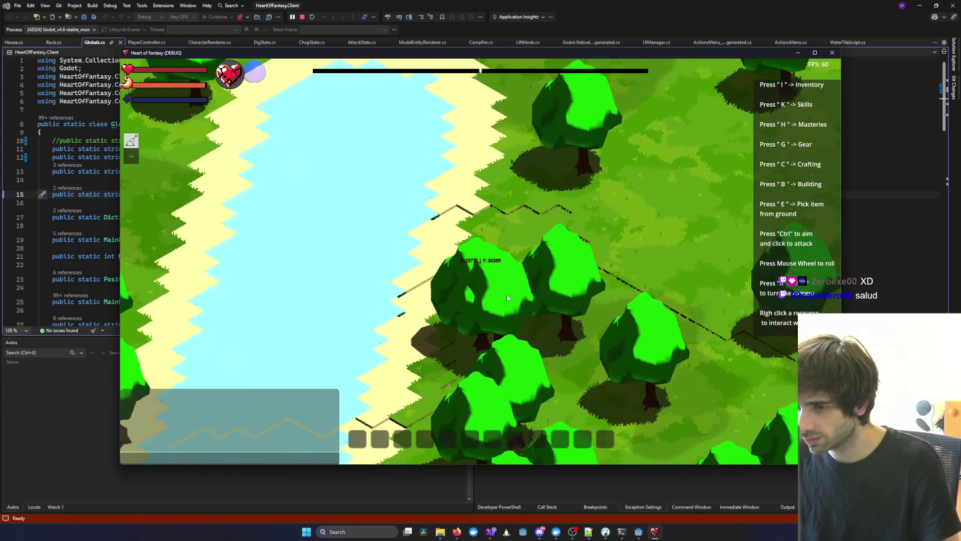
{"action": "key", "text": "x"}
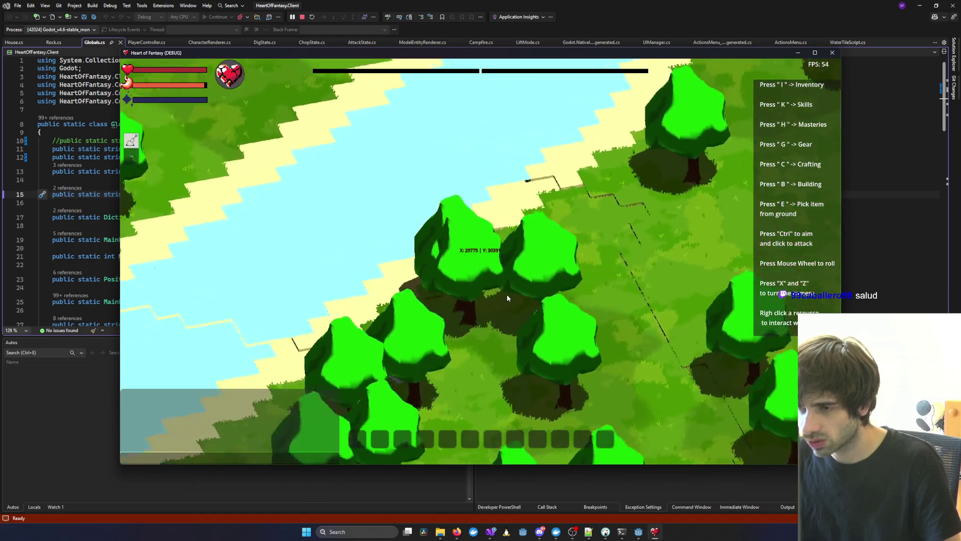
{"action": "key", "text": "x"}
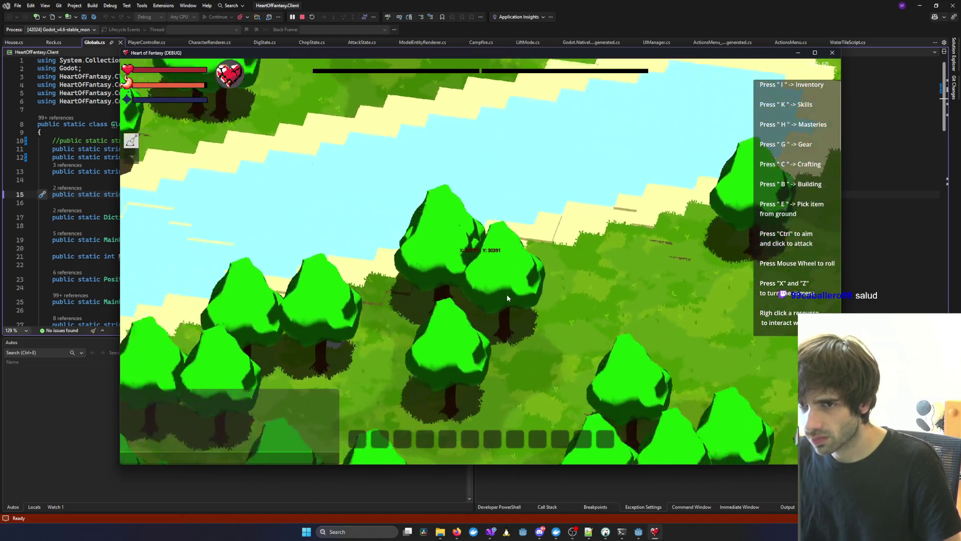
{"action": "key", "text": "x"}
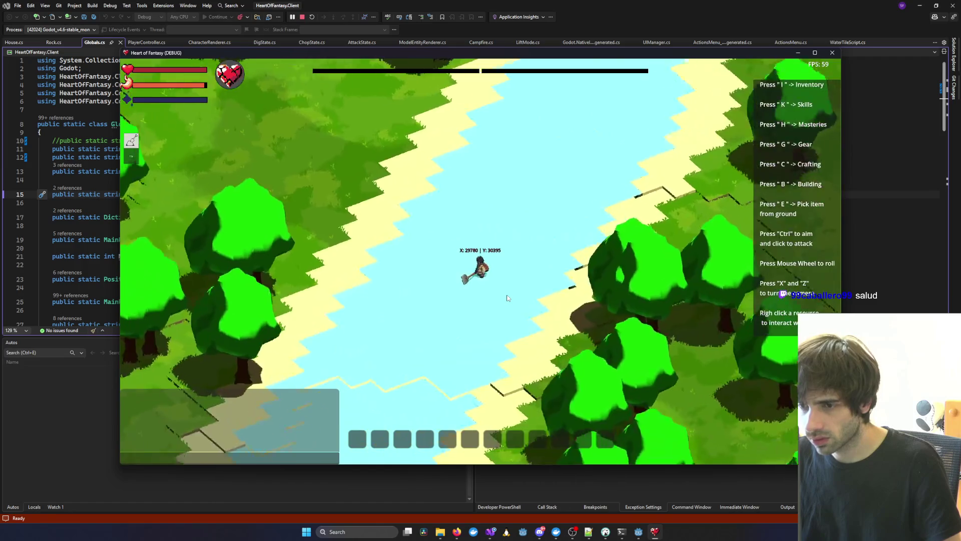
{"action": "key", "text": "w"}
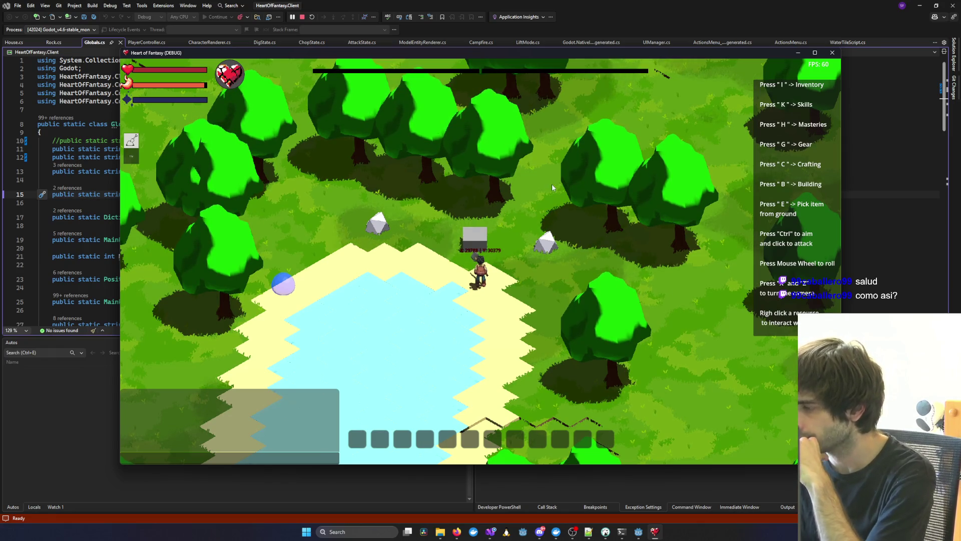
Zoom and turn the camera until the shoreline runs vertically, then close the game.
{"action": "scroll", "coordinate": [515, 206], "scroll_direction": "down", "scroll_amount": 1}
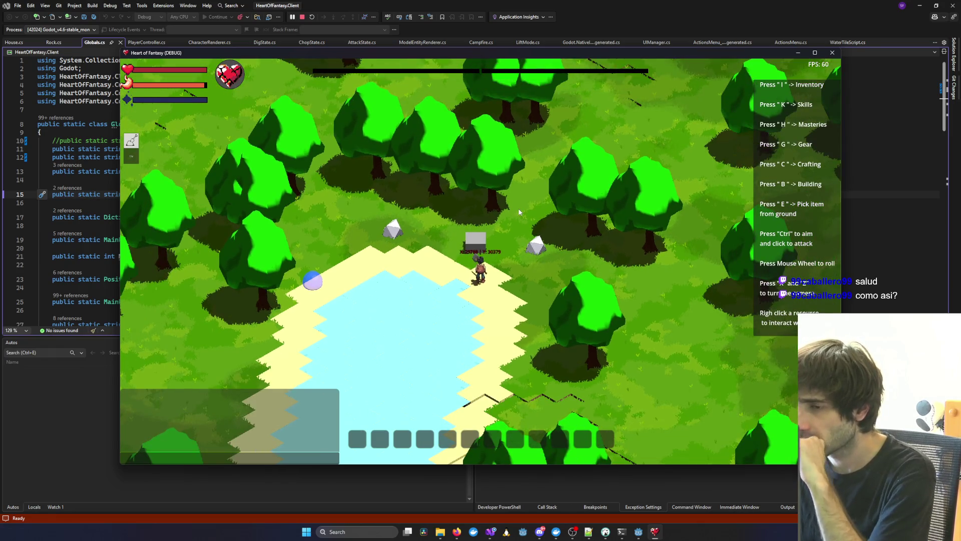
{"action": "scroll", "coordinate": [519, 212], "scroll_direction": "up", "scroll_amount": 2}
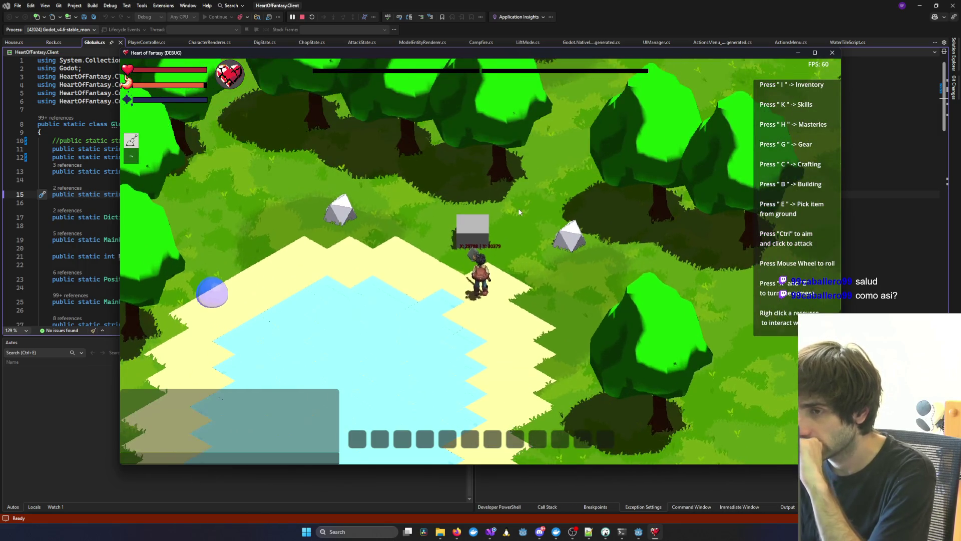
{"action": "key", "text": "s"}
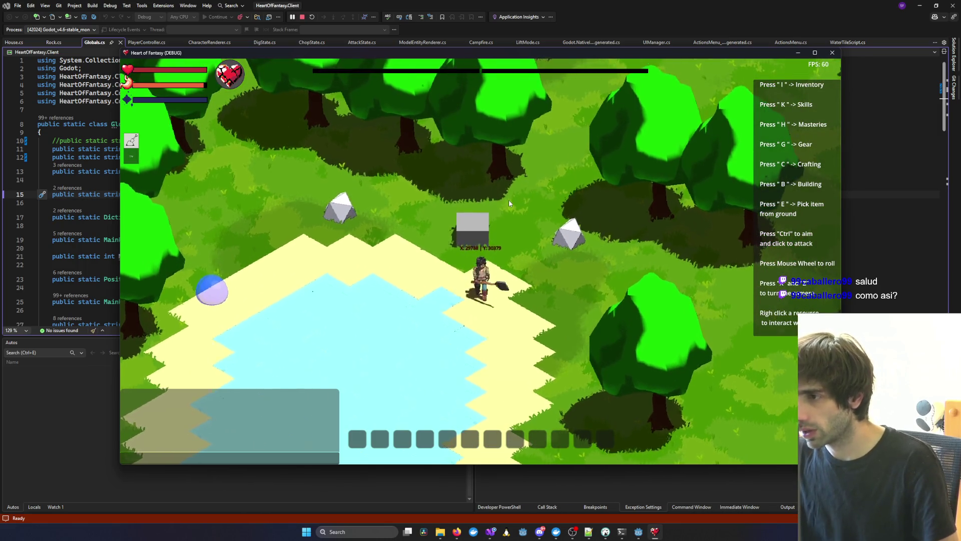
{"action": "key", "text": "e"}
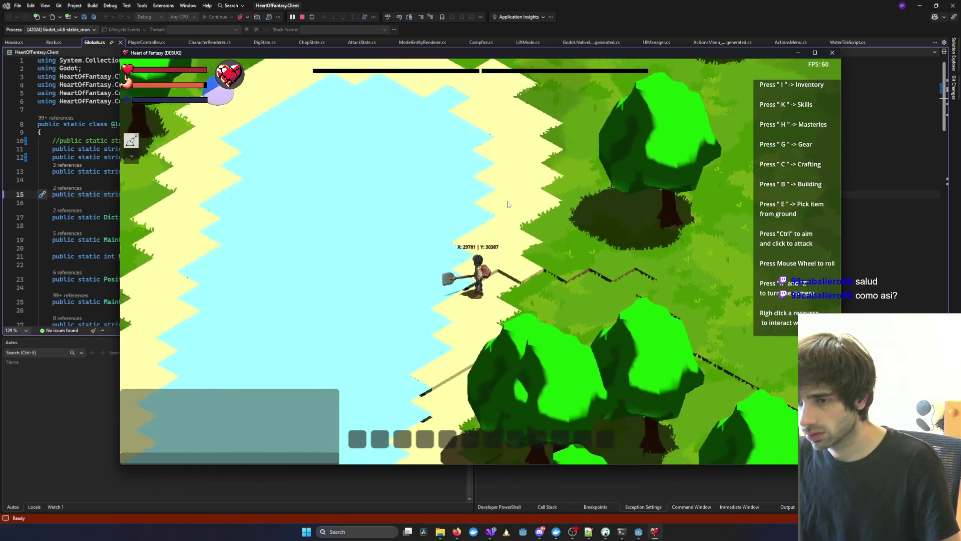
{"action": "key", "text": "e"}
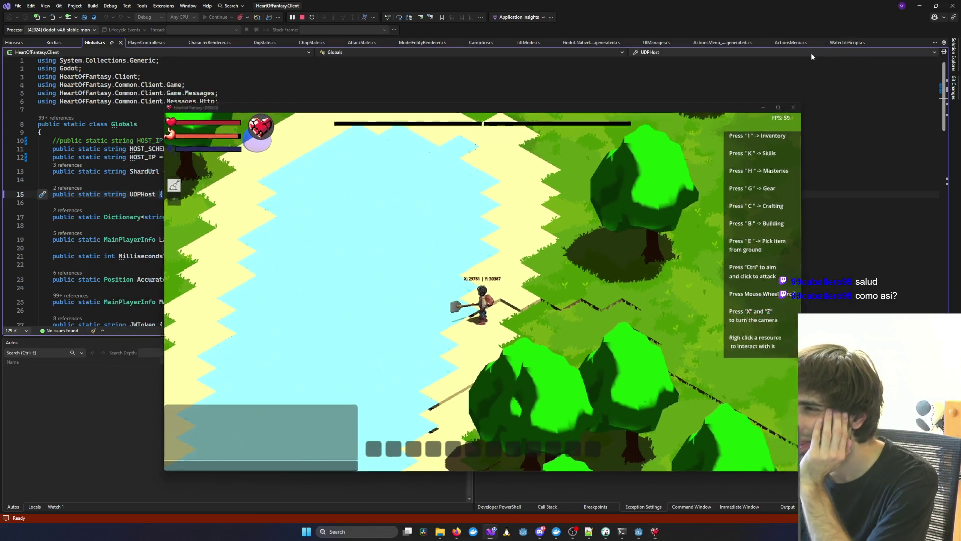
{"action": "left_click", "coordinate": [832, 53]}
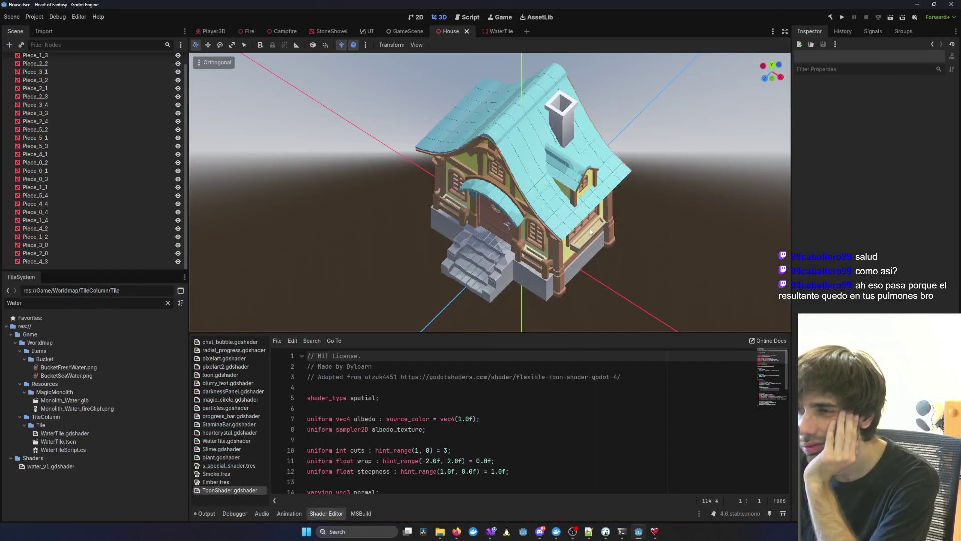
Examine the WaterTile mesh from the side, then bring the relaunched game to its login form.
{"action": "left_click", "coordinate": [496, 31]}
{"action": "mouse_move", "coordinate": [556, 209]}
{"action": "left_mouse_down"}
{"action": "mouse_move", "coordinate": [455, 160]}
{"action": "mouse_move", "coordinate": [575, 193]}
{"action": "mouse_move", "coordinate": [638, 191]}
{"action": "mouse_move", "coordinate": [584, 208]}
{"action": "mouse_move", "coordinate": [634, 182]}
{"action": "left_mouse_up"}
{"action": "scroll", "coordinate": [630, 197], "scroll_direction": "up", "scroll_amount": 5}
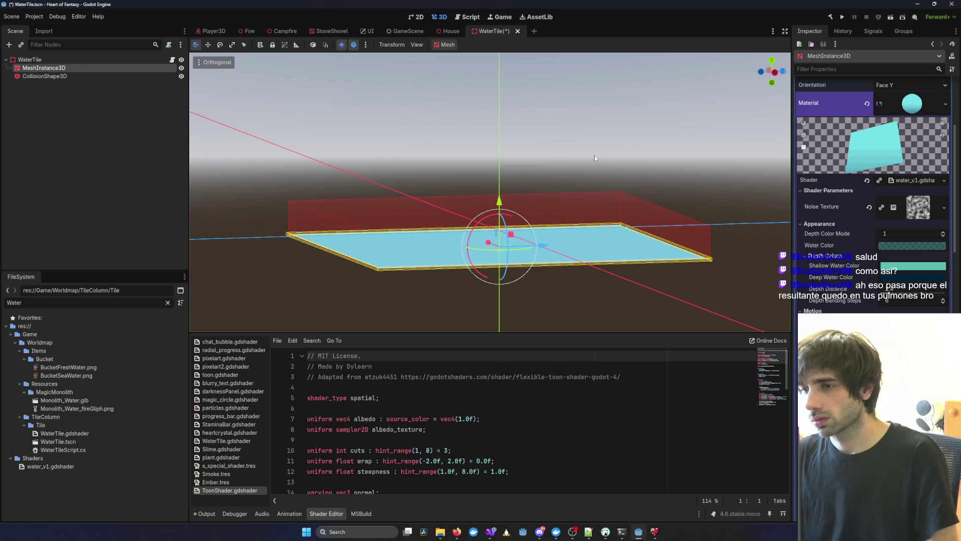
{"action": "key", "text": "alt+Tab"}
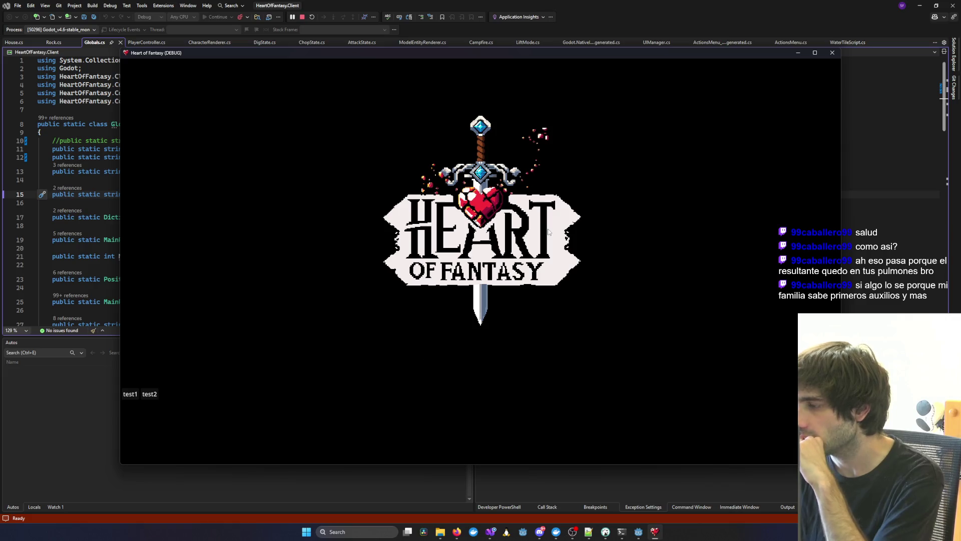
{"action": "left_click", "coordinate": [360, 309]}
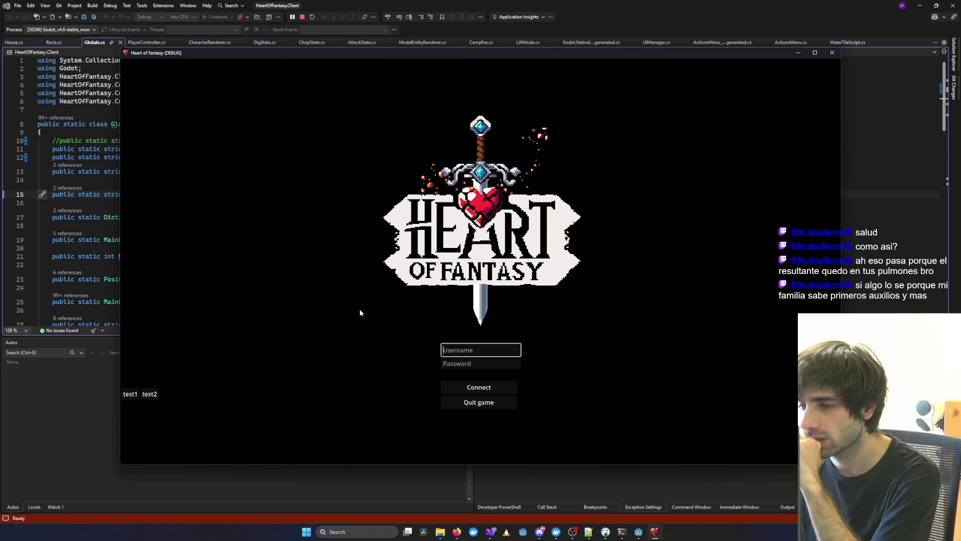
Log in and enter the world with the first saved character, test1.
{"action": "left_click", "coordinate": [458, 388]}
{"action": "left_click", "coordinate": [166, 333]}
{"action": "left_click", "coordinate": [241, 266]}
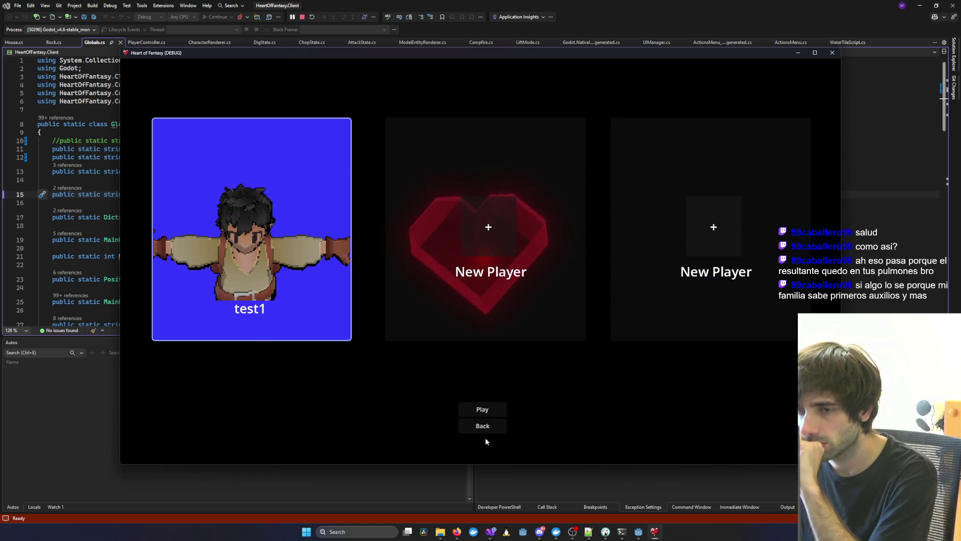
{"action": "left_click", "coordinate": [488, 410]}
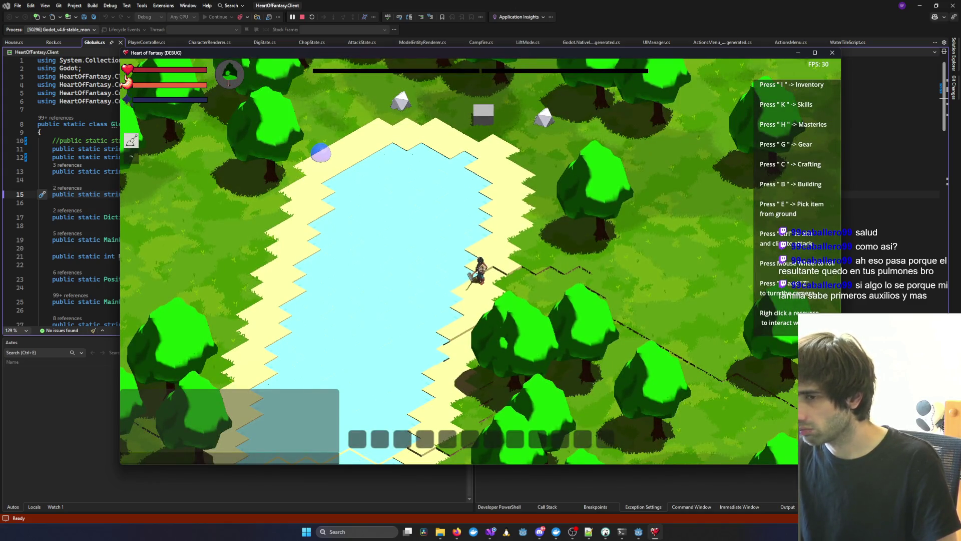
Zoom in, walk a step through the water, and rotate the camera around to an axis-aligned view.
{"action": "scroll", "coordinate": [560, 250], "scroll_direction": "up", "scroll_amount": 3}
{"action": "scroll", "coordinate": [553, 243], "scroll_direction": "up", "scroll_amount": 3}
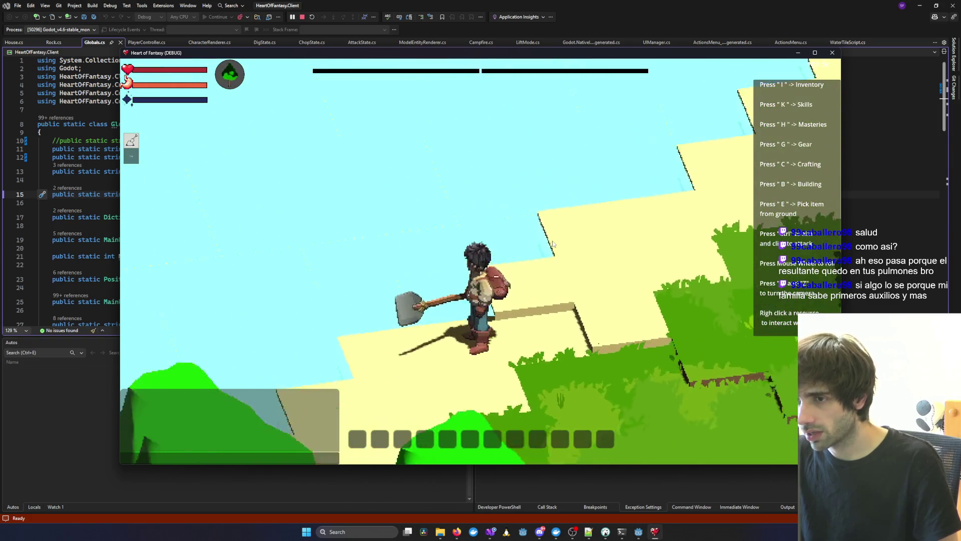
{"action": "scroll", "coordinate": [553, 244], "scroll_direction": "up", "scroll_amount": 3}
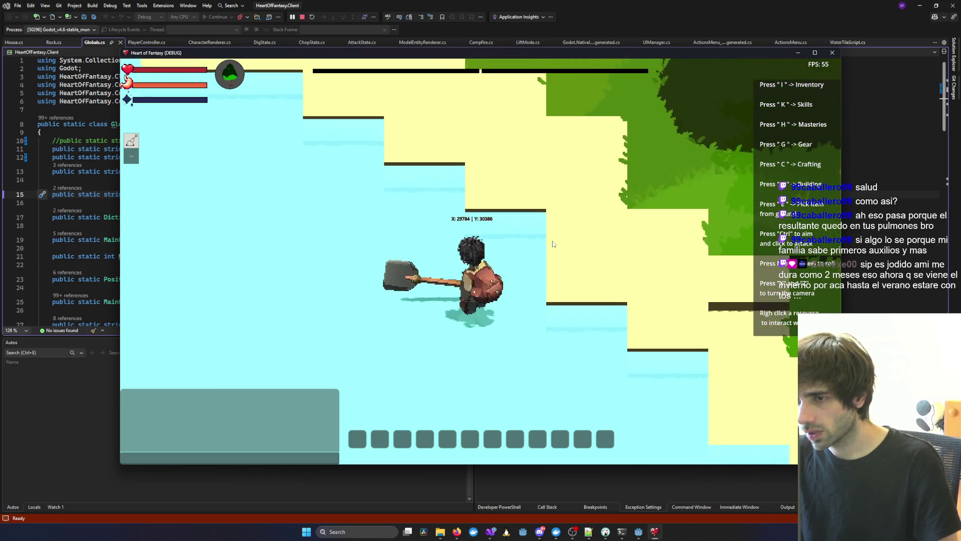
{"action": "key", "text": "w"}
{"action": "key", "text": "z"}
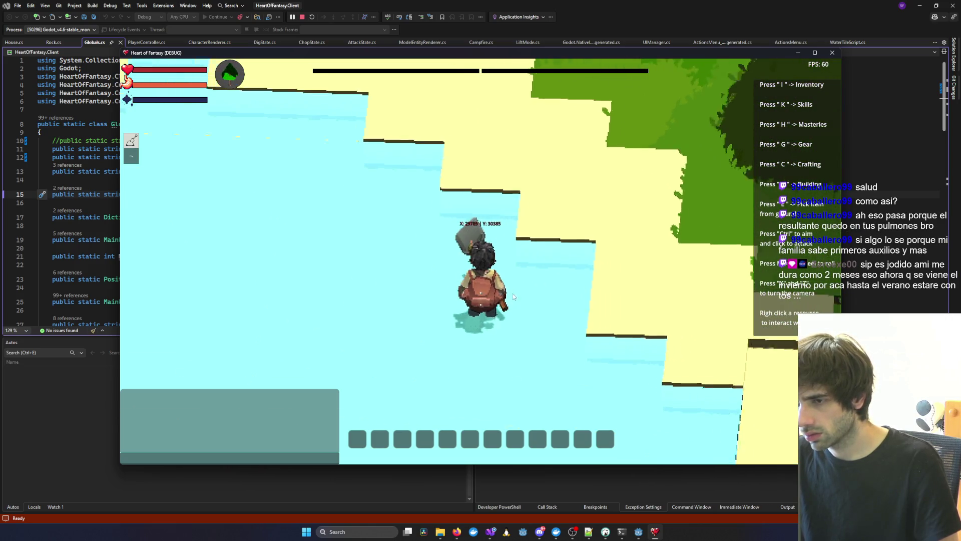
{"action": "key", "text": "z"}
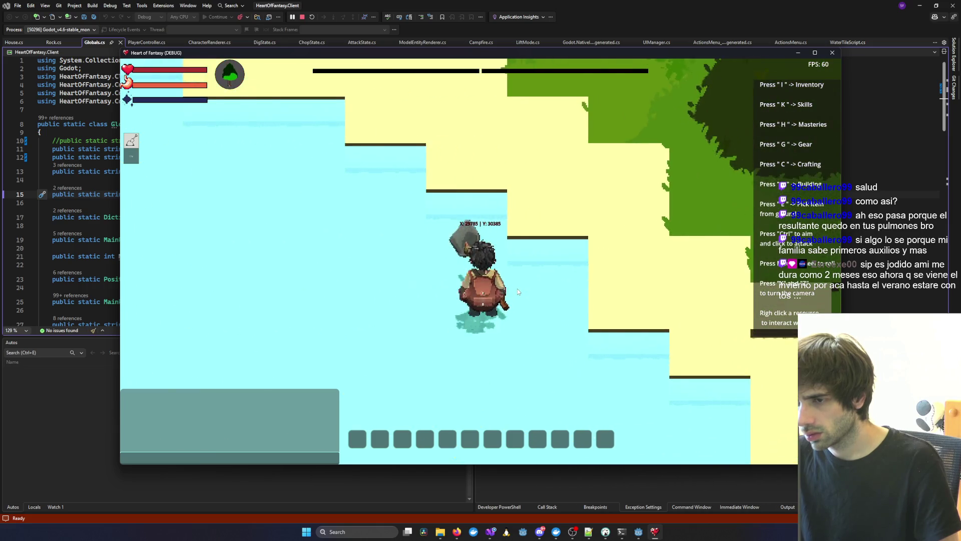
{"action": "key", "text": "z"}
{"action": "key", "text": "z"}
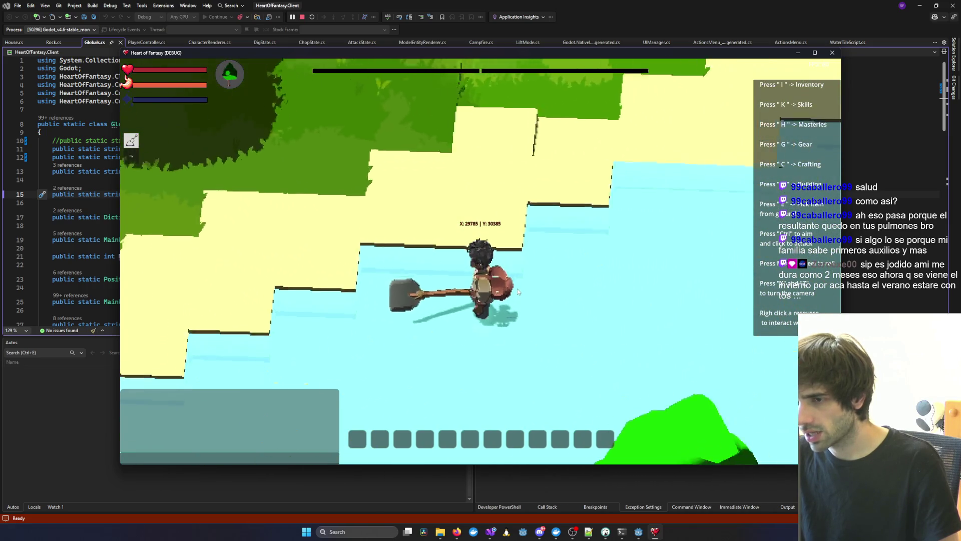
{"action": "key", "text": "z"}
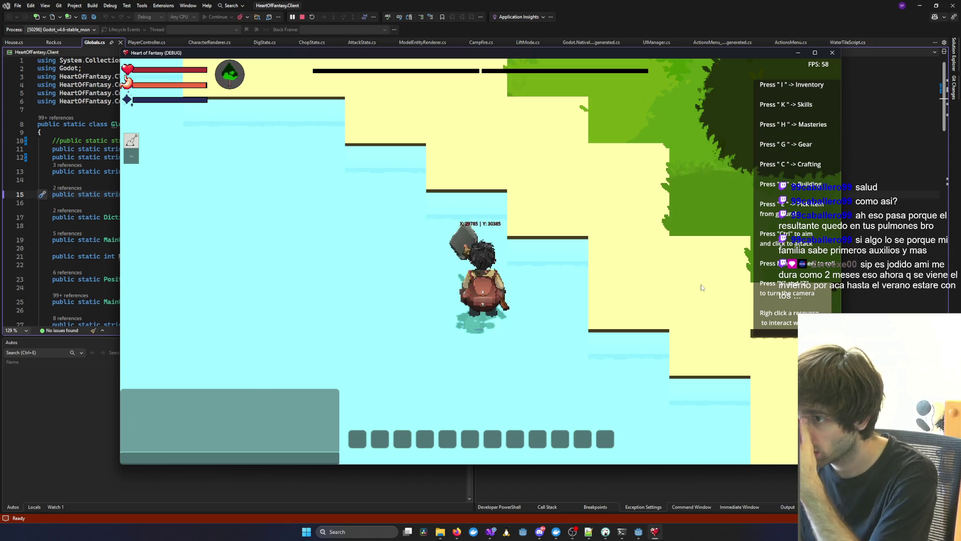
Zoom out, tilt to an isometric angle, and rotate around to inspect the shoreline water seams.
{"action": "scroll", "coordinate": [689, 289], "scroll_direction": "down", "scroll_amount": 2}
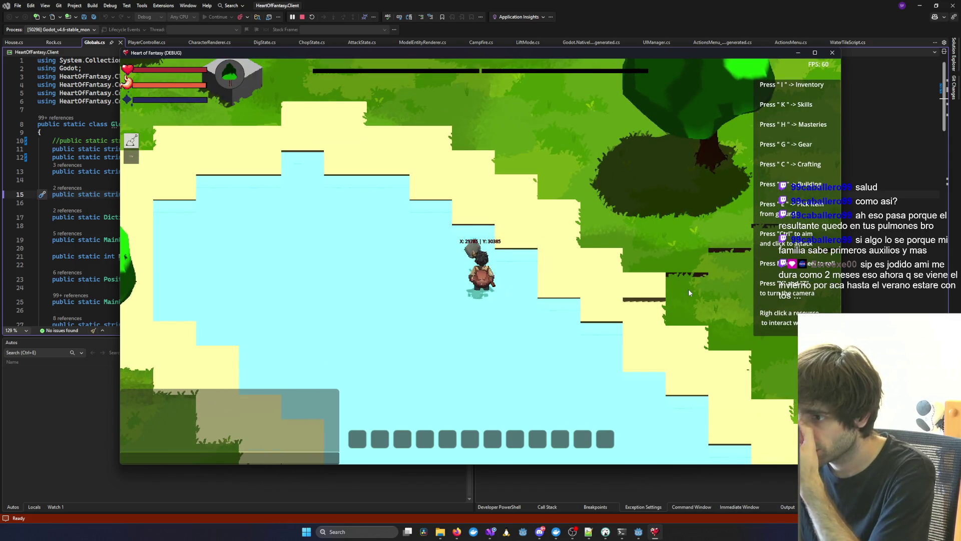
{"action": "scroll", "coordinate": [688, 287], "scroll_direction": "down", "scroll_amount": 1}
{"action": "key", "text": "z"}
{"action": "scroll", "coordinate": [557, 305], "scroll_direction": "up", "scroll_amount": 3}
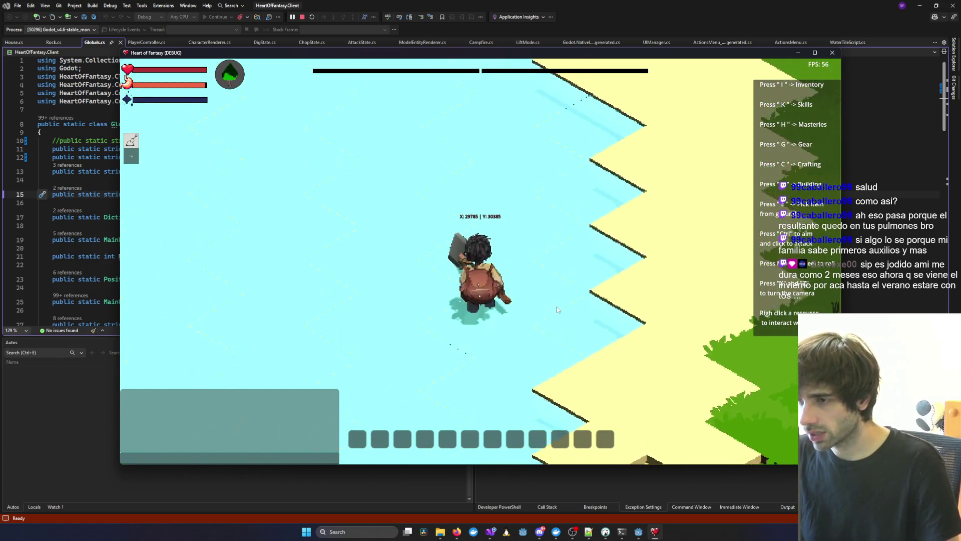
{"action": "key", "text": "z"}
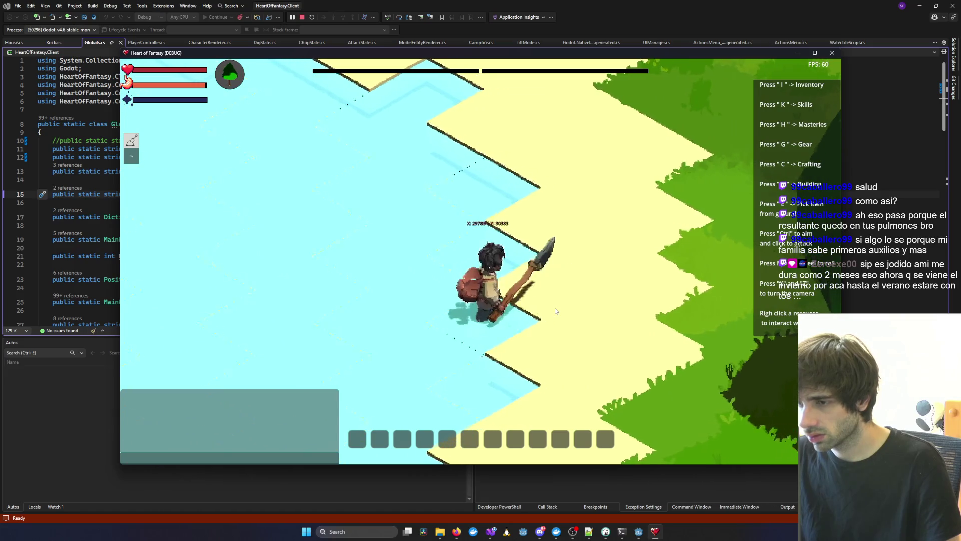
{"action": "key", "text": "z"}
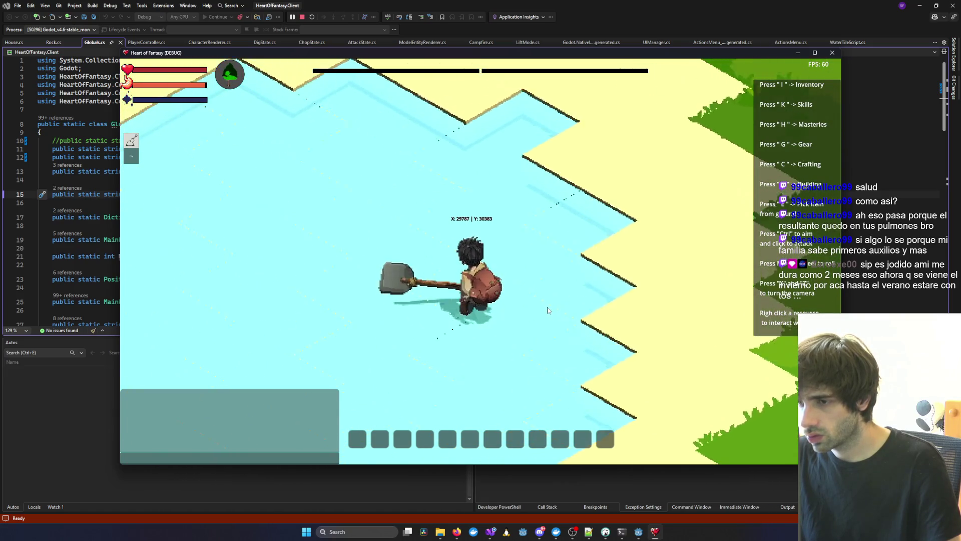
Switch back to the Godot editor and orbit around the WaterTile mesh.
{"action": "key", "text": "alt+Tab"}
{"action": "key", "text": "alt+Tab"}
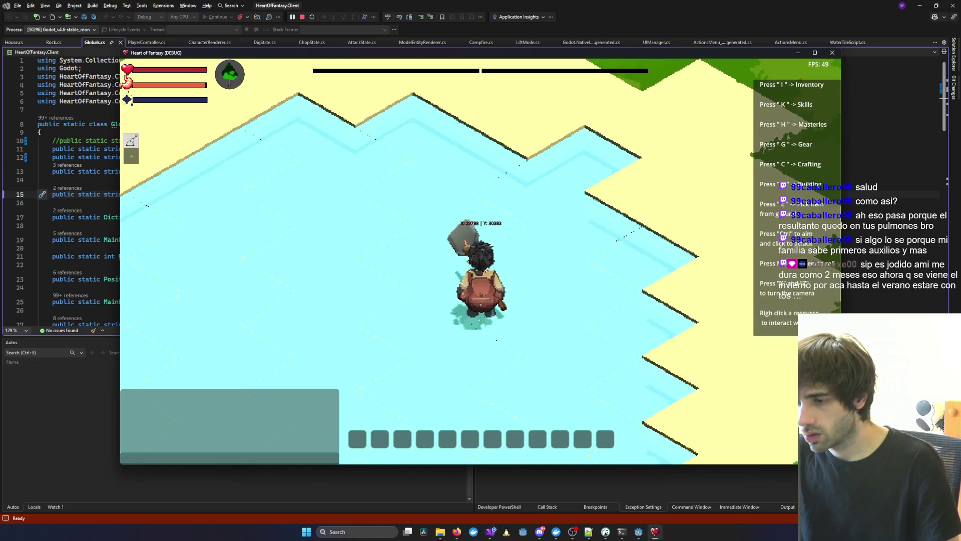
{"action": "key", "text": "alt+Tab"}
{"action": "left_click_drag", "start_coordinate": [559, 299], "coordinate": [550, 301]}
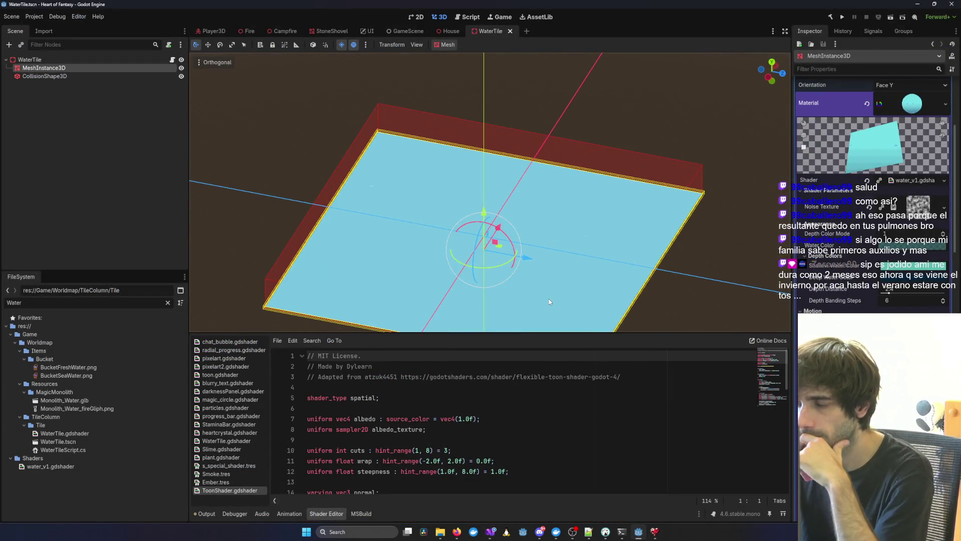
Switch to the House scene, then bring the Heart of Fantasy debug window back in front.
{"action": "left_click", "coordinate": [438, 34]}
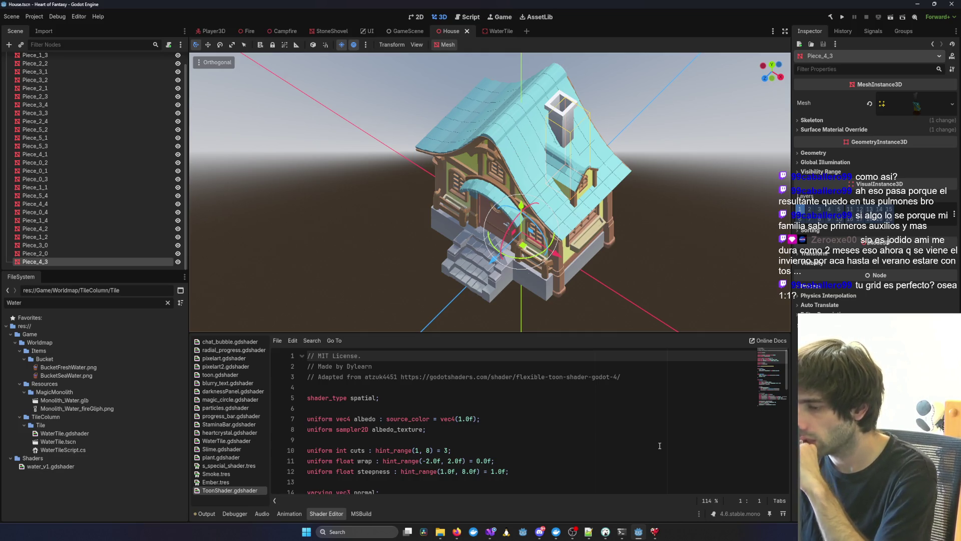
{"action": "left_click", "coordinate": [655, 535]}
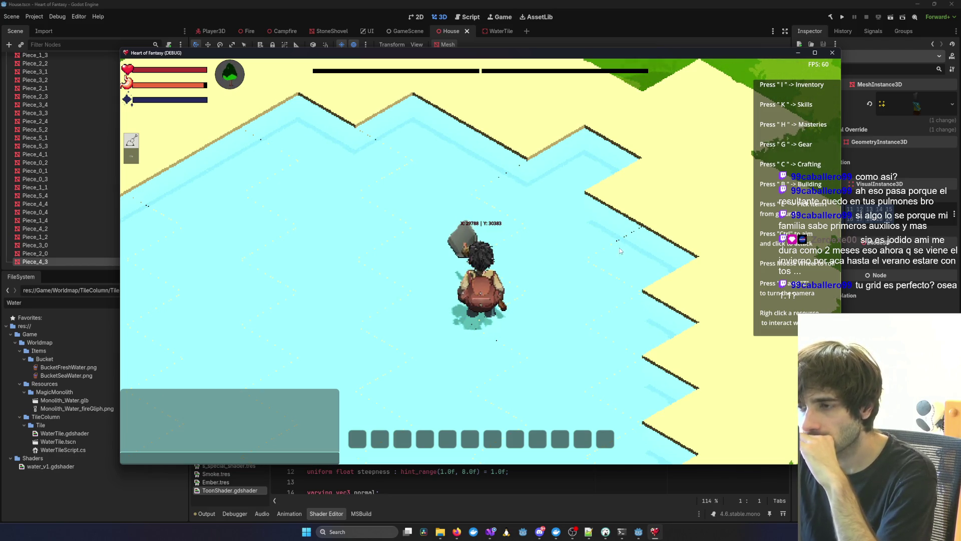
Zoom the game camera in and out over the lake's water tiles, then close the game.
{"action": "scroll", "coordinate": [525, 328], "scroll_direction": "up", "scroll_amount": 3}
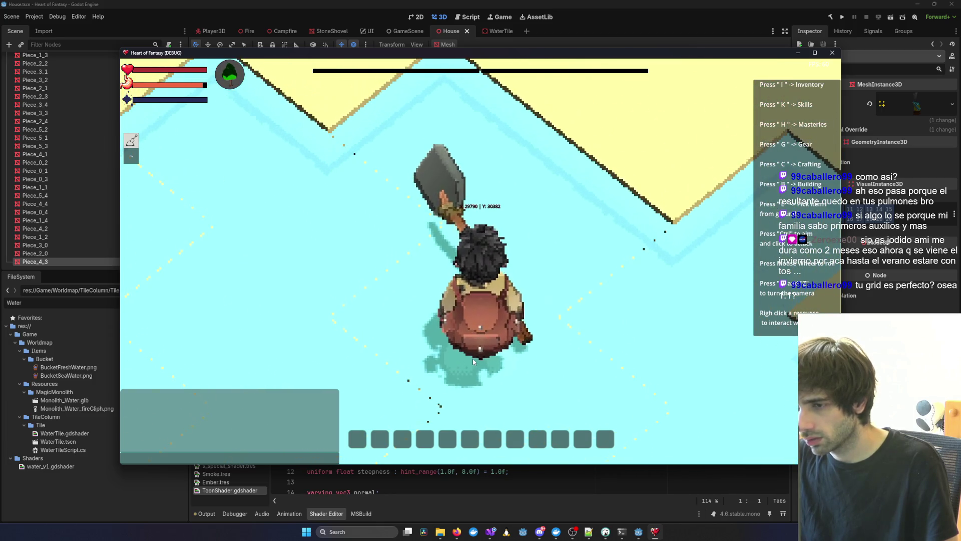
{"action": "scroll", "coordinate": [538, 349], "scroll_direction": "up", "scroll_amount": 3}
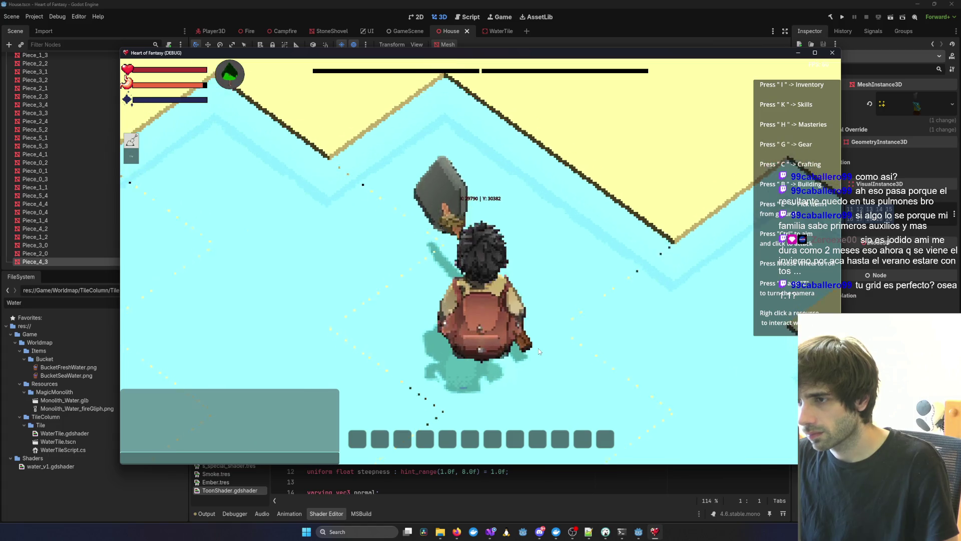
{"action": "scroll", "coordinate": [537, 349], "scroll_direction": "down", "scroll_amount": 3}
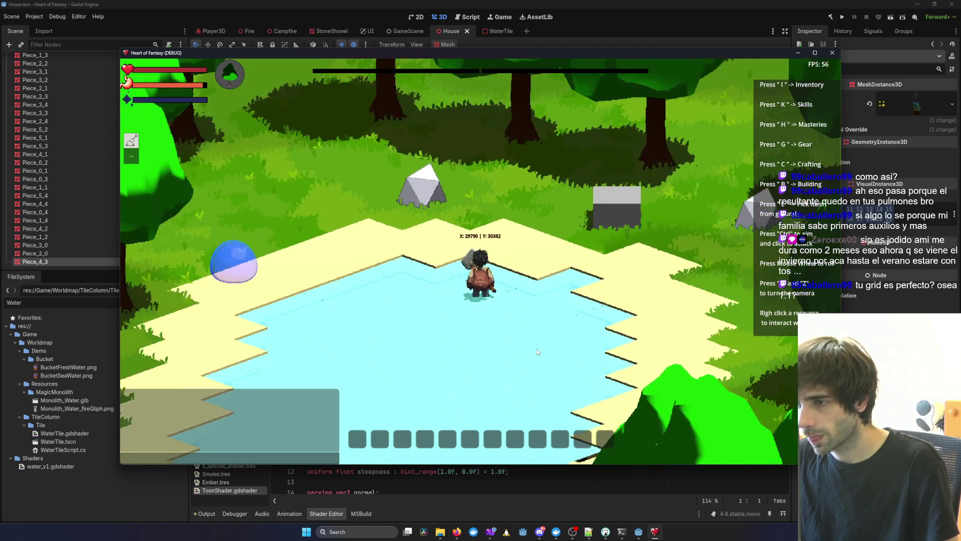
{"action": "scroll", "coordinate": [537, 348], "scroll_direction": "up", "scroll_amount": 3}
{"action": "scroll", "coordinate": [536, 349], "scroll_direction": "up", "scroll_amount": 3}
{"action": "scroll", "coordinate": [536, 347], "scroll_direction": "down", "scroll_amount": 3}
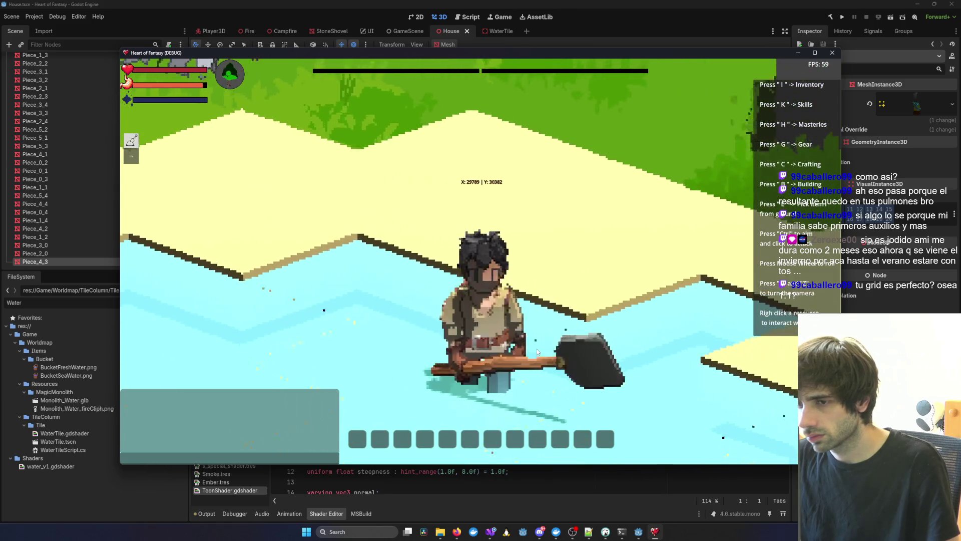
{"action": "scroll", "coordinate": [537, 351], "scroll_direction": "down", "scroll_amount": 3}
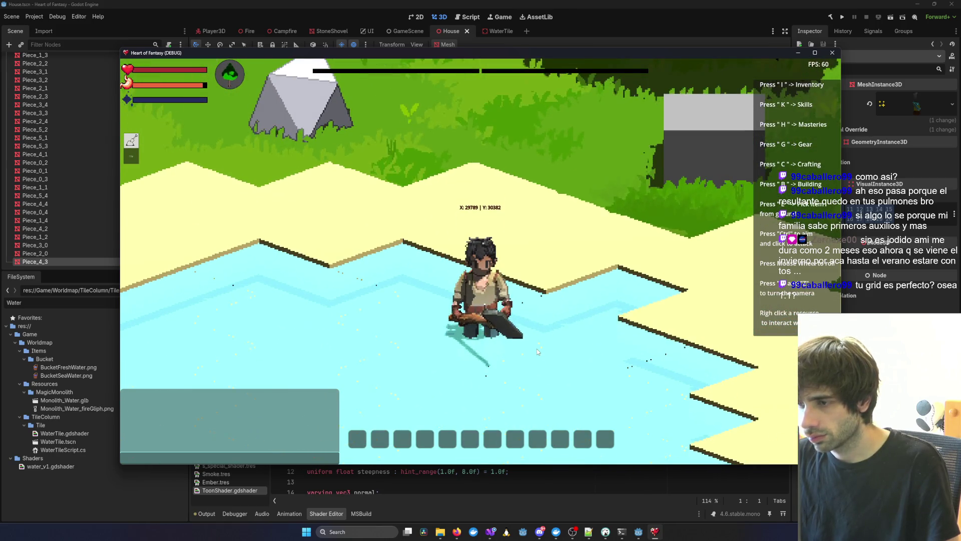
{"action": "scroll", "coordinate": [537, 351], "scroll_direction": "up", "scroll_amount": 2}
{"action": "key", "text": "alt+F4"}
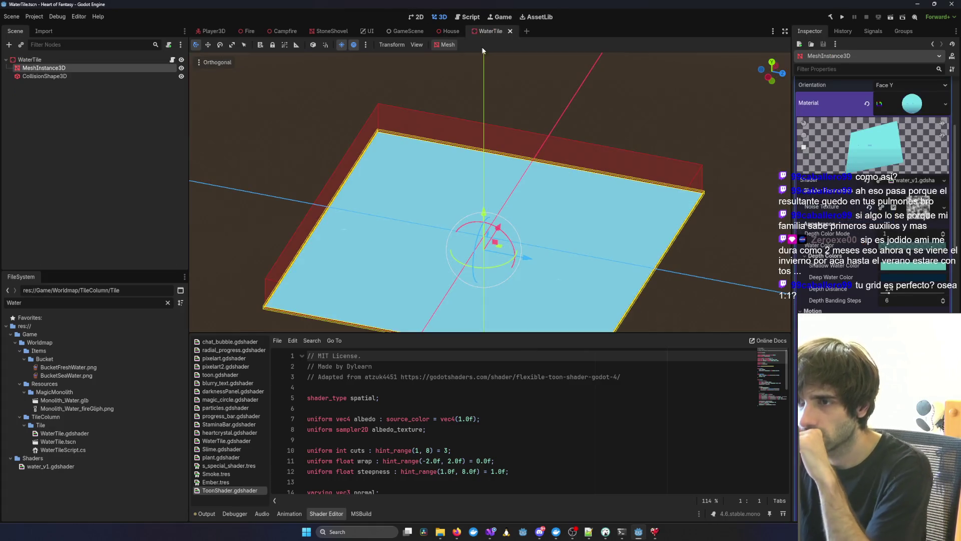
Open the WaterTile scene, view it straight top-down, pan to the tile's left edge, and save.
{"action": "left_click", "coordinate": [498, 31]}
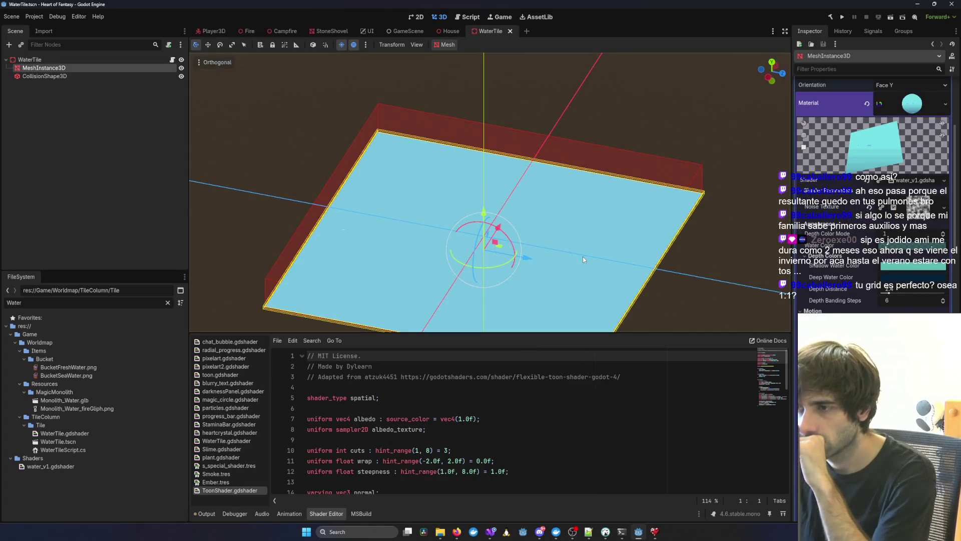
{"action": "scroll", "coordinate": [873, 200], "scroll_direction": "down", "scroll_amount": 10}
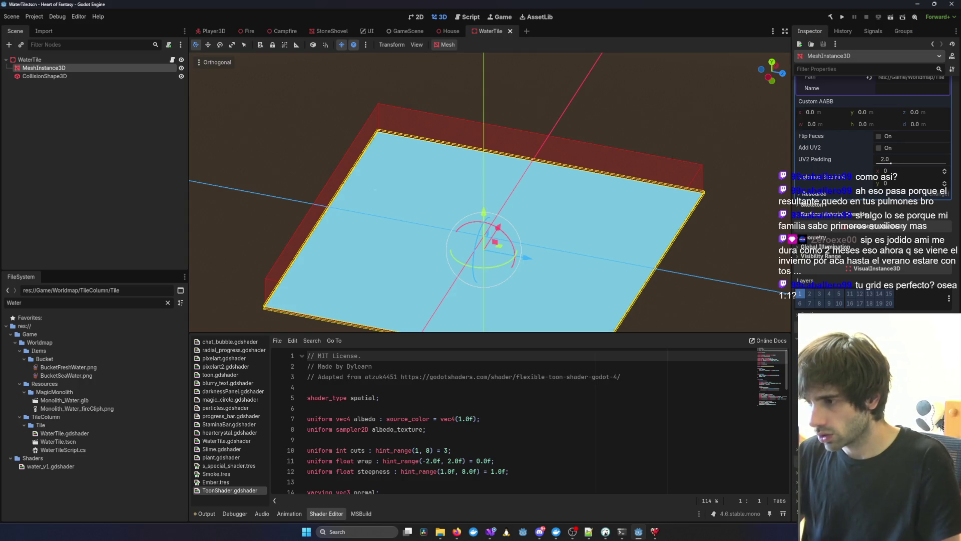
{"action": "mouse_move", "coordinate": [500, 200]}
{"action": "left_mouse_down"}
{"action": "mouse_move", "coordinate": [565, 231]}
{"action": "mouse_move", "coordinate": [635, 201]}
{"action": "mouse_move", "coordinate": [523, 215]}
{"action": "left_mouse_up"}
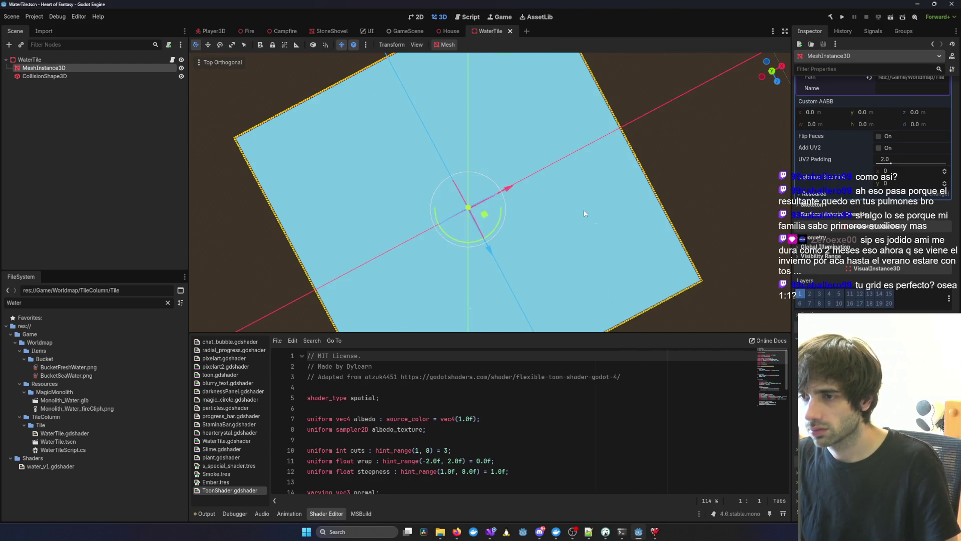
{"action": "scroll", "coordinate": [585, 214], "scroll_direction": "down", "scroll_amount": 5}
{"action": "key", "text": "KP_7"}
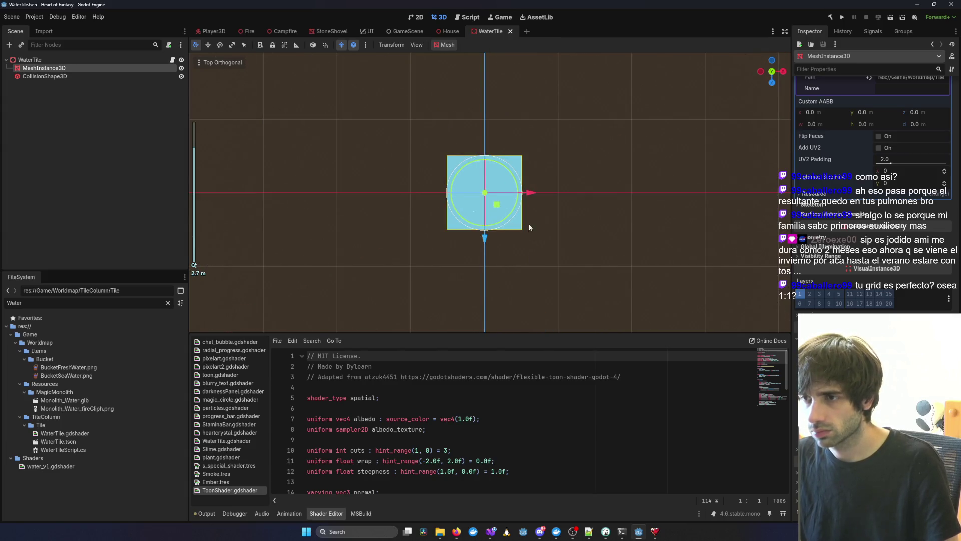
{"action": "scroll", "coordinate": [527, 225], "scroll_direction": "up", "scroll_amount": 10}
{"action": "mouse_move", "coordinate": [685, 210]}
{"action": "left_mouse_down"}
{"action": "mouse_move", "coordinate": [851, 215]}
{"action": "mouse_move", "coordinate": [801, 285]}
{"action": "mouse_move", "coordinate": [862, 253]}
{"action": "left_mouse_up"}
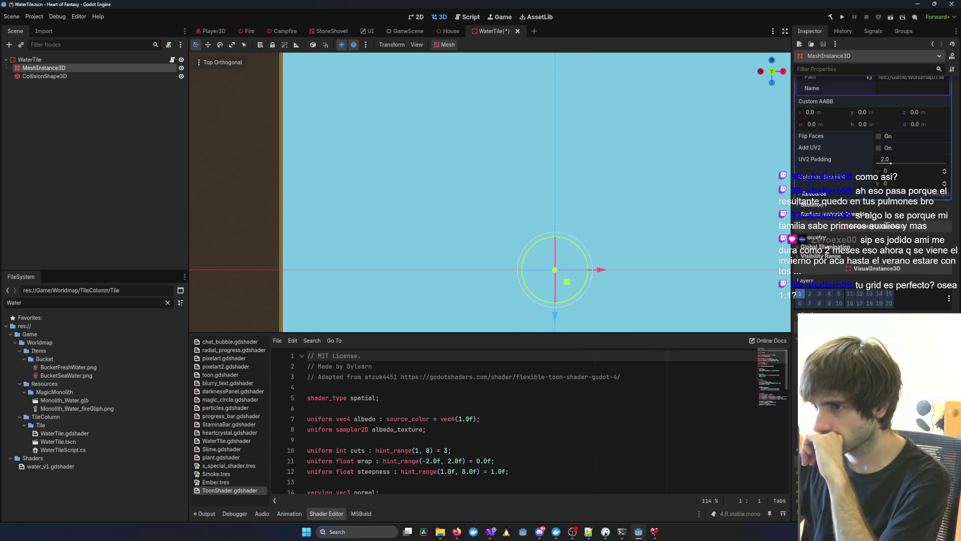
{"action": "key", "text": "ctrl+s"}
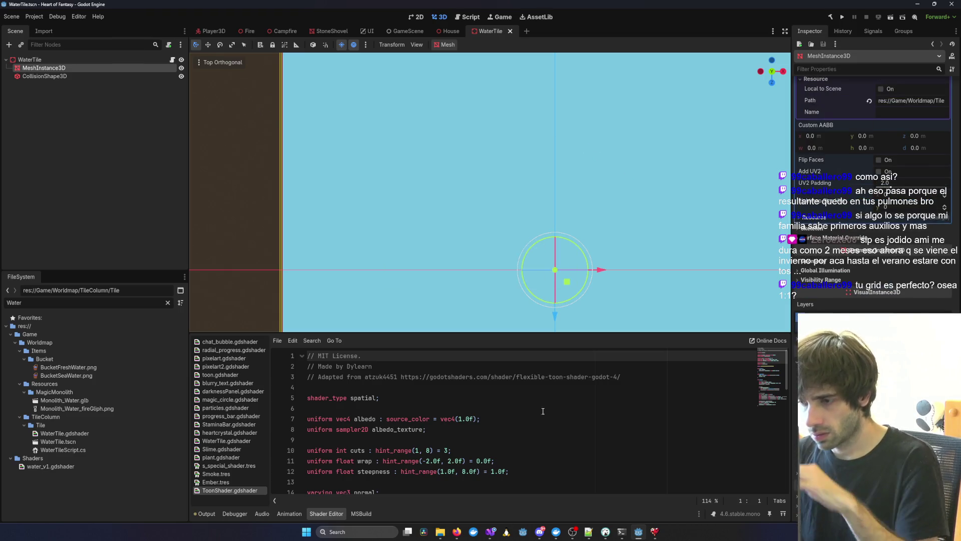
Bring Visual Studio, showing Globals.cs, to the front.
{"action": "left_click", "coordinate": [655, 532]}
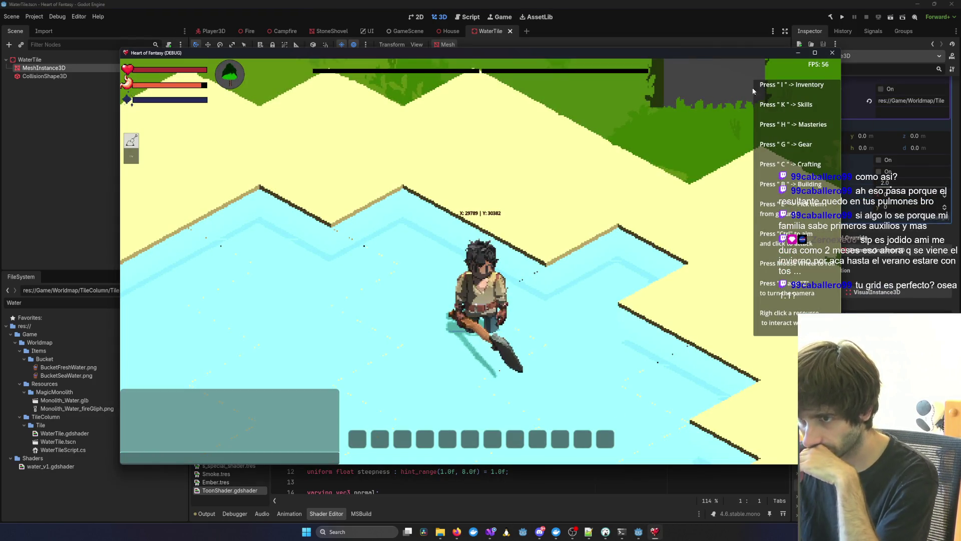
{"action": "left_click", "coordinate": [475, 531]}
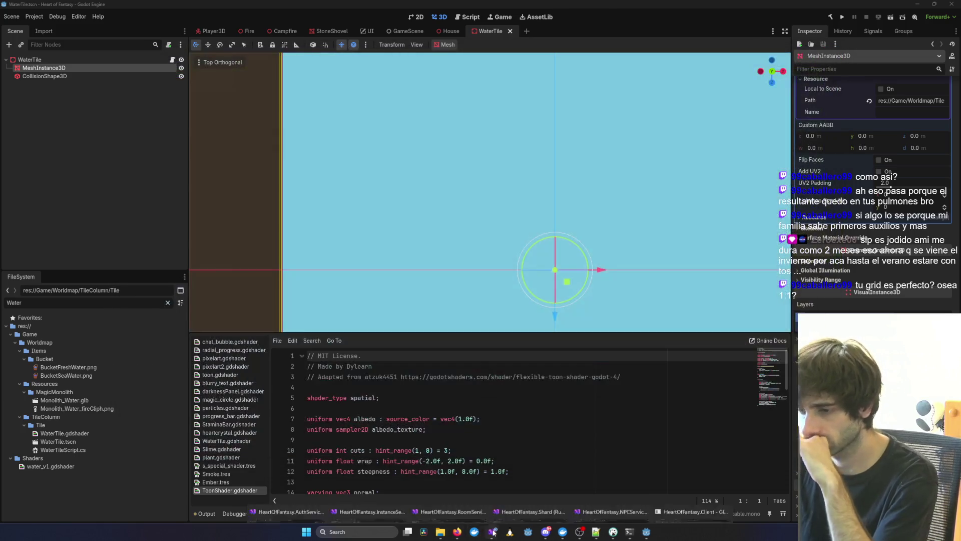
{"action": "mouse_move", "coordinate": [491, 532]}
{"action": "left_click", "coordinate": [488, 493]}
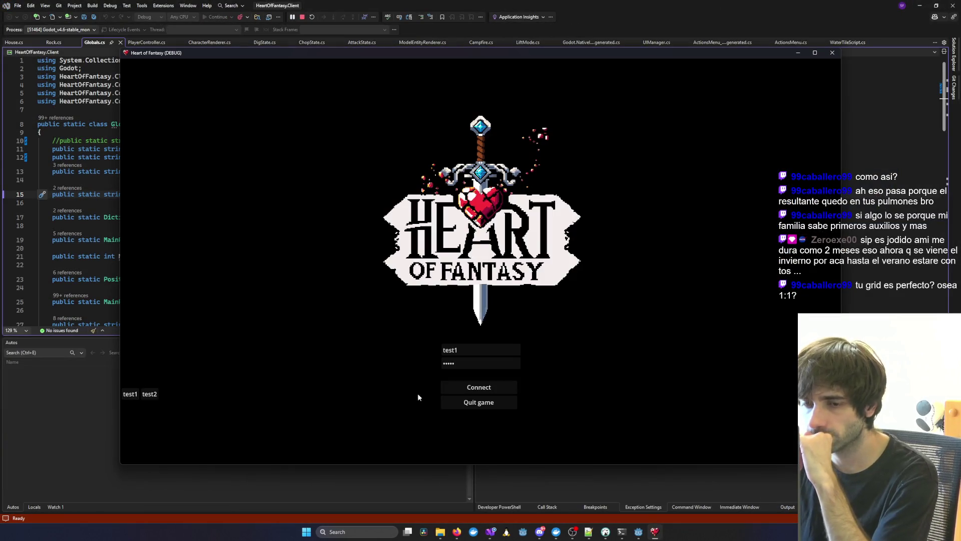
Connect, play, and enter the world with the existing test character.
{"action": "left_click", "coordinate": [460, 387]}
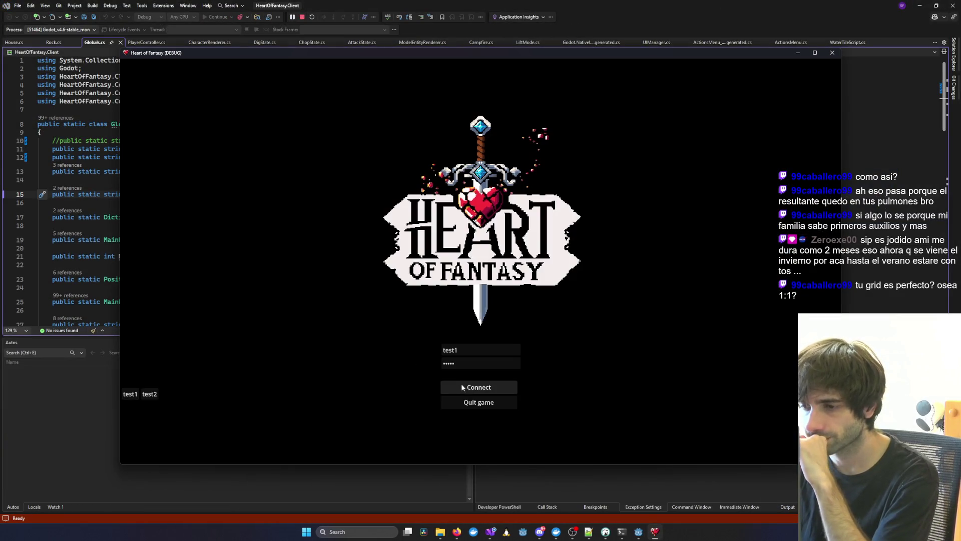
{"action": "key", "text": "Return"}
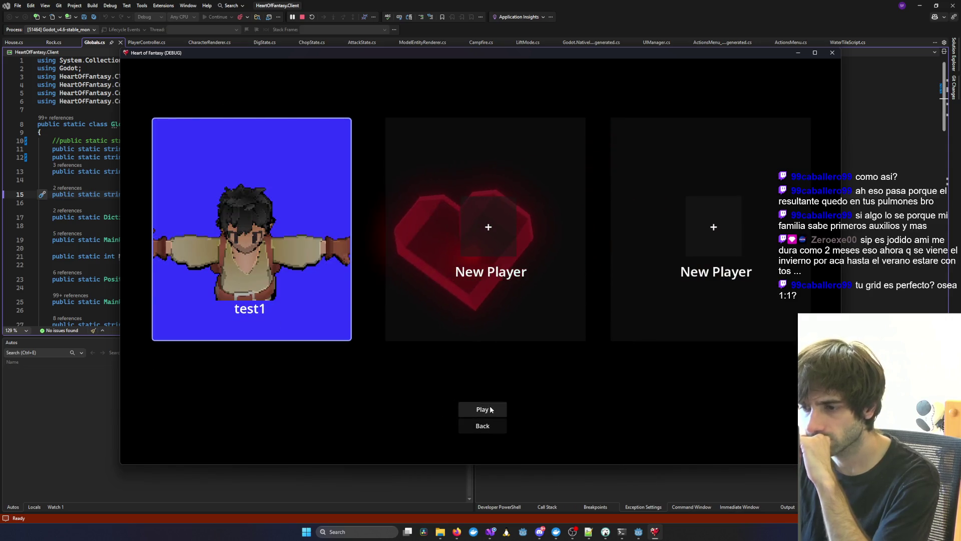
{"action": "left_click", "coordinate": [461, 409]}
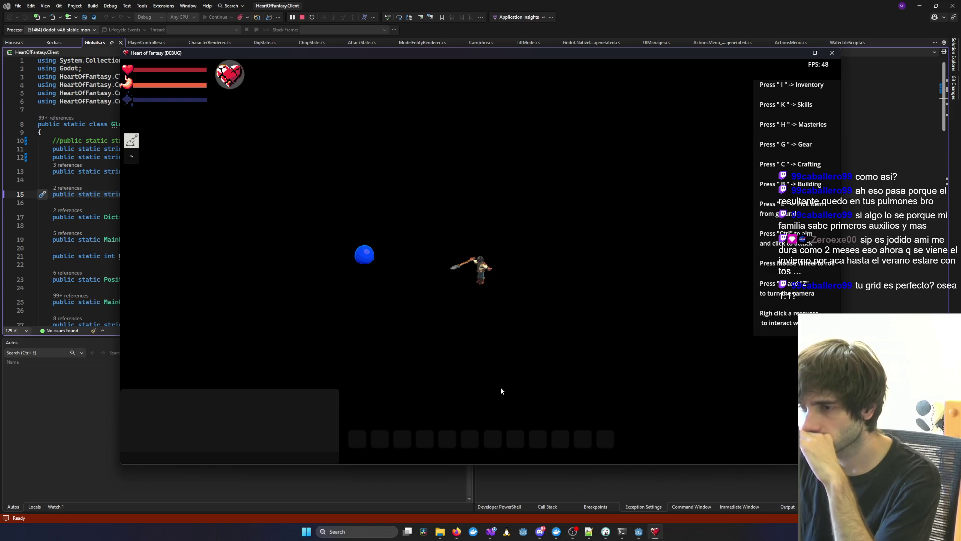
Walk across the water and rotate the camera to inspect how the tiles meet.
{"action": "key", "text": "d"}
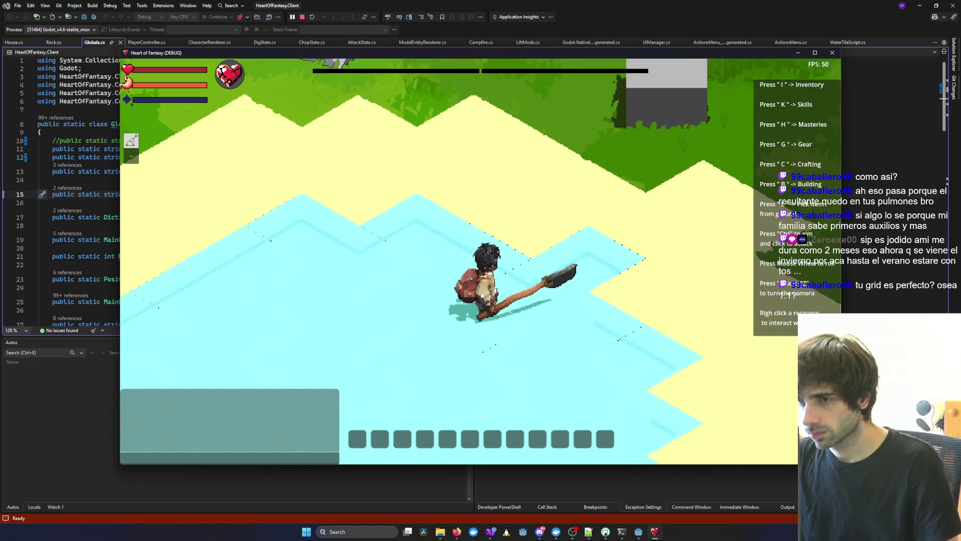
{"action": "scroll", "coordinate": [482, 295], "scroll_direction": "down", "scroll_amount": 5}
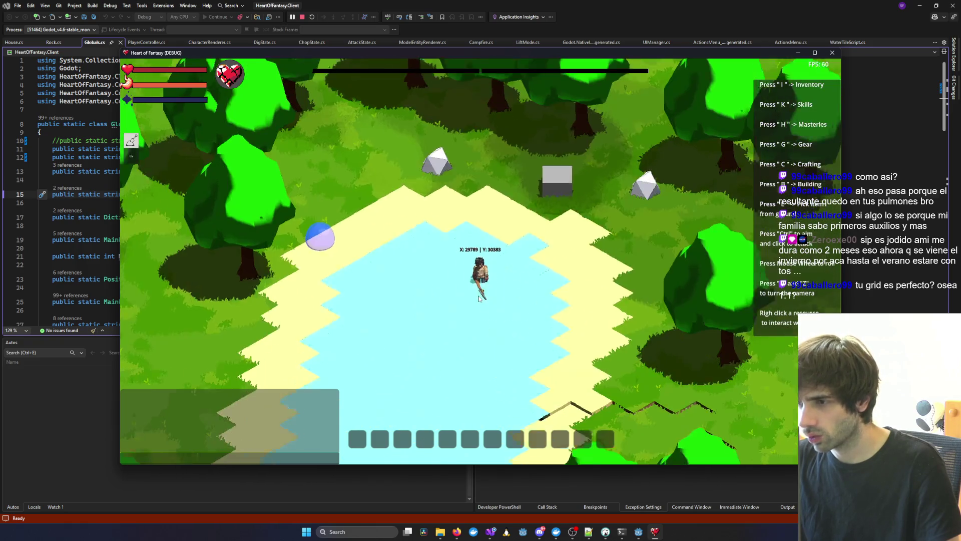
{"action": "scroll", "coordinate": [478, 298], "scroll_direction": "up", "scroll_amount": 8}
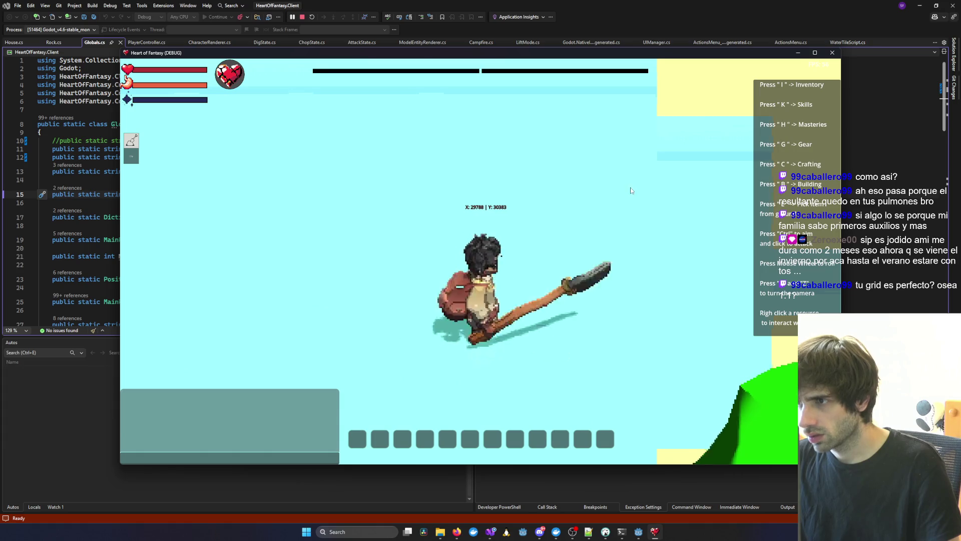
{"action": "key", "text": "q"}
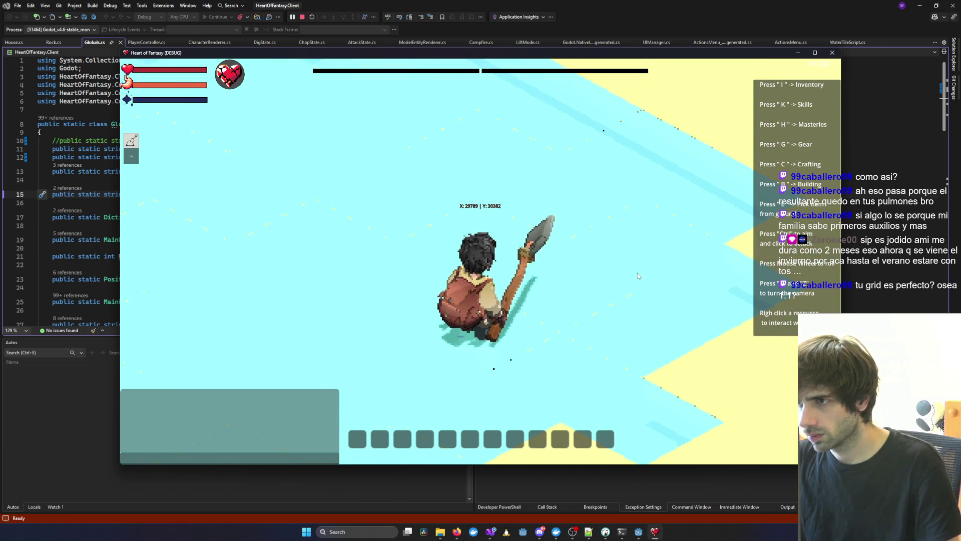
{"action": "key", "text": "alt+Tab"}
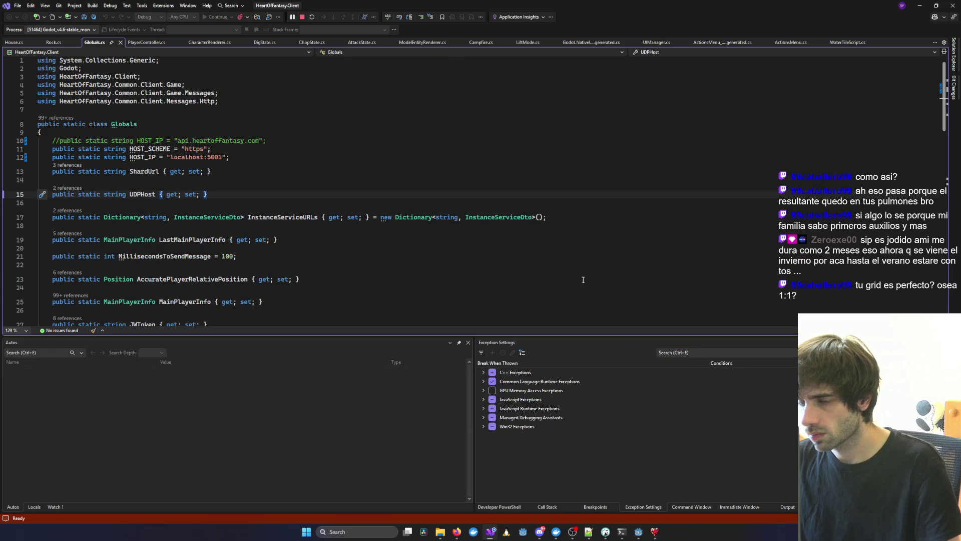
Return to Godot, zoom out the WaterTile viewport, and save the scene.
{"action": "left_click", "coordinate": [637, 531]}
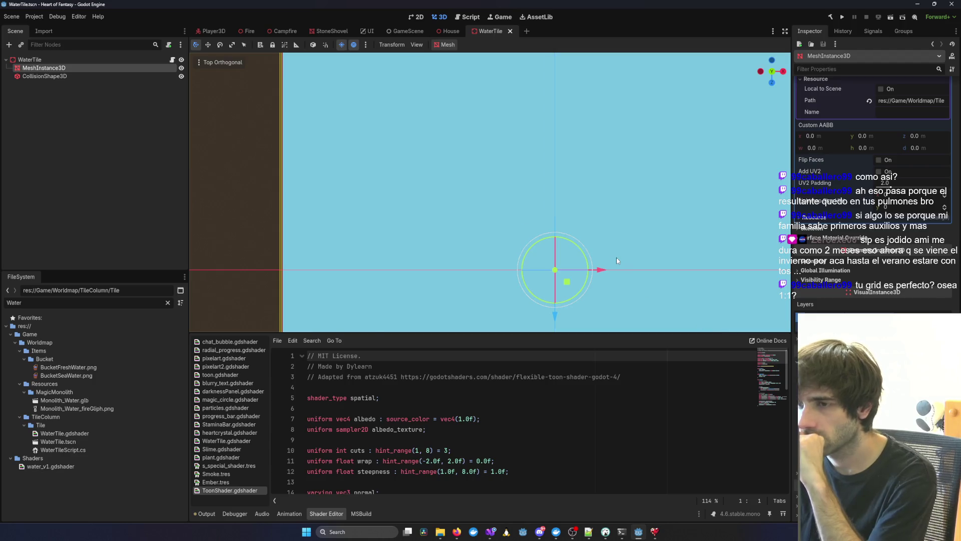
{"action": "scroll", "coordinate": [617, 258], "scroll_direction": "down", "scroll_amount": 3}
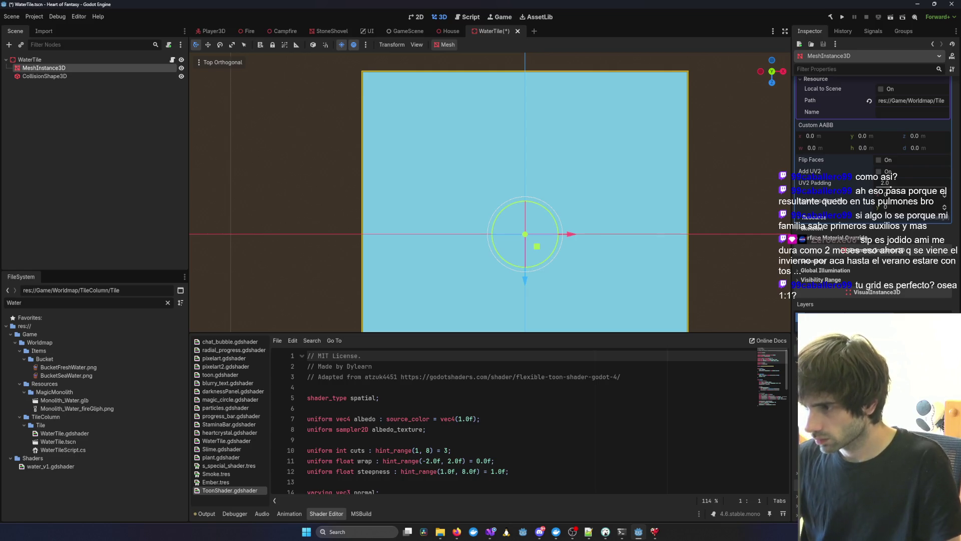
{"action": "key", "text": "ctrl+s"}
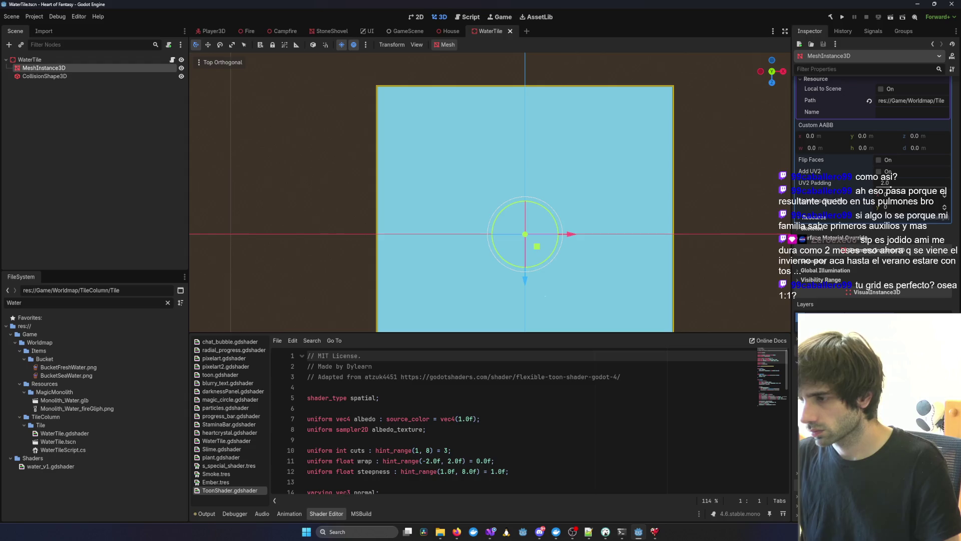
Restart the game from Visual Studio, enter the world to check the water, then return to Godot.
{"action": "mouse_move", "coordinate": [490, 531]}
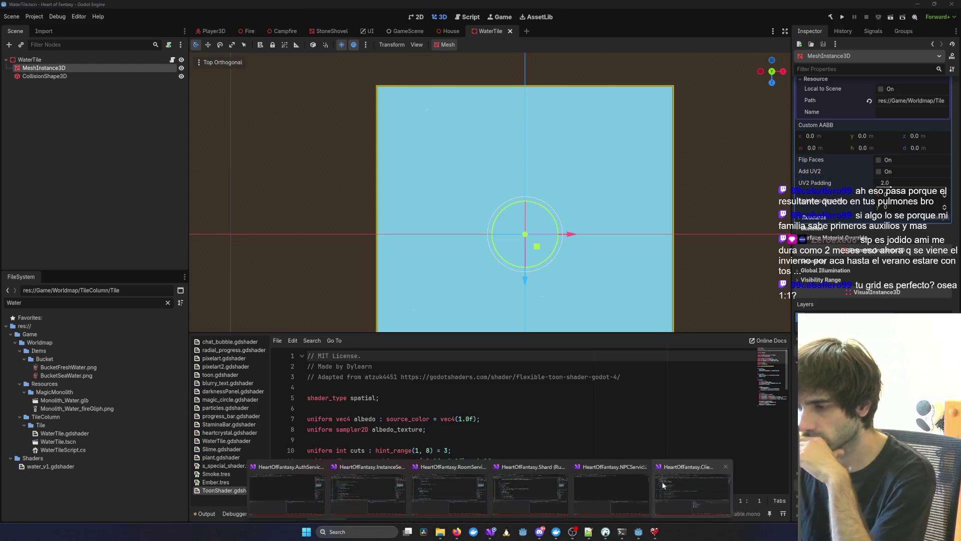
{"action": "left_click", "coordinate": [659, 483]}
{"action": "left_click", "coordinate": [311, 16]}
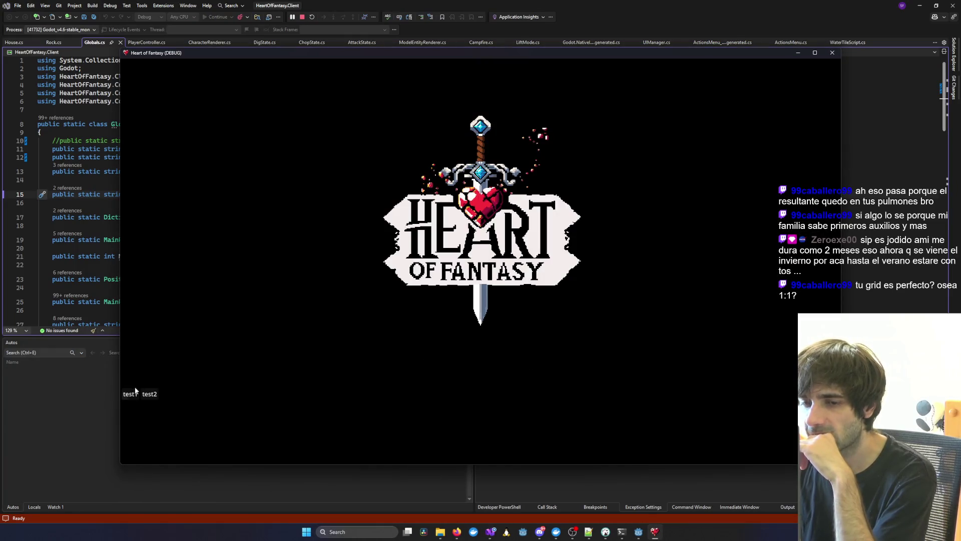
{"action": "left_click", "coordinate": [127, 393]}
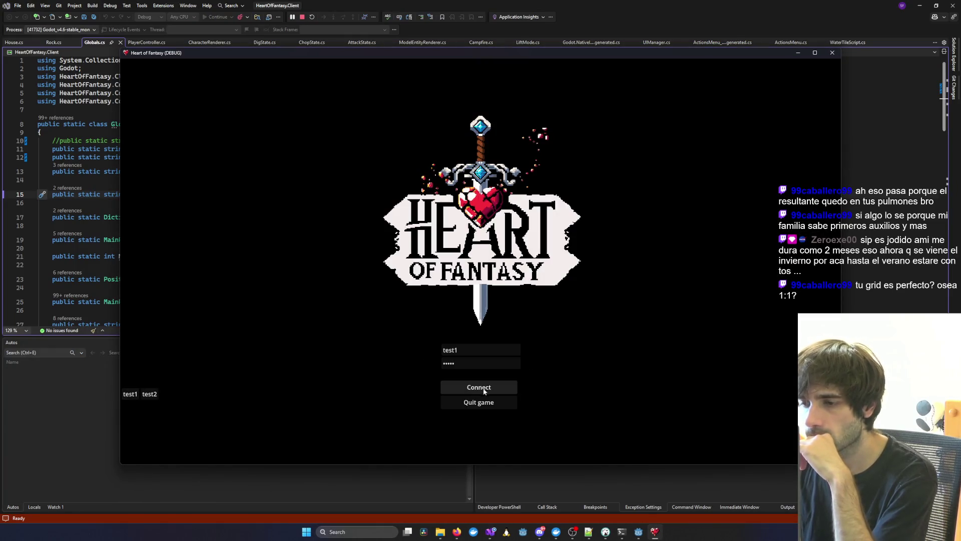
{"action": "left_click", "coordinate": [168, 333]}
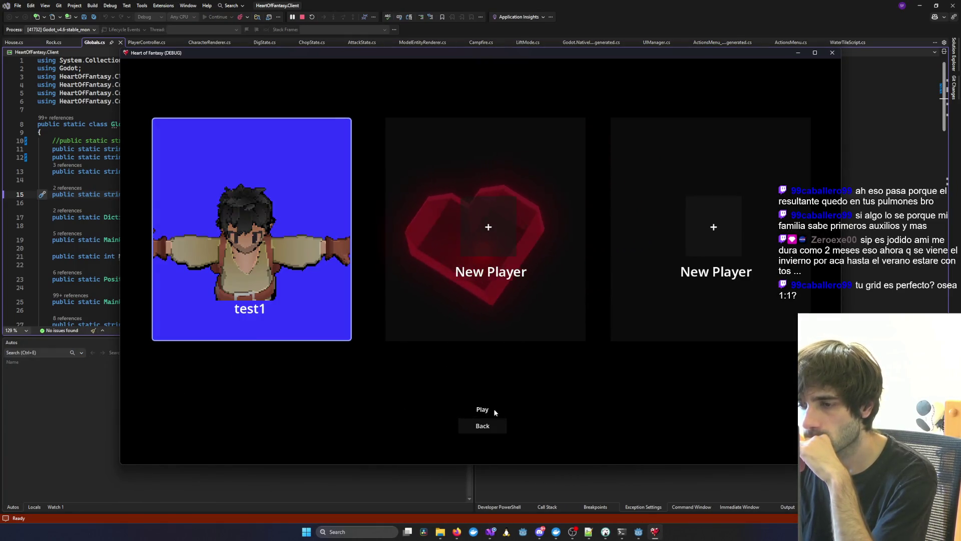
{"action": "left_click", "coordinate": [493, 408]}
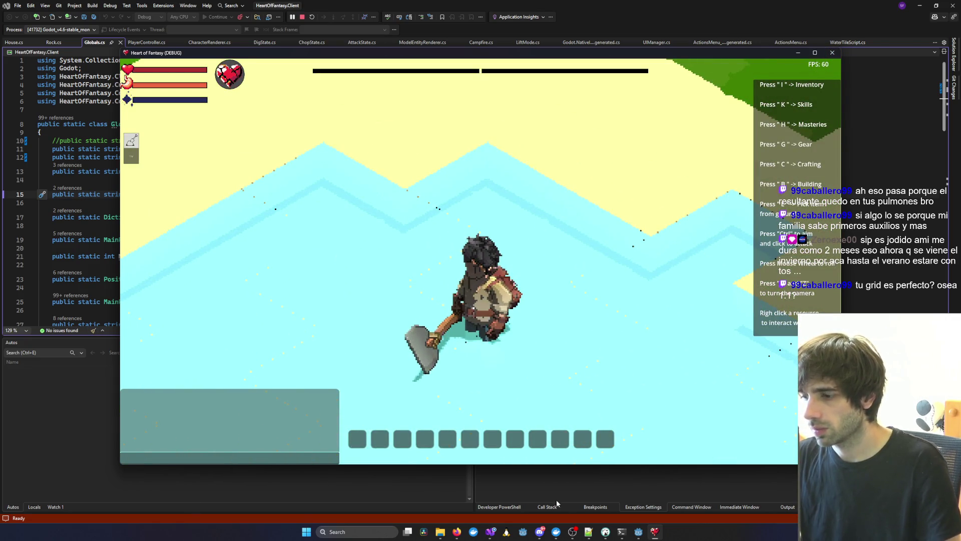
{"action": "key", "text": "alt+F4"}
{"action": "left_click", "coordinate": [638, 532]}
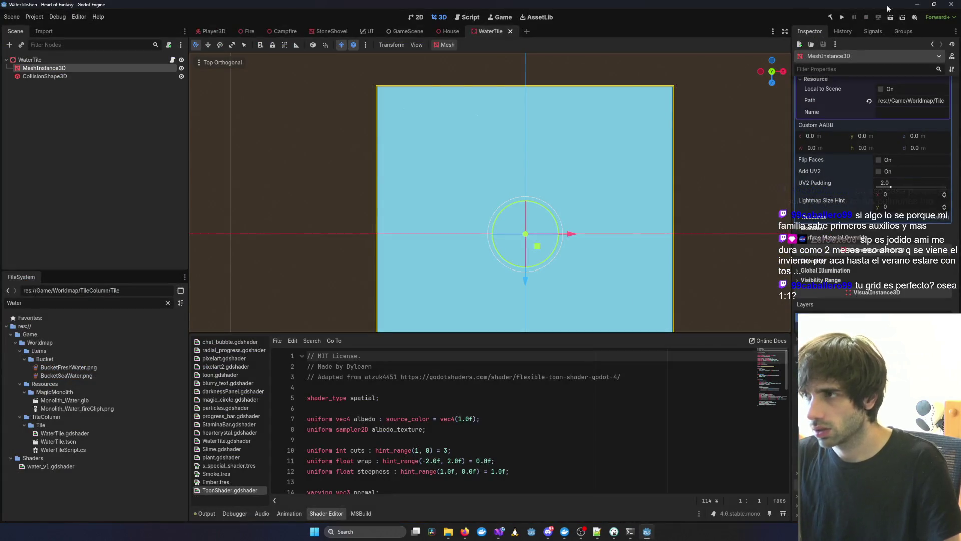
Run the project from Godot, enter the world with the existing character, and snap the game right.
{"action": "left_click", "coordinate": [840, 17]}
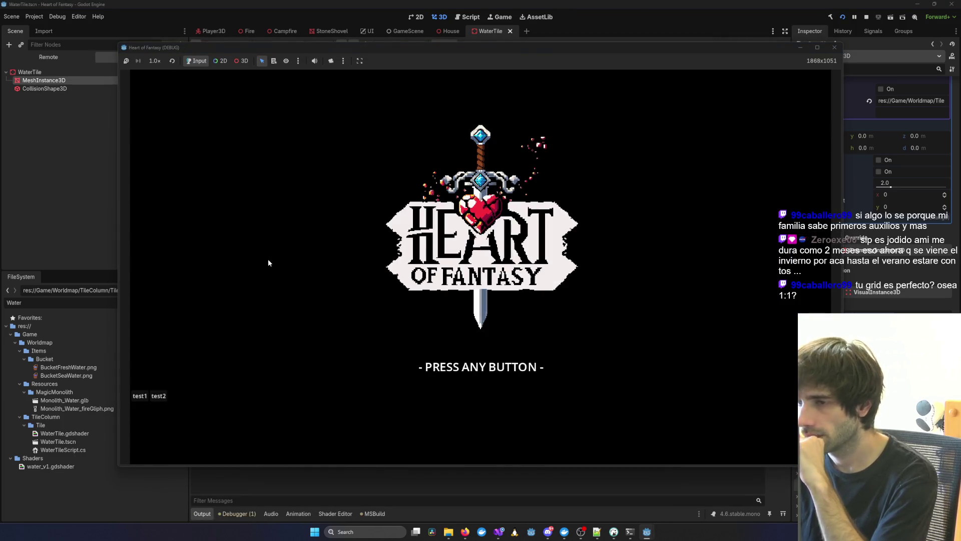
{"action": "left_click", "coordinate": [454, 390]}
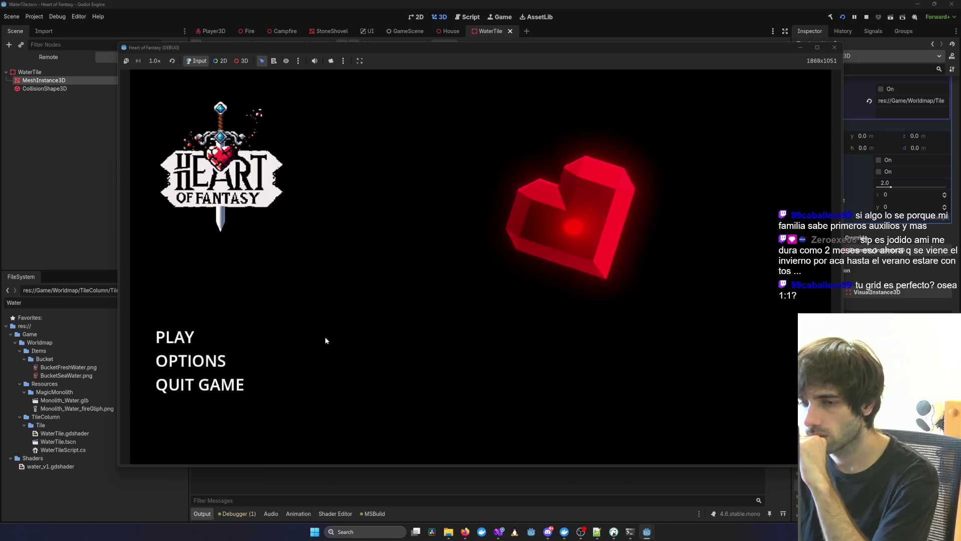
{"action": "left_click", "coordinate": [175, 336]}
{"action": "left_click", "coordinate": [204, 310]}
{"action": "left_click", "coordinate": [483, 414]}
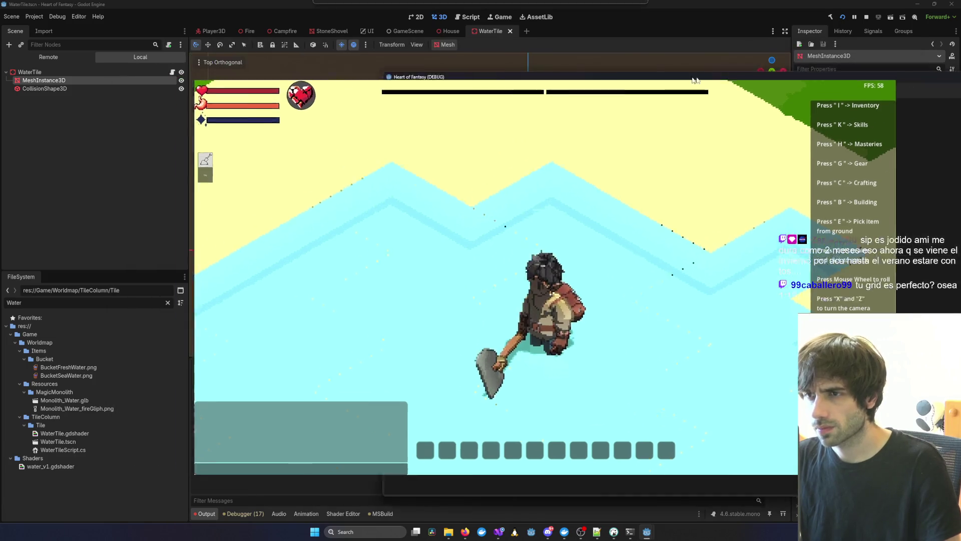
{"action": "mouse_move", "coordinate": [426, 48]}
{"action": "left_mouse_down"}
{"action": "mouse_move", "coordinate": [833, 76]}
{"action": "mouse_move", "coordinate": [857, 97]}
{"action": "mouse_move", "coordinate": [950, 87]}
{"action": "left_mouse_up"}
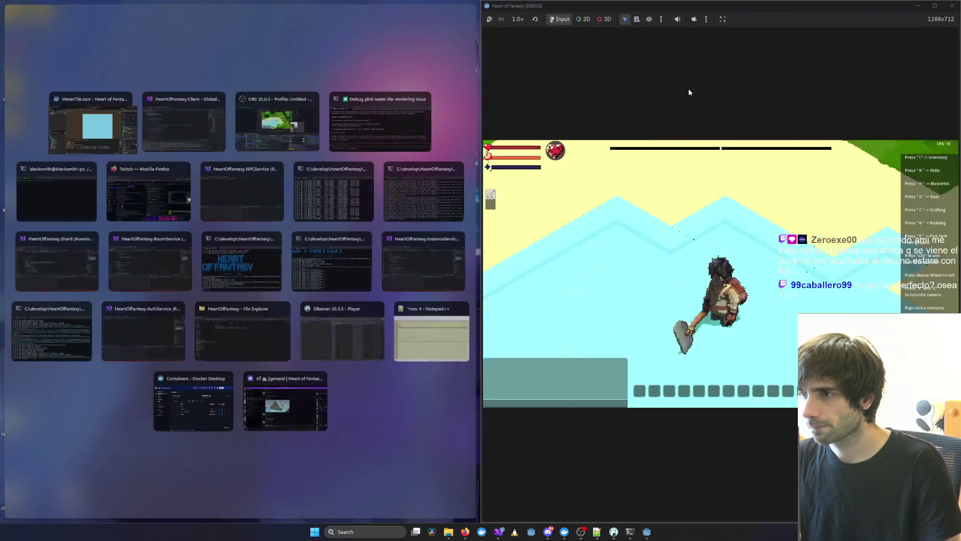
Snap Godot to the left half, test a mesh scale of 2 then undo it, and widen the Inspector.
{"action": "left_click", "coordinate": [83, 129]}
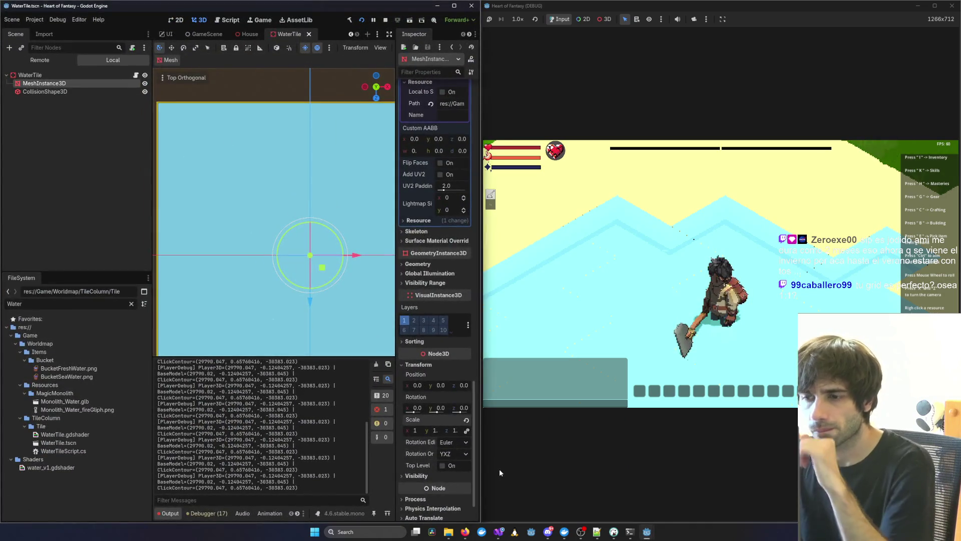
{"action": "left_click", "coordinate": [414, 431]}
{"action": "type", "text": "2"}
{"action": "key", "text": "Return"}
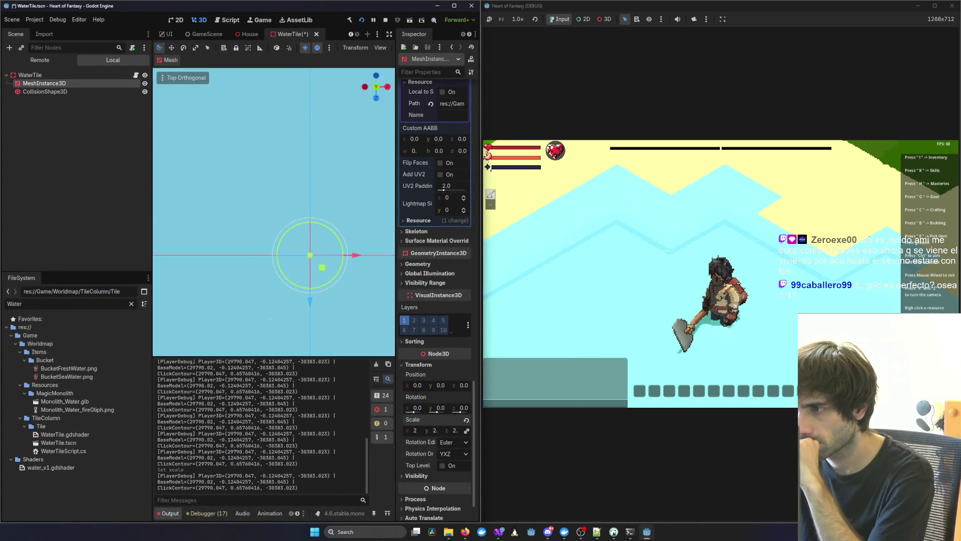
{"action": "key", "text": "ctrl+z"}
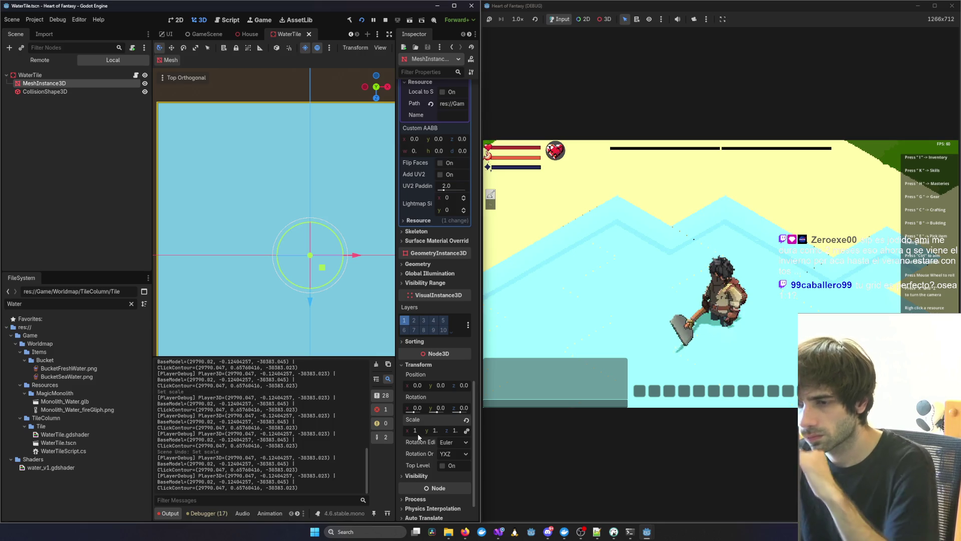
{"action": "left_click_drag", "start_coordinate": [397, 413], "coordinate": [338, 412]}
Try mesh scales of 1.001, 1.002, 1.01, 1.009 and 1.003 on all axes.
{"action": "key", "text": "Return"}
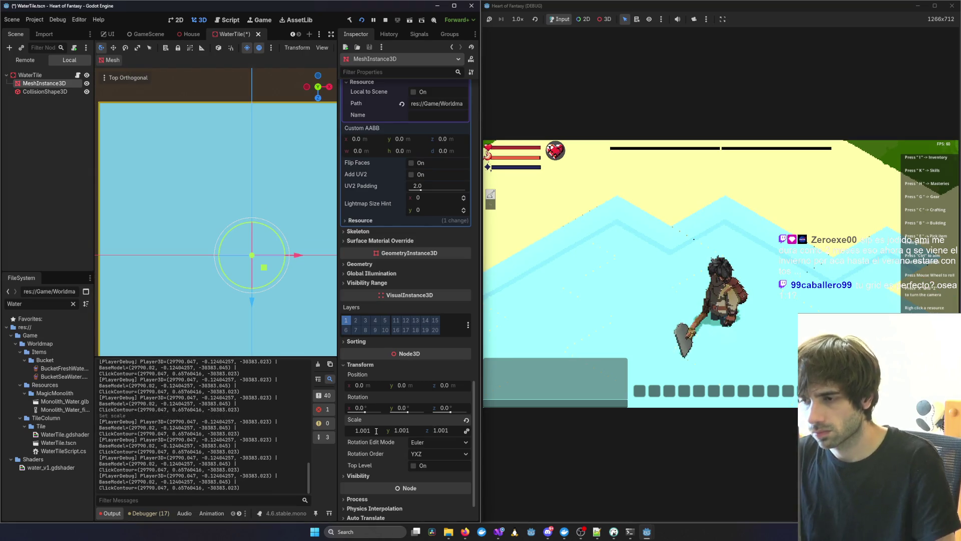
{"action": "key", "text": "Return"}
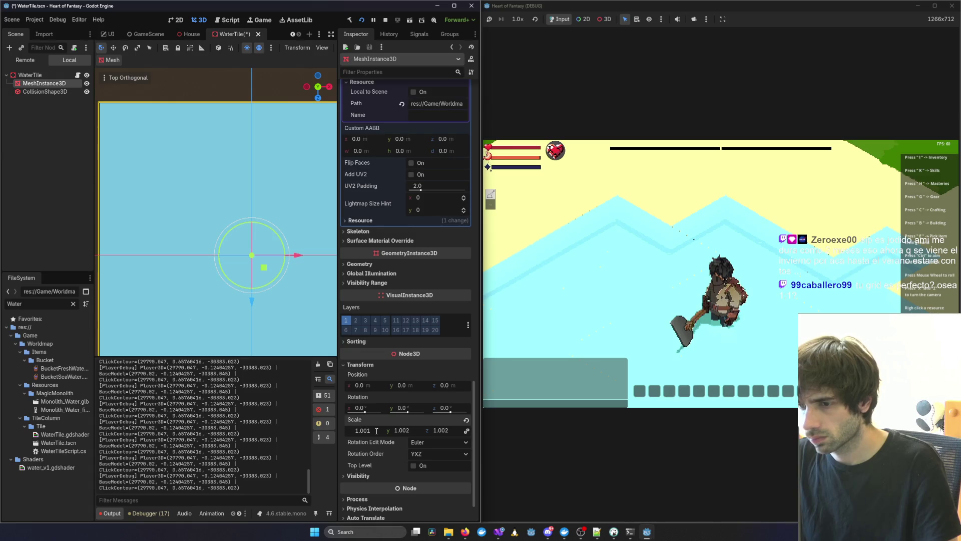
{"action": "key", "text": "Return"}
{"action": "type", "text": "1.01"}
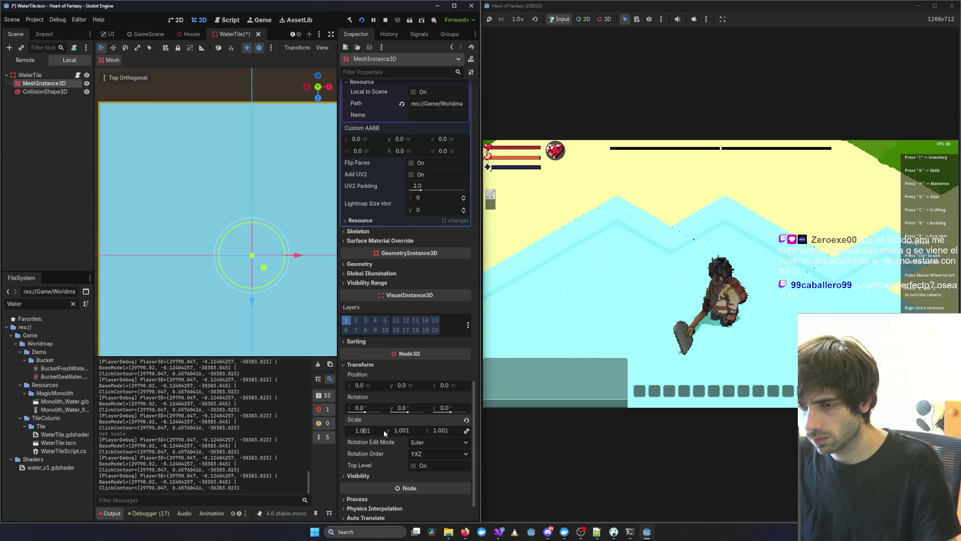
{"action": "key", "text": "Return"}
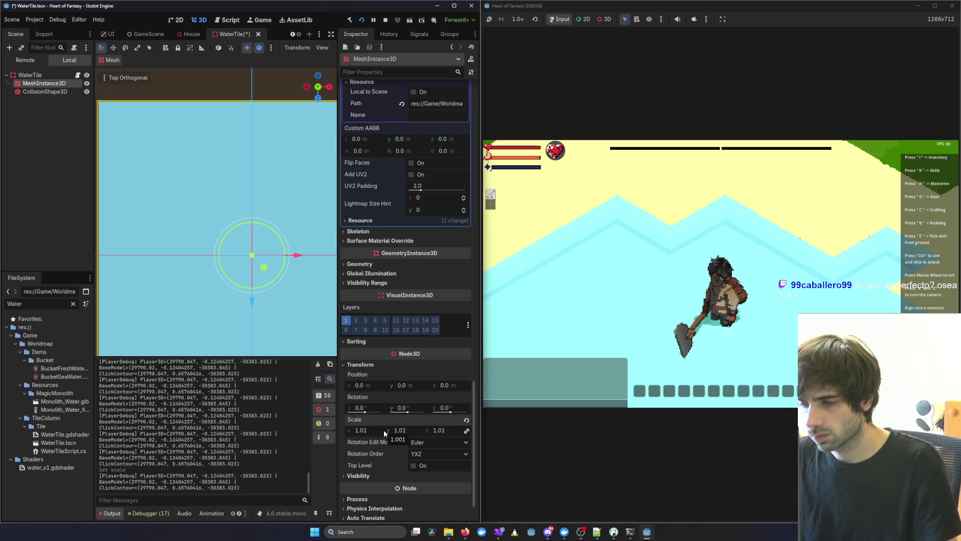
{"action": "type", "text": "1.00"}
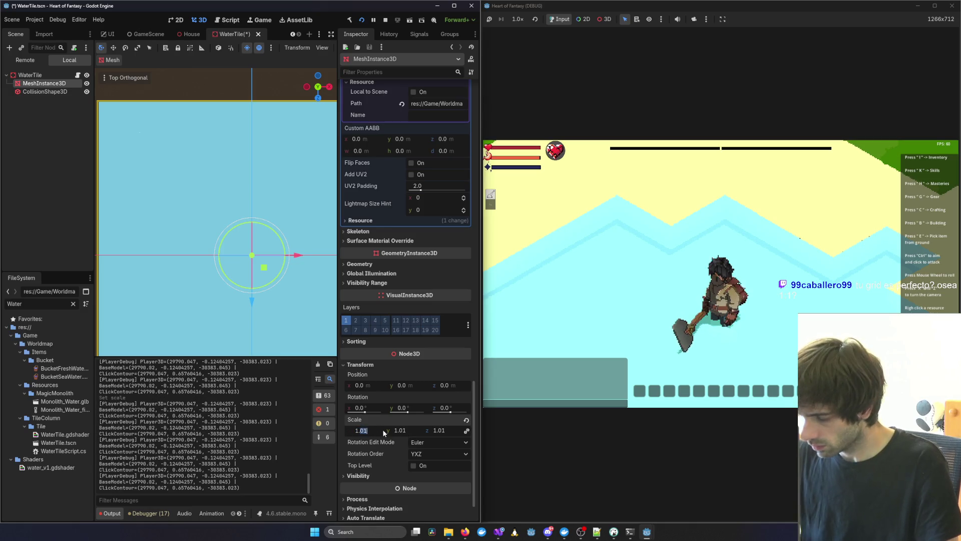
{"action": "type", "text": "9"}
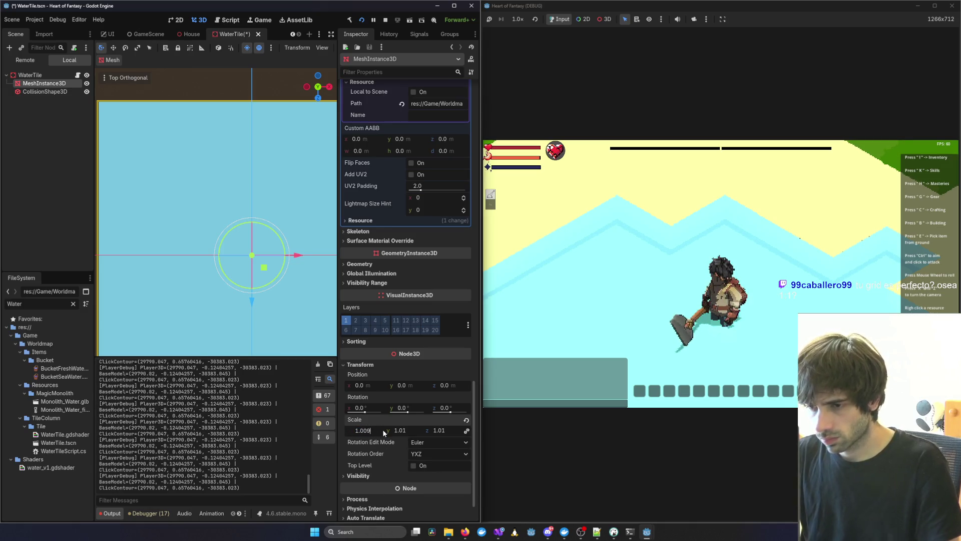
{"action": "key", "text": "Return"}
{"action": "type", "text": "1.003"}
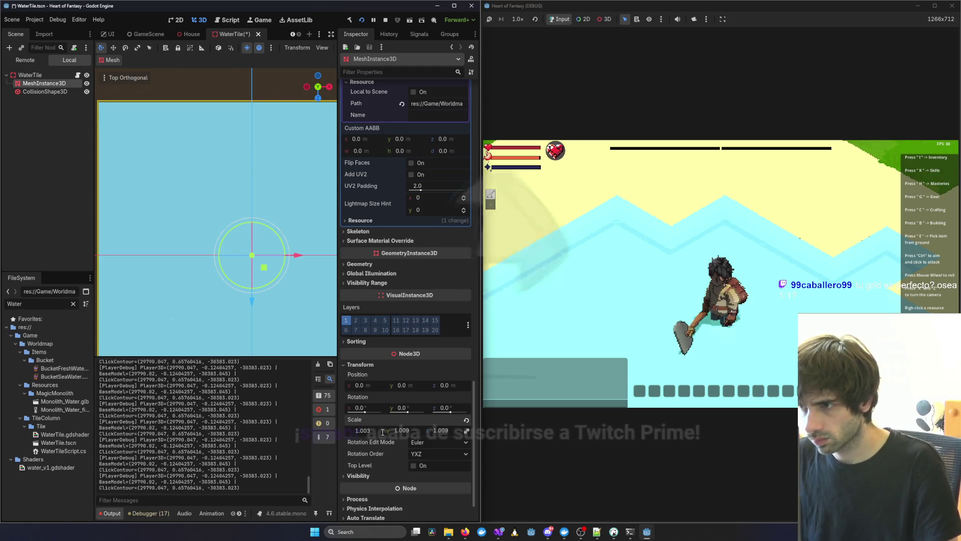
{"action": "type", "text": "1.004"}
{"action": "key", "text": "Return"}
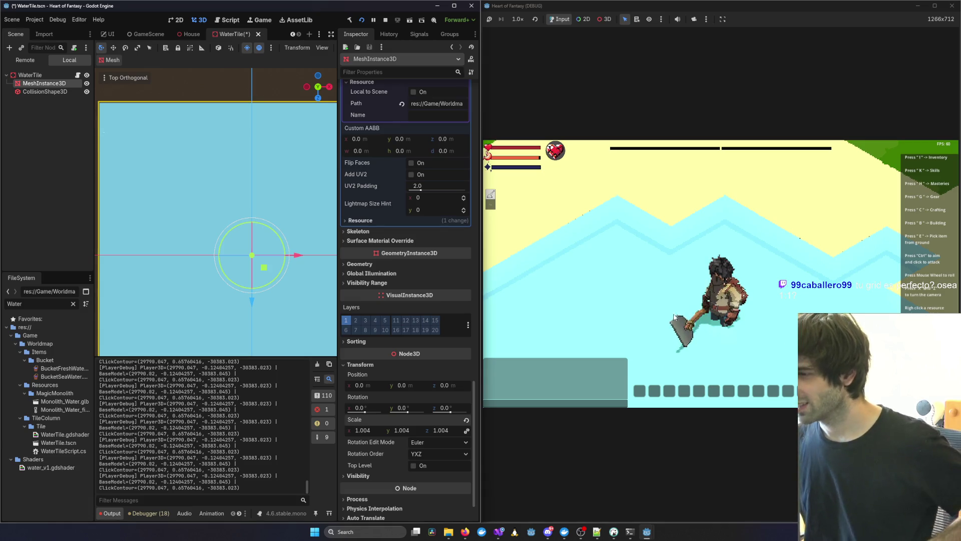
{"action": "scroll", "coordinate": [696, 290], "scroll_direction": "down", "scroll_amount": 5}
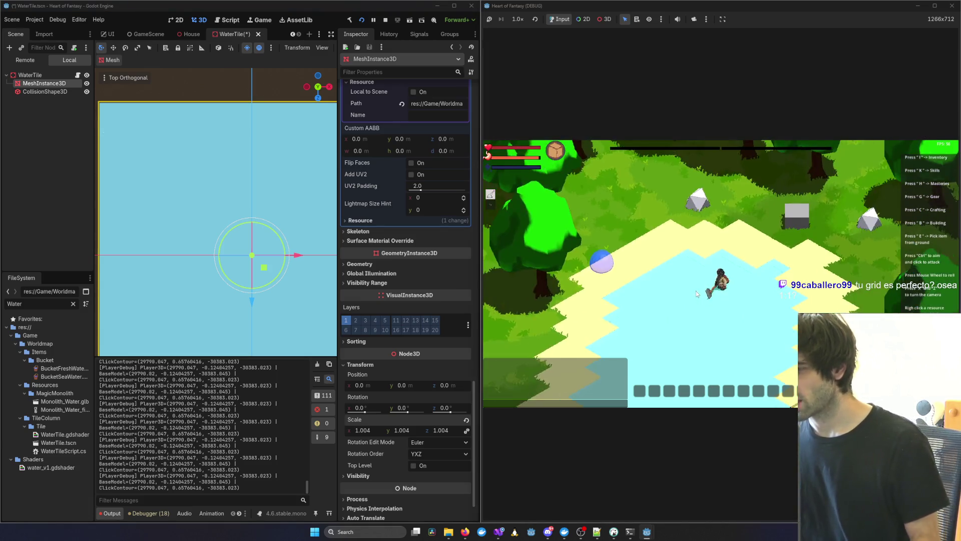
{"action": "scroll", "coordinate": [696, 294], "scroll_direction": "up", "scroll_amount": 5}
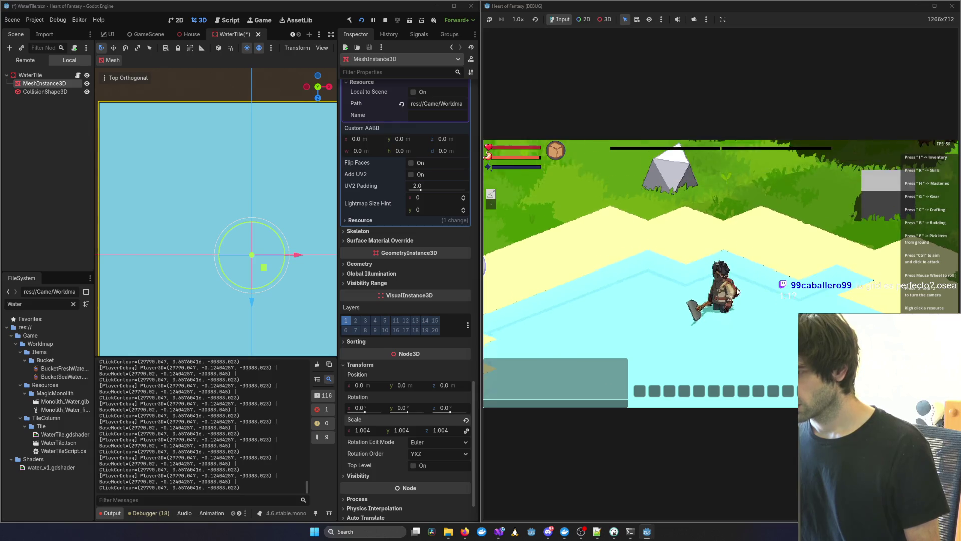
{"action": "scroll", "coordinate": [696, 315], "scroll_direction": "up", "scroll_amount": 3}
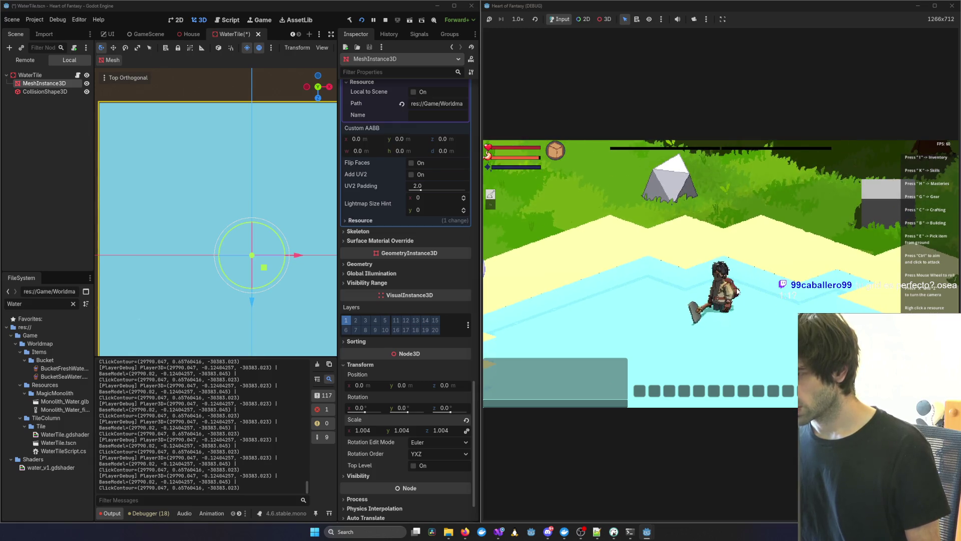
{"action": "scroll", "coordinate": [736, 291], "scroll_direction": "down", "scroll_amount": 3}
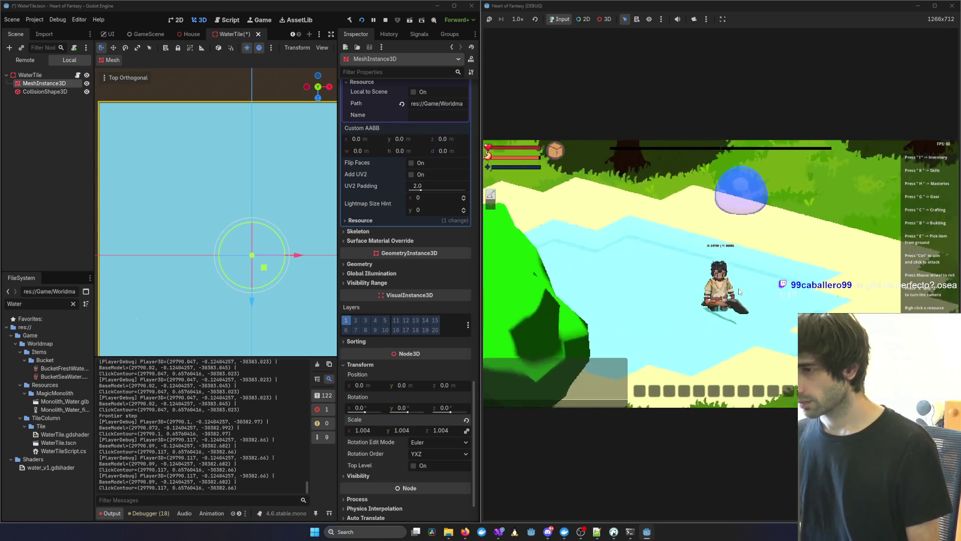
{"action": "scroll", "coordinate": [729, 298], "scroll_direction": "up", "scroll_amount": 5}
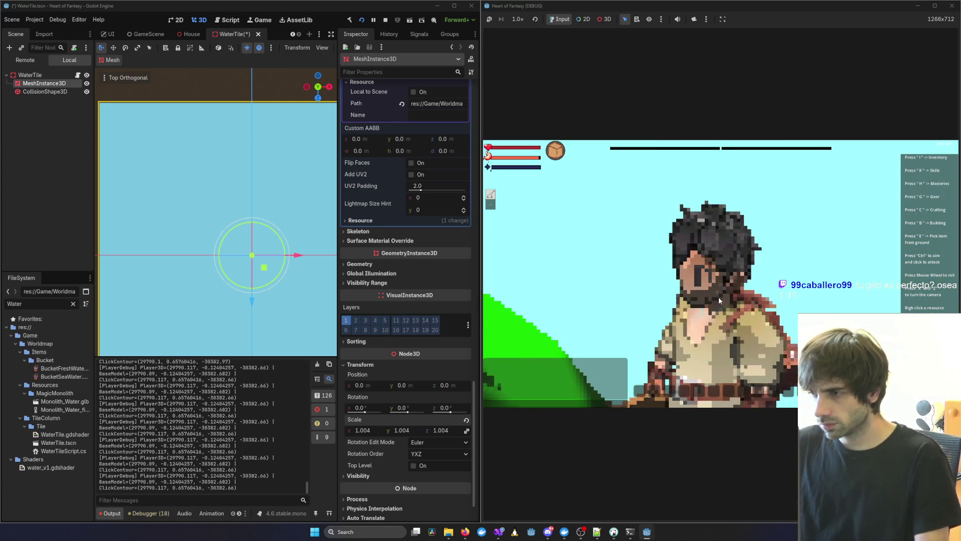
{"action": "scroll", "coordinate": [719, 297], "scroll_direction": "down", "scroll_amount": 5}
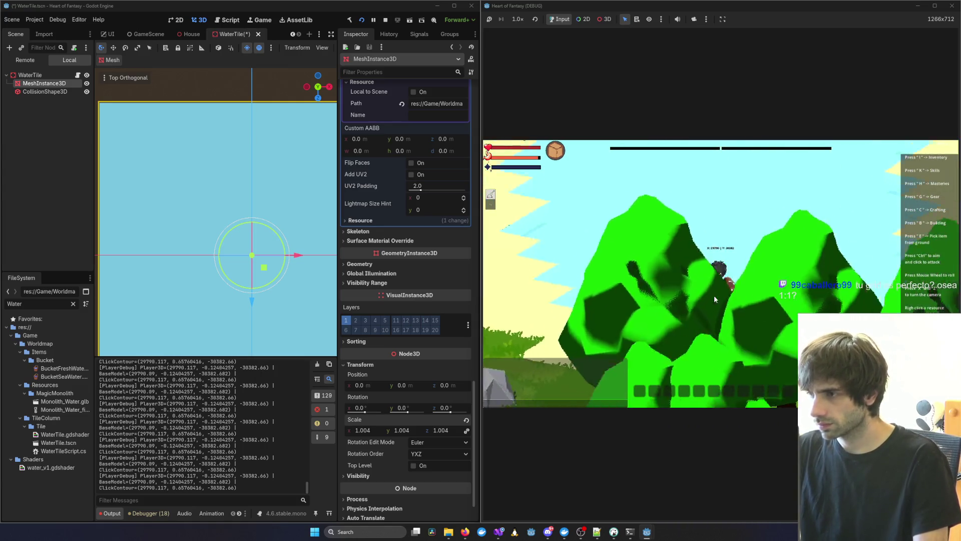
{"action": "scroll", "coordinate": [707, 304], "scroll_direction": "up", "scroll_amount": 3}
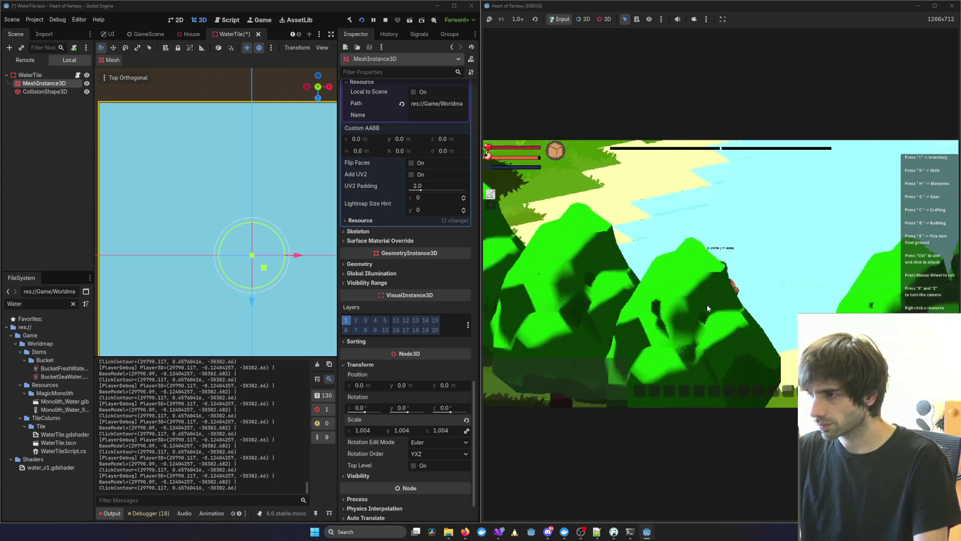
{"action": "scroll", "coordinate": [705, 311], "scroll_direction": "up", "scroll_amount": 5}
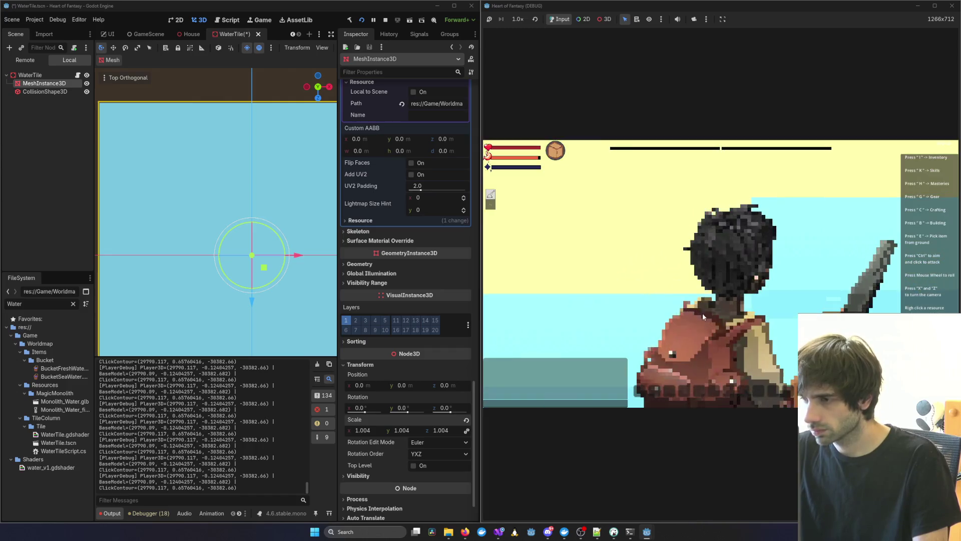
{"action": "scroll", "coordinate": [702, 314], "scroll_direction": "down", "scroll_amount": 5}
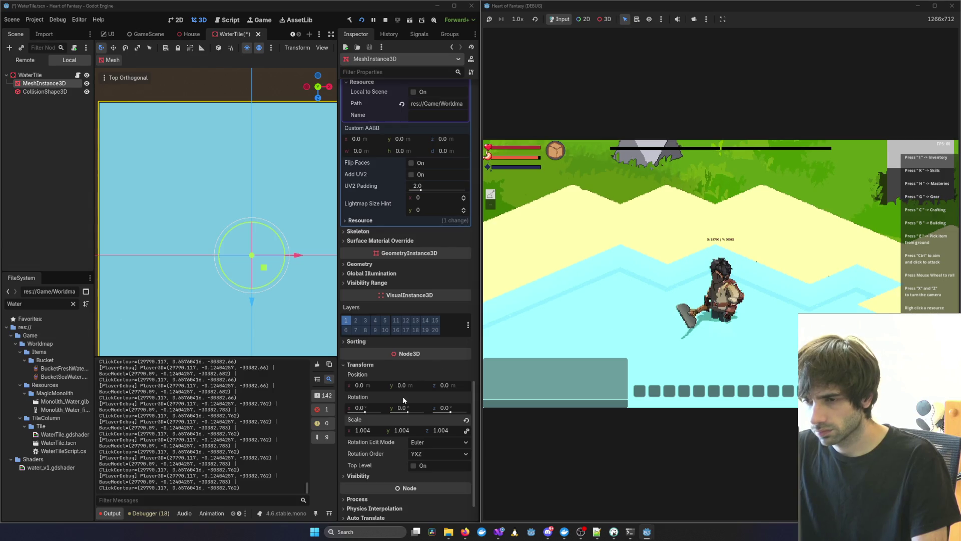
Nudge the mesh scale up through 1.005, 1.006 and 1.007, checking the game in between.
{"action": "left_click", "coordinate": [377, 430]}
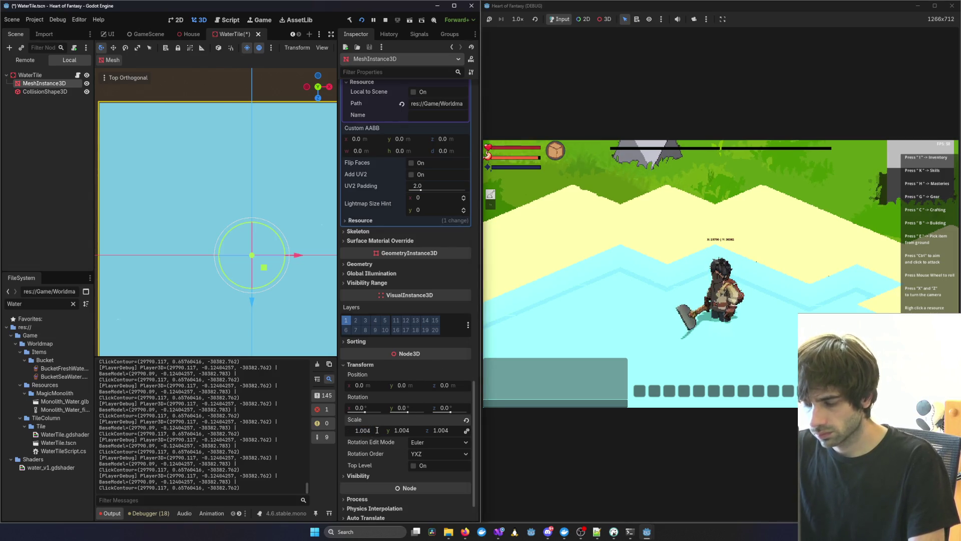
{"action": "type", "text": "1.005"}
{"action": "key", "text": "Return"}
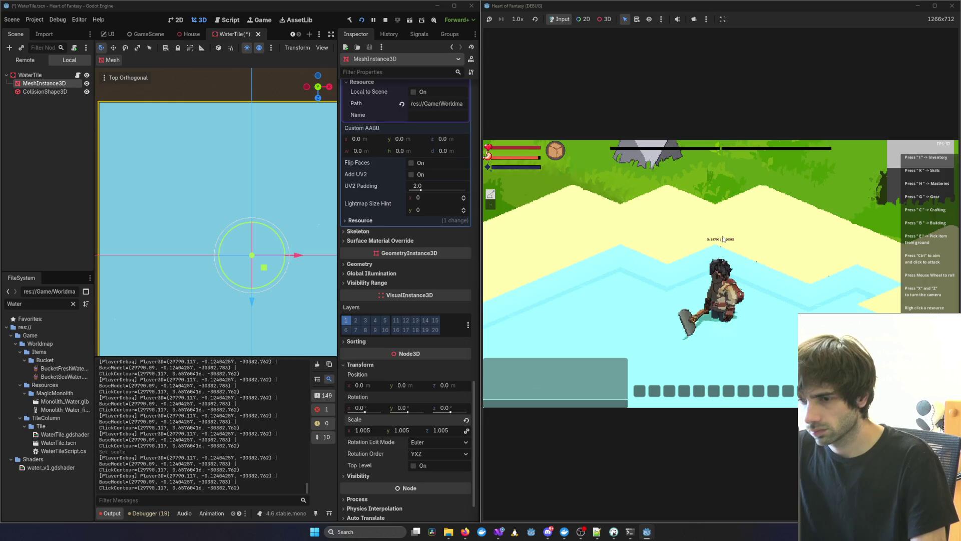
{"action": "left_click", "coordinate": [376, 430]}
{"action": "type", "text": "1.006"}
{"action": "key", "text": "Return"}
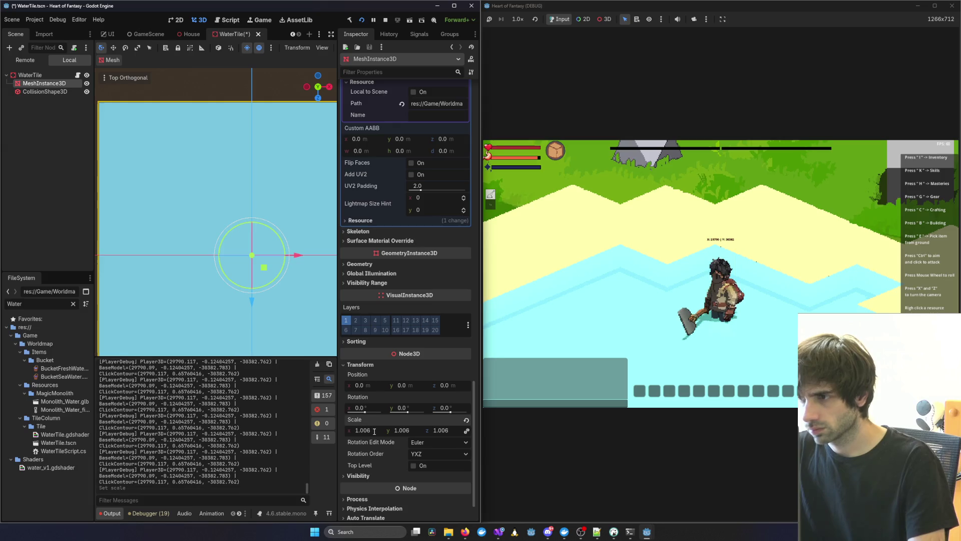
{"action": "left_click", "coordinate": [656, 249]}
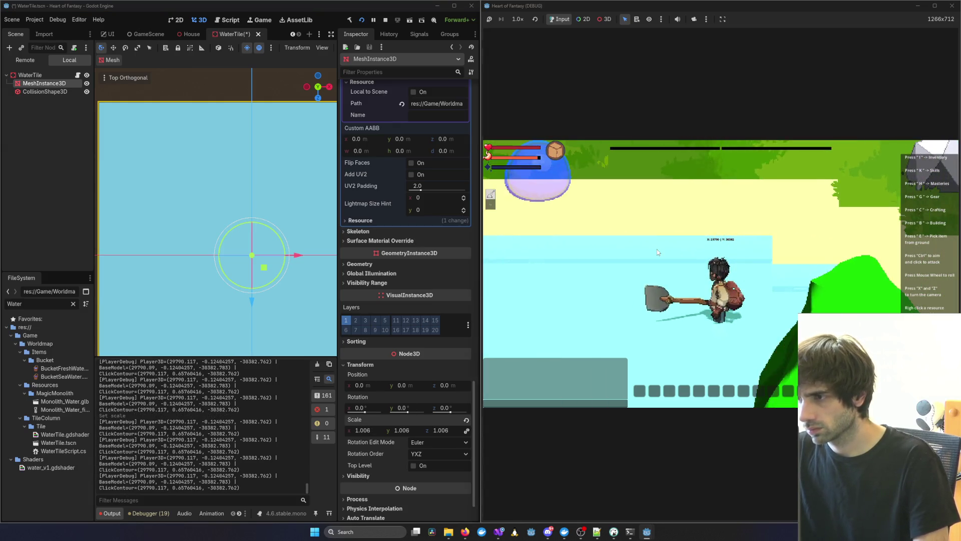
{"action": "left_click", "coordinate": [371, 431]}
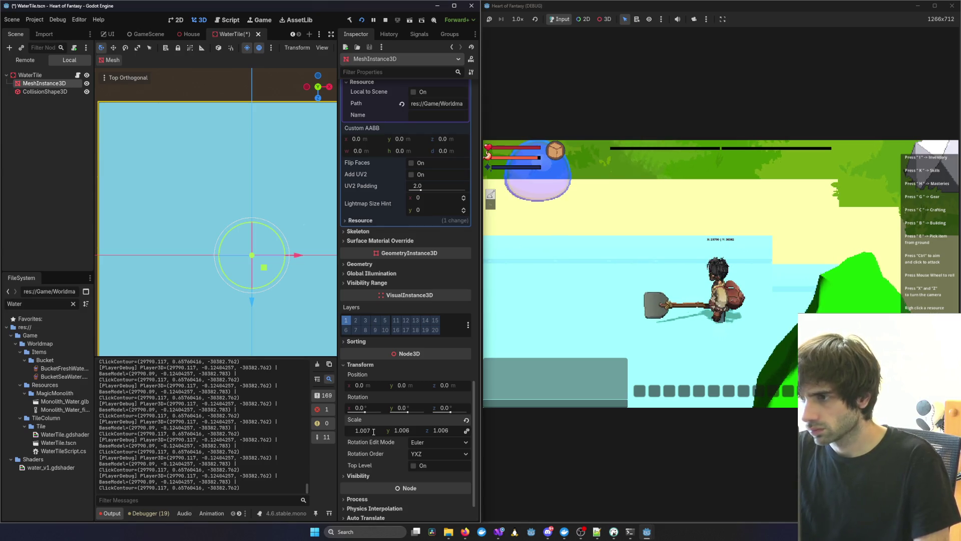
{"action": "key", "text": "Return"}
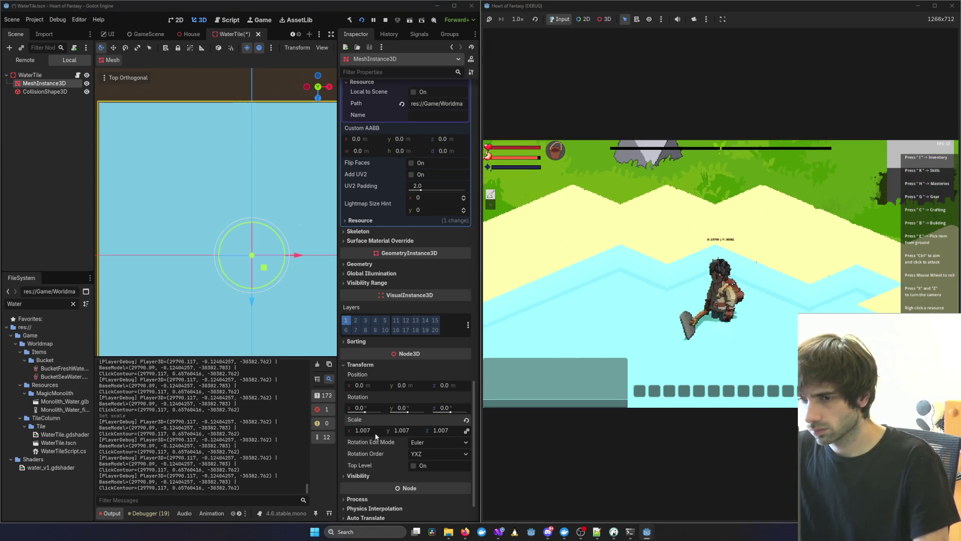
Set the scale to 1.009, compare against 2.0 in the game, then undo back to 1.009.
{"action": "left_click", "coordinate": [365, 431]}
{"action": "type", "text": "1.009"}
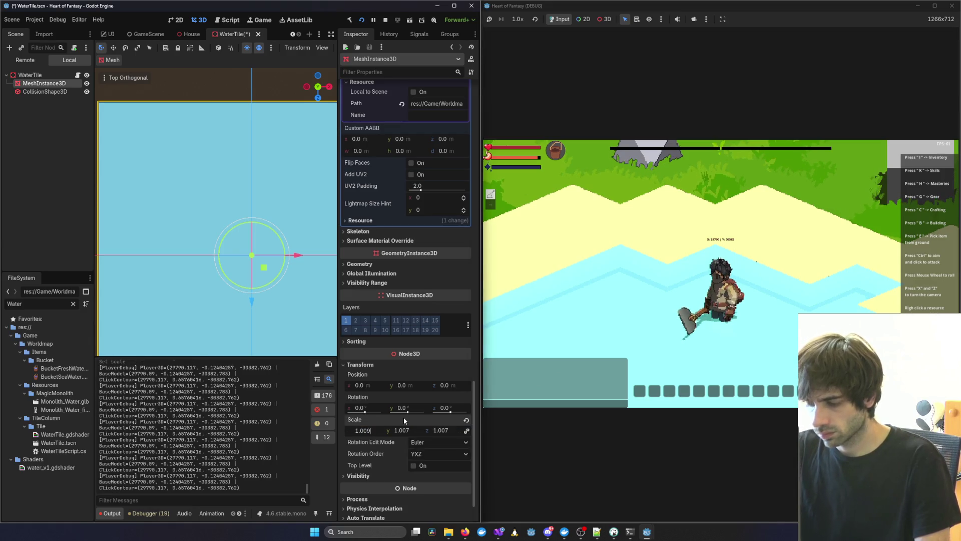
{"action": "key", "text": "Return"}
{"action": "left_click", "coordinate": [637, 254]}
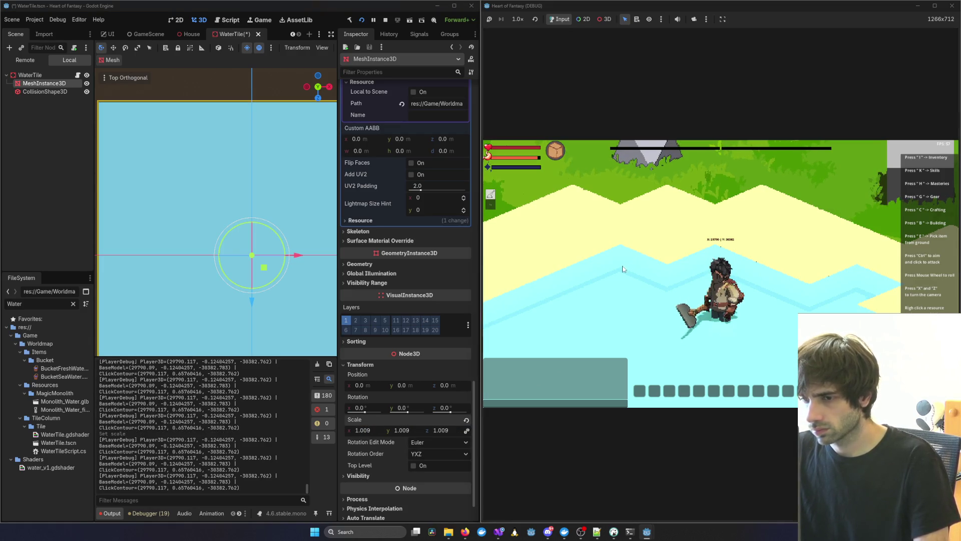
{"action": "left_click", "coordinate": [372, 429]}
{"action": "type", "text": "2"}
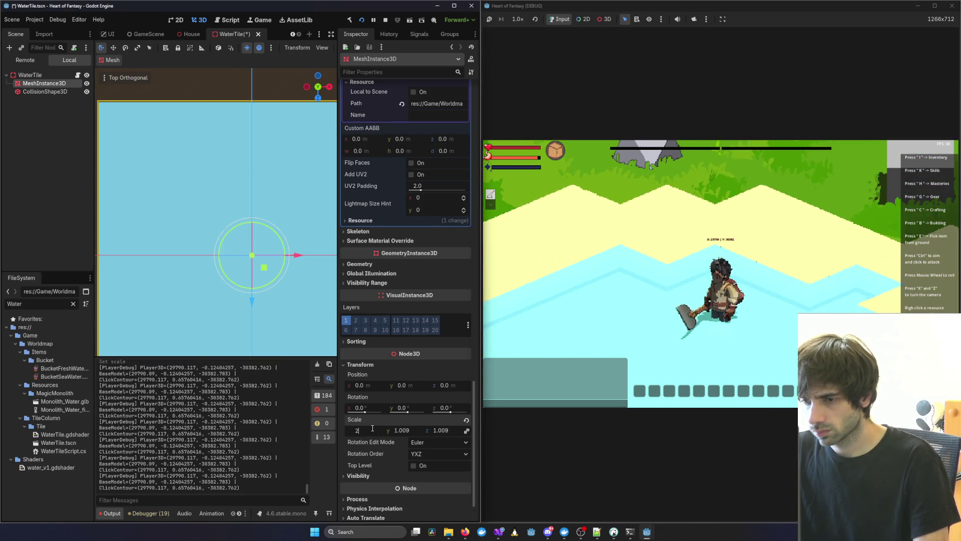
{"action": "key", "text": "Return"}
{"action": "left_click", "coordinate": [674, 256]}
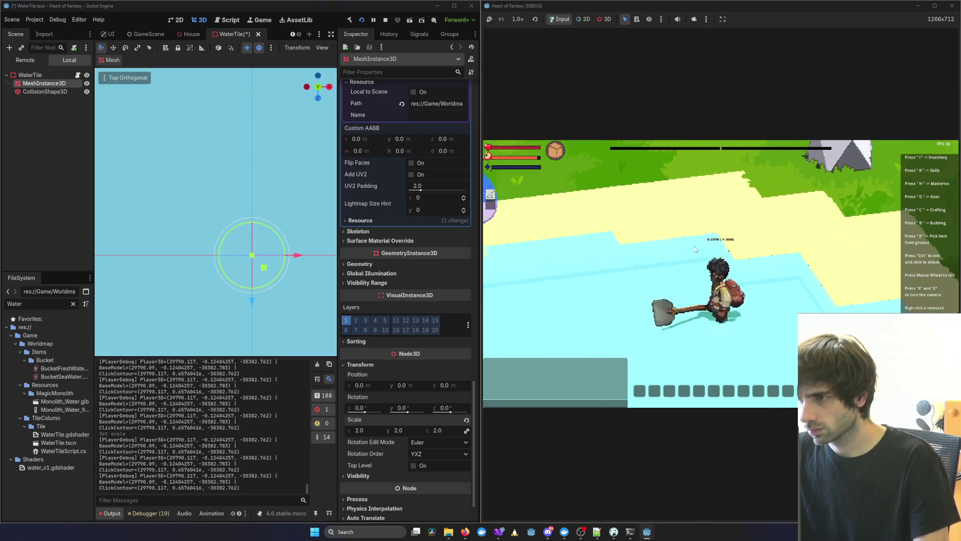
{"action": "left_click", "coordinate": [368, 430]}
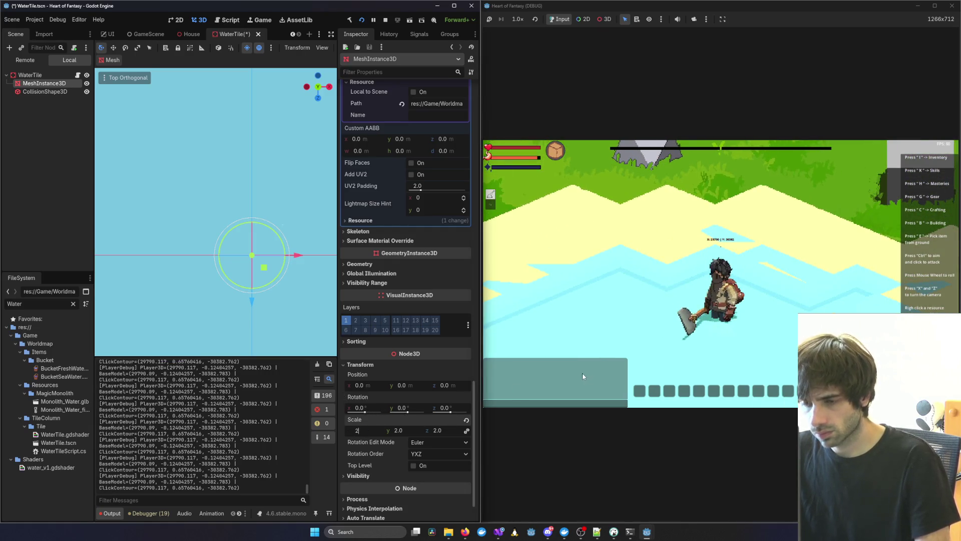
{"action": "left_click", "coordinate": [397, 452]}
{"action": "key", "text": "ctrl+z"}
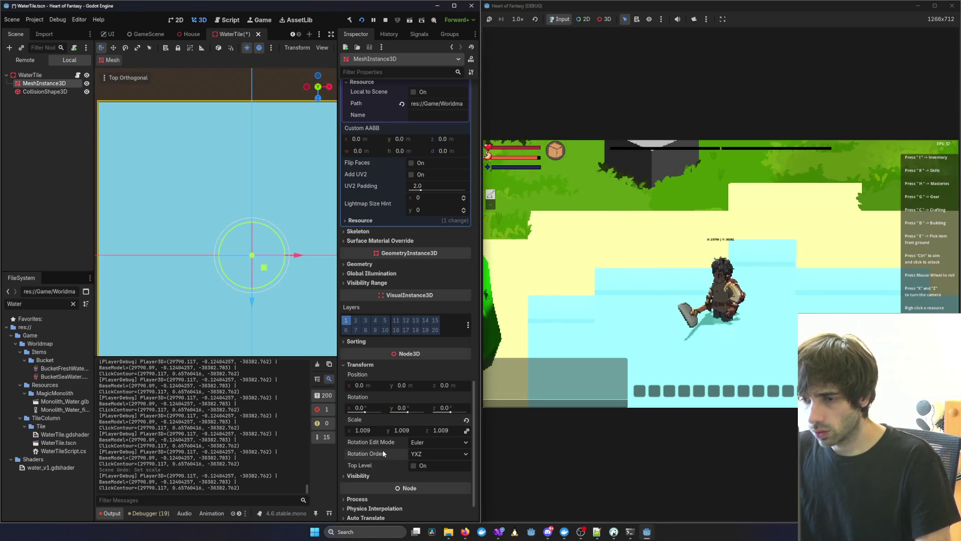
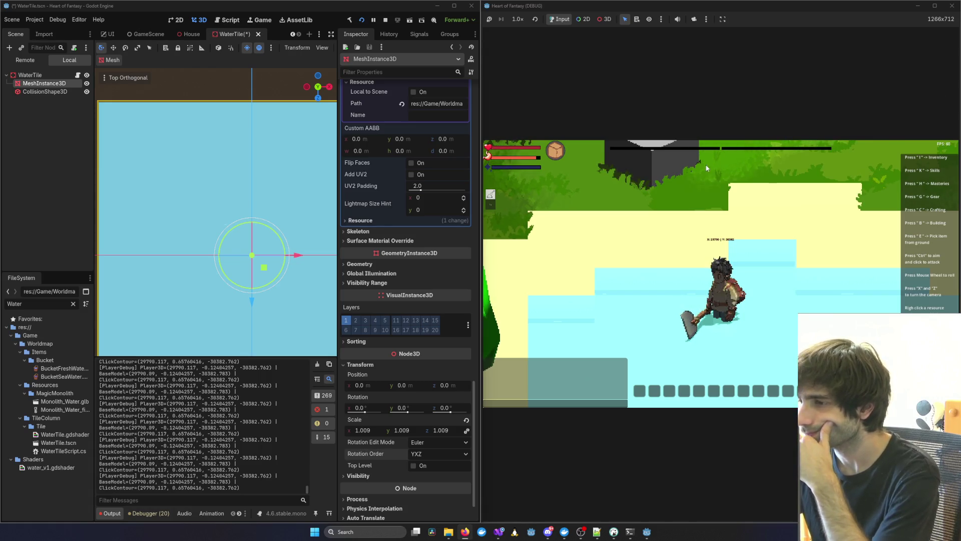
Turn and zoom the game camera, then orbit the viewport to a side-on view of the water tile.
{"action": "key", "text": "x"}
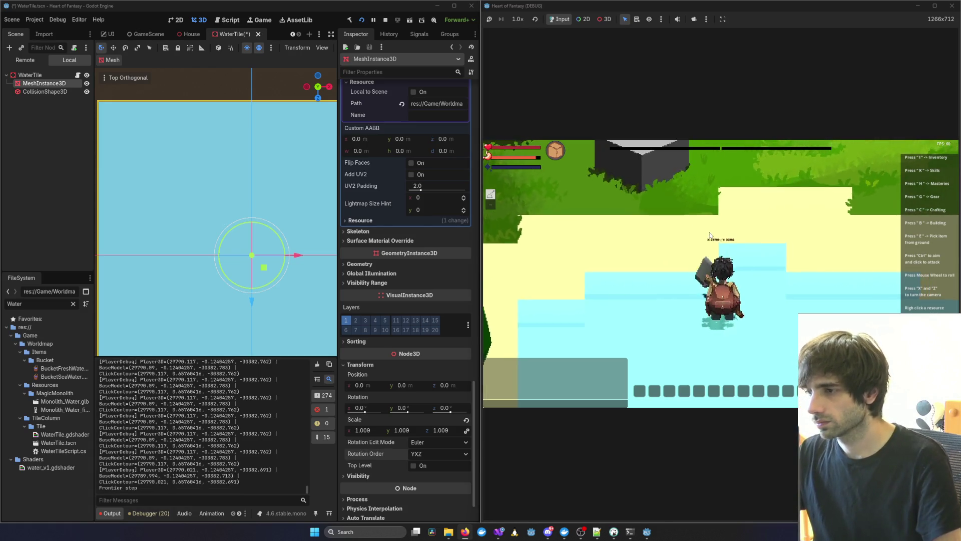
{"action": "key", "text": "x"}
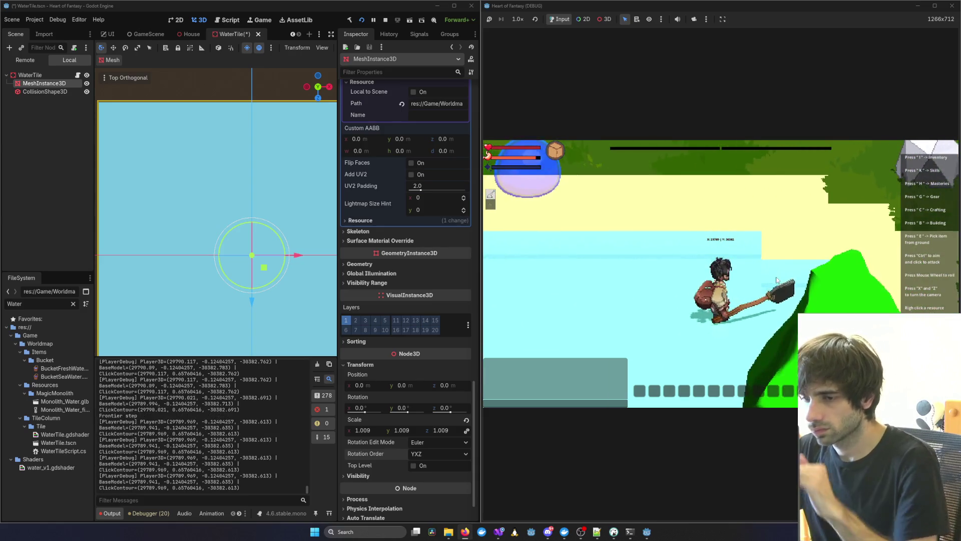
{"action": "scroll", "coordinate": [778, 278], "scroll_direction": "up", "scroll_amount": 2}
{"action": "scroll", "coordinate": [776, 275], "scroll_direction": "down", "scroll_amount": 4}
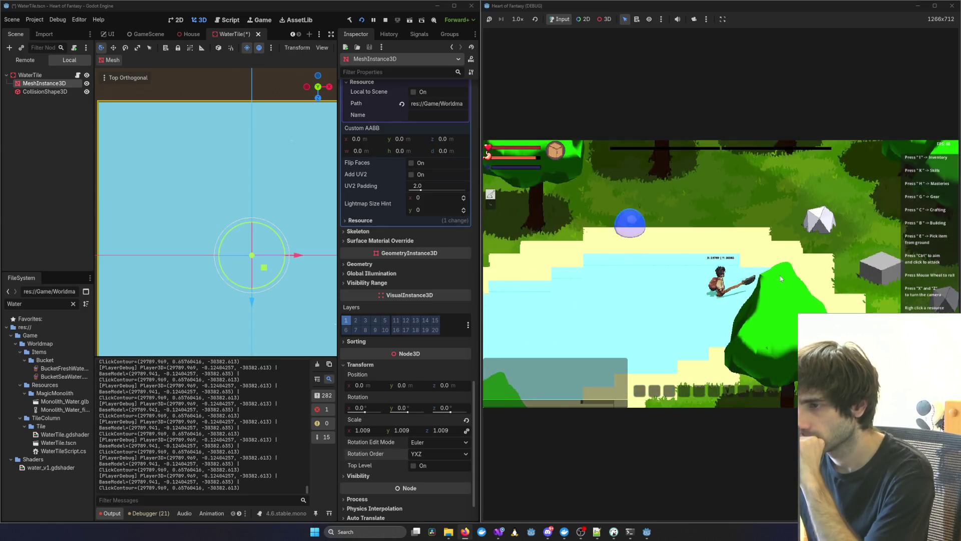
{"action": "scroll", "coordinate": [744, 324], "scroll_direction": "up", "scroll_amount": 5}
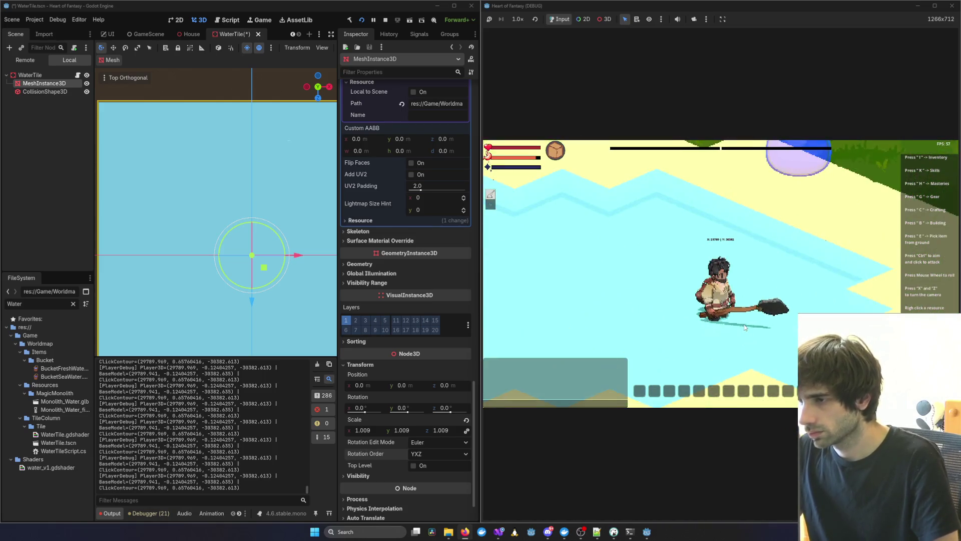
{"action": "mouse_move", "coordinate": [256, 227]}
{"action": "left_mouse_down"}
{"action": "mouse_move", "coordinate": [238, 176]}
{"action": "mouse_move", "coordinate": [254, 181]}
{"action": "mouse_move", "coordinate": [255, 216]}
{"action": "mouse_move", "coordinate": [281, 235]}
{"action": "left_mouse_up"}
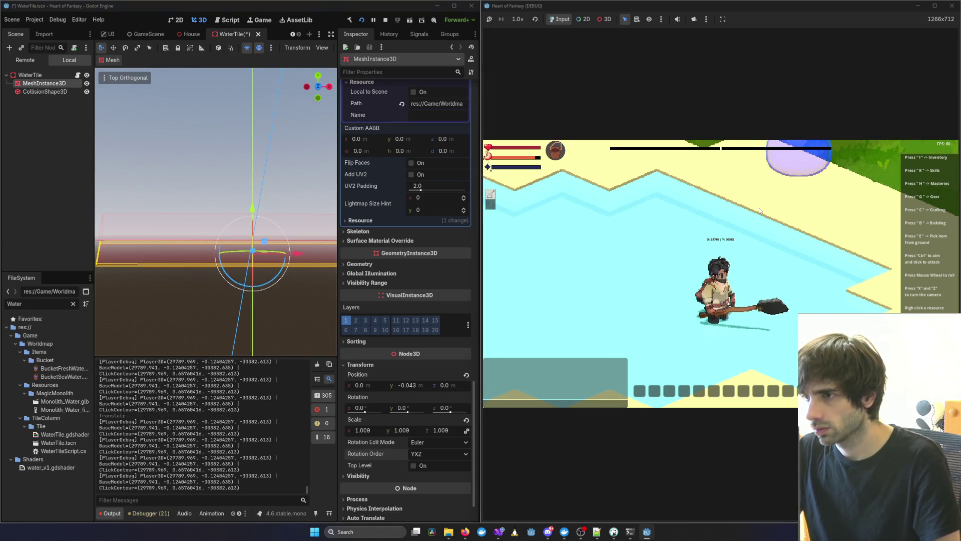
Circle the game camera to a top-down view, then scroll up to the water_v1 shader parameters.
{"action": "key", "text": "x"}
{"action": "key", "text": "x"}
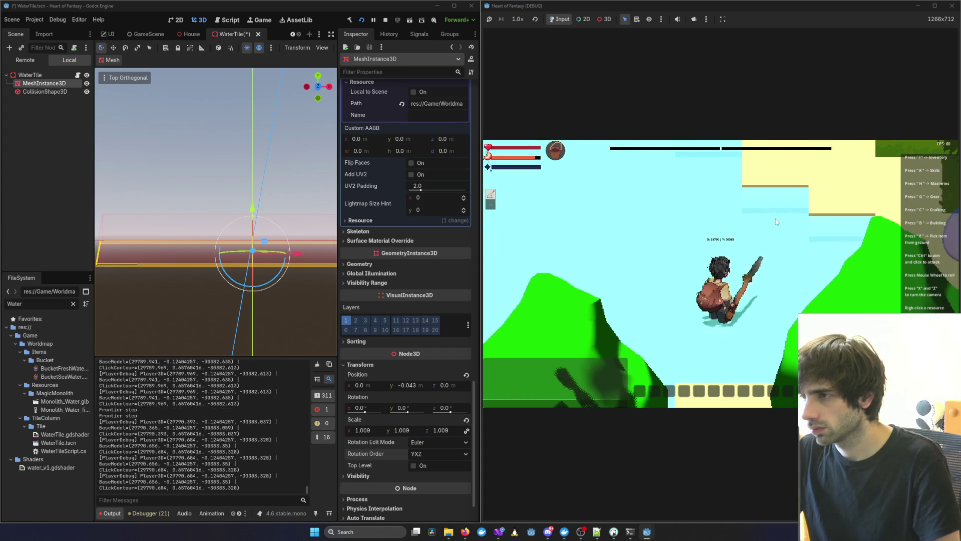
{"action": "key", "text": "x"}
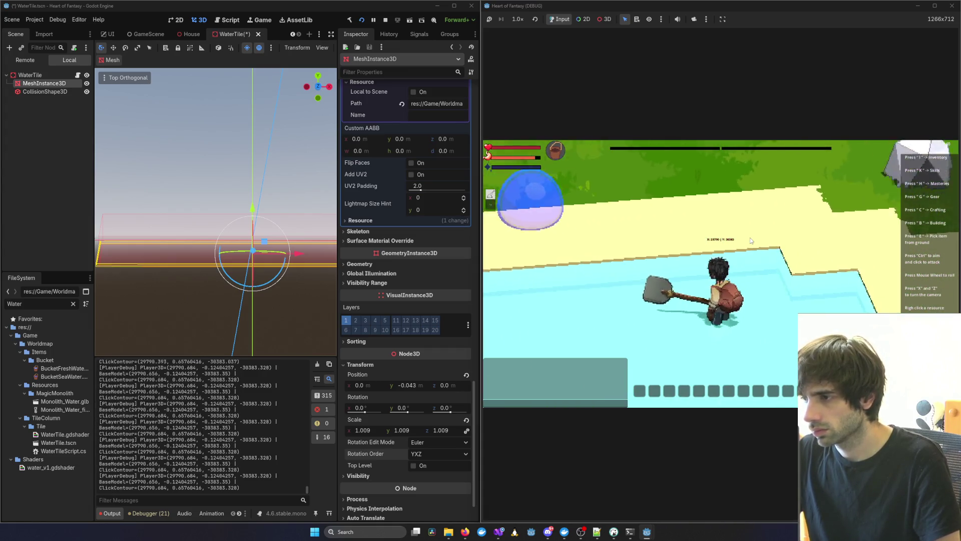
{"action": "key", "text": "x"}
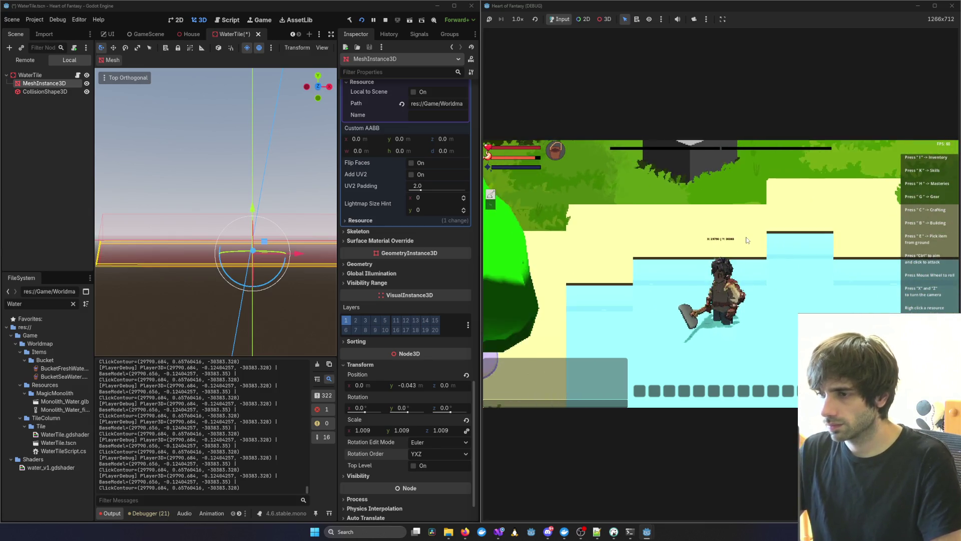
{"action": "key", "text": "ctrl"}
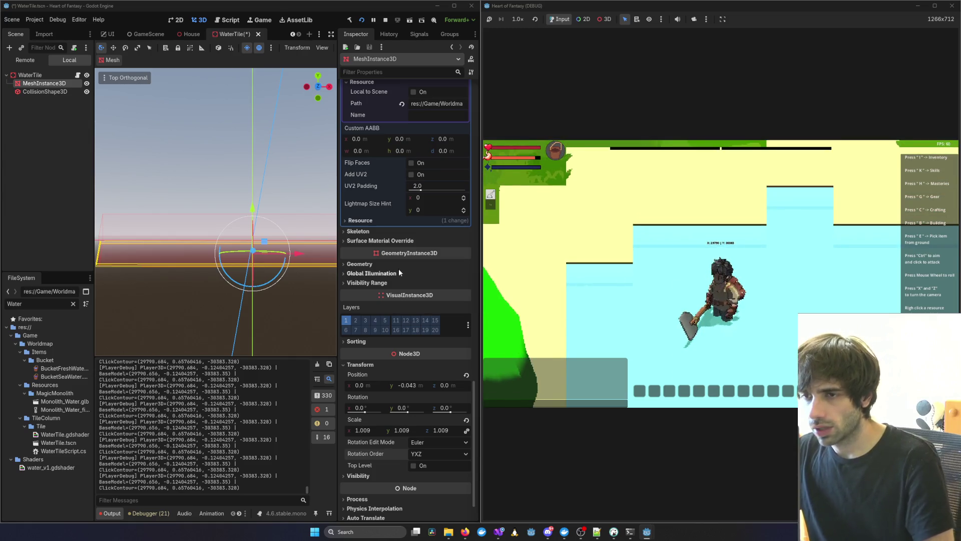
{"action": "scroll", "coordinate": [428, 169], "scroll_direction": "up", "scroll_amount": 10}
{"action": "scroll", "coordinate": [428, 169], "scroll_direction": "up", "scroll_amount": 5}
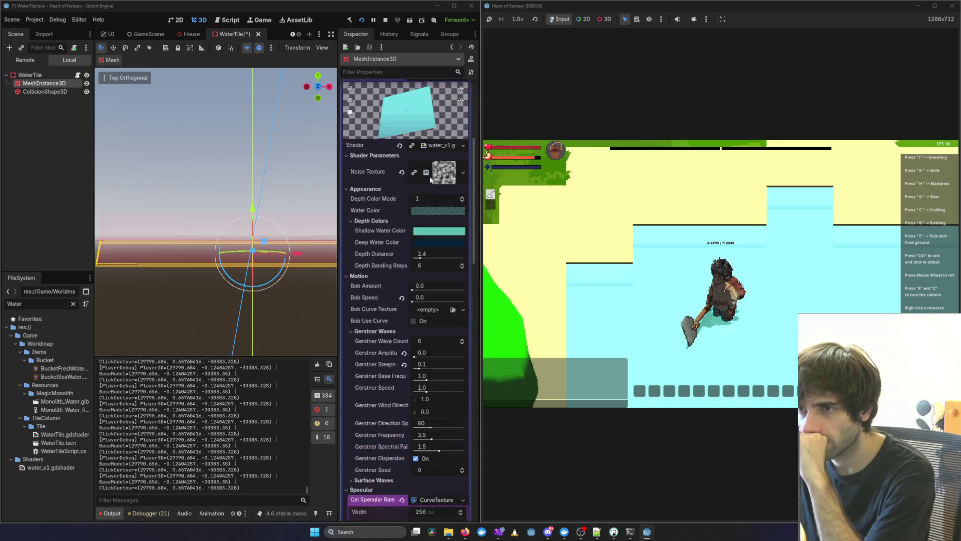
Try darkening the Shallow Water Color to near black, then undo it.
{"action": "left_click", "coordinate": [434, 231]}
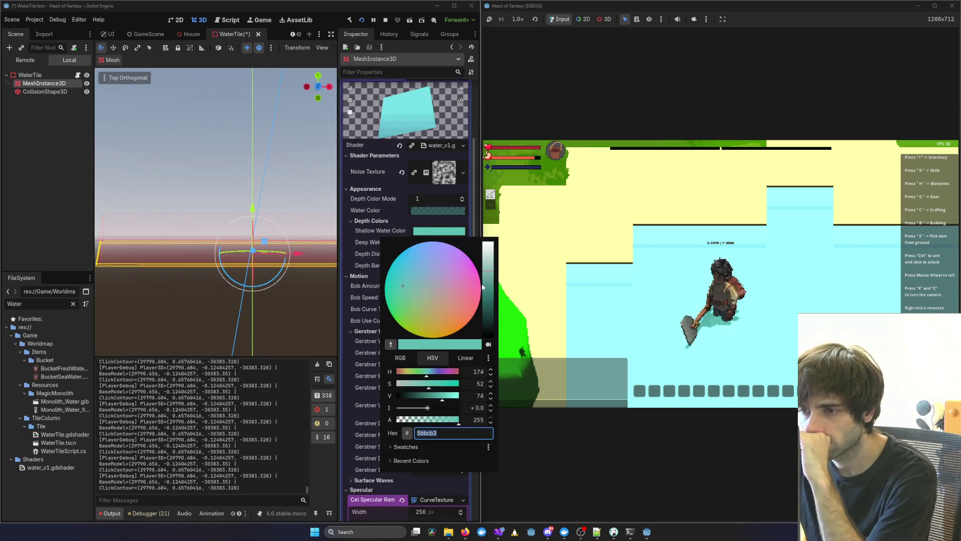
{"action": "left_click_drag", "start_coordinate": [489, 276], "coordinate": [489, 330]}
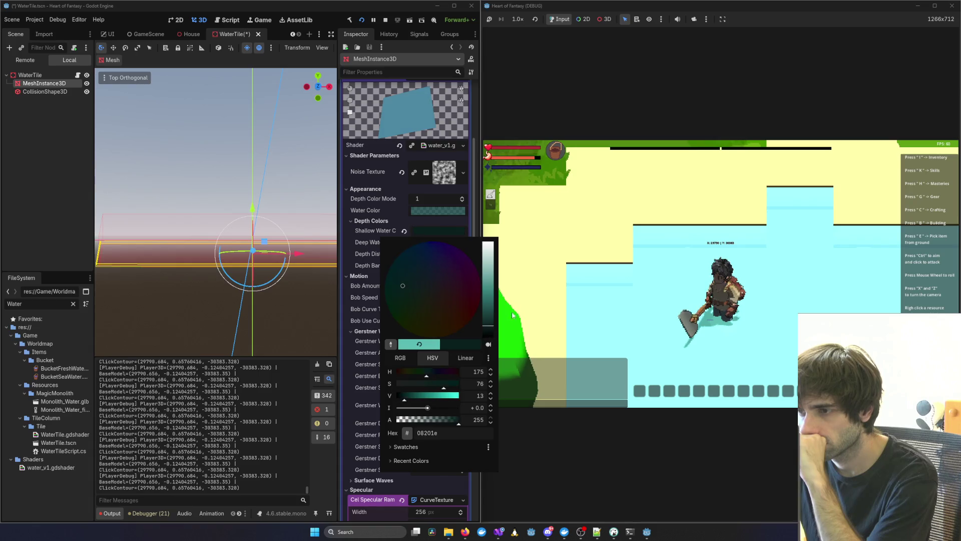
{"action": "left_click", "coordinate": [582, 240]}
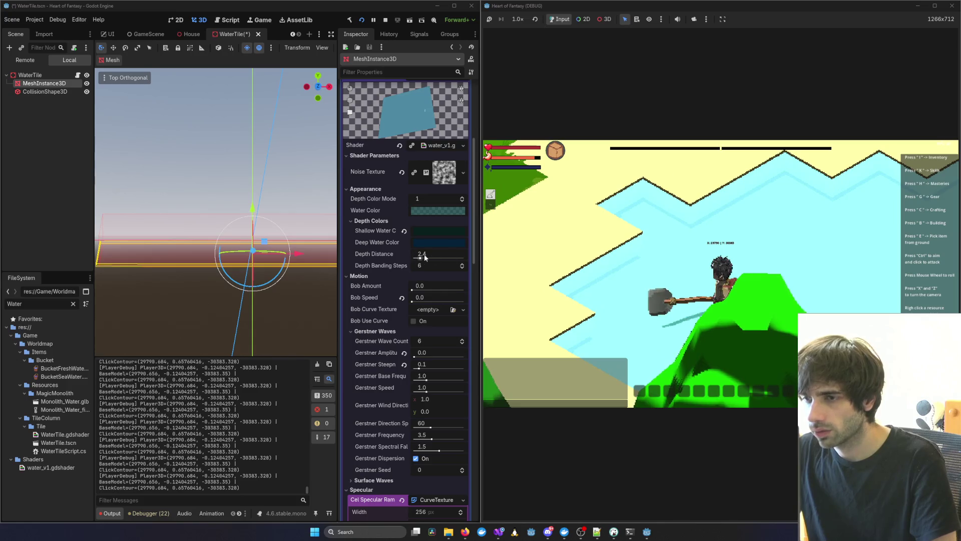
{"action": "key", "text": "ctrl+z"}
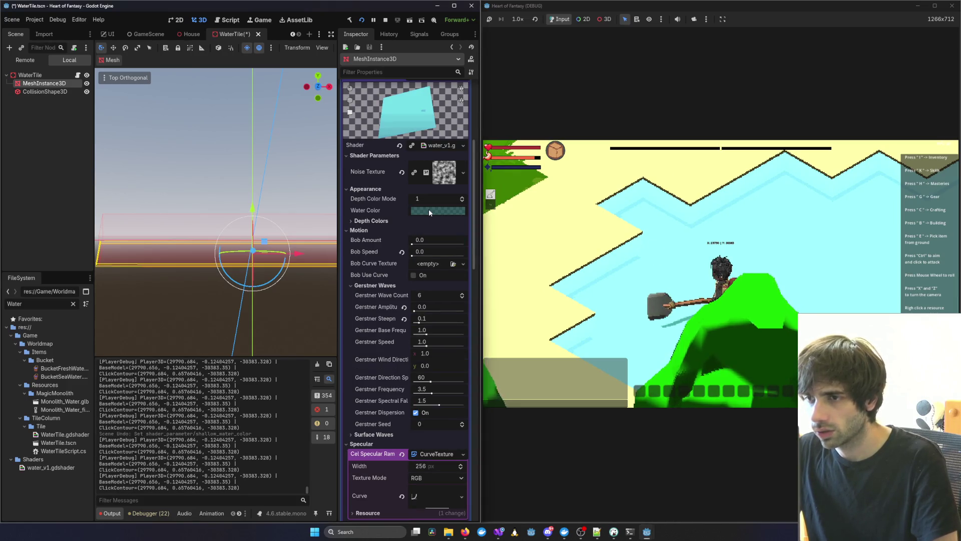
Try a light cyan Water Color and save, then undo it to keep dark teal.
{"action": "left_click", "coordinate": [428, 210]}
{"action": "left_click_drag", "start_coordinate": [486, 287], "coordinate": [487, 228]}
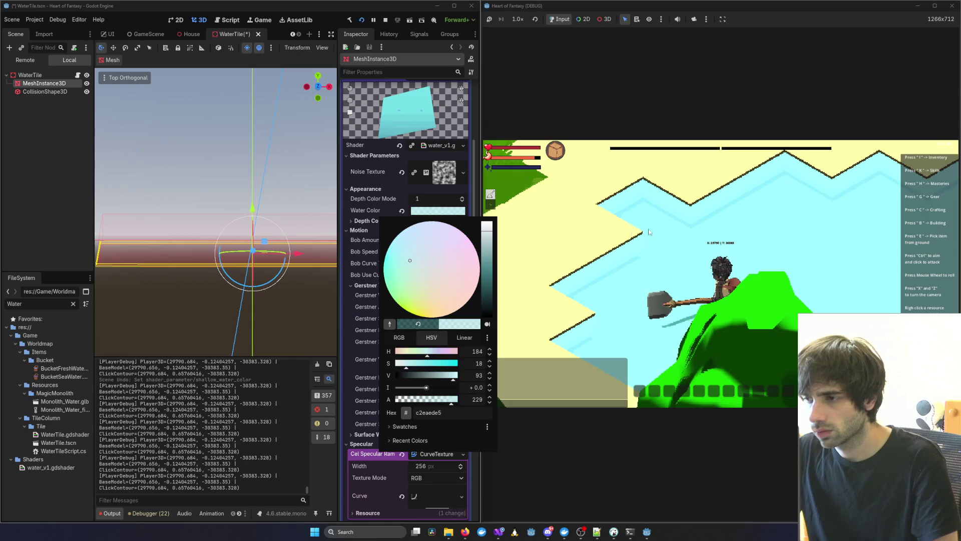
{"action": "left_click", "coordinate": [668, 225]}
{"action": "key", "text": "ctrl+s"}
{"action": "left_click", "coordinate": [425, 210]}
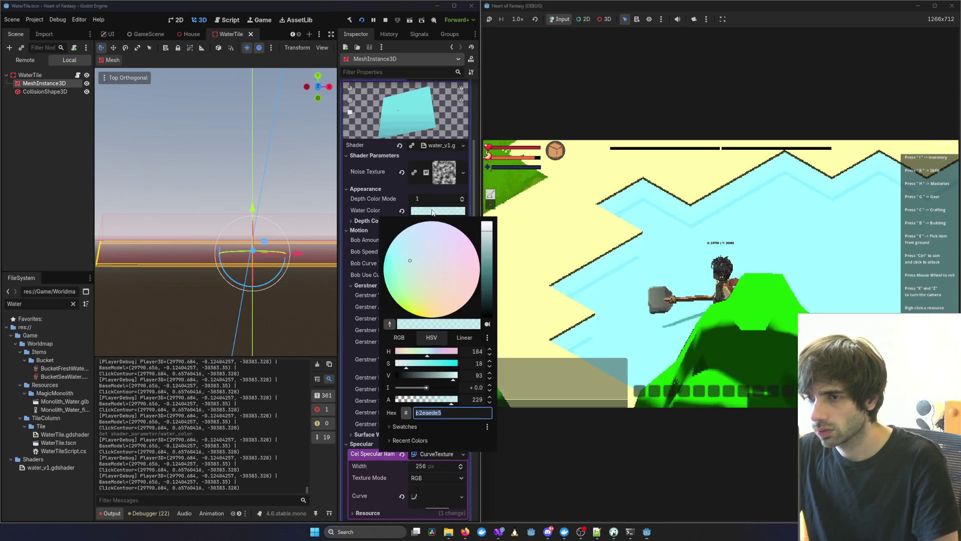
{"action": "left_click", "coordinate": [404, 194]}
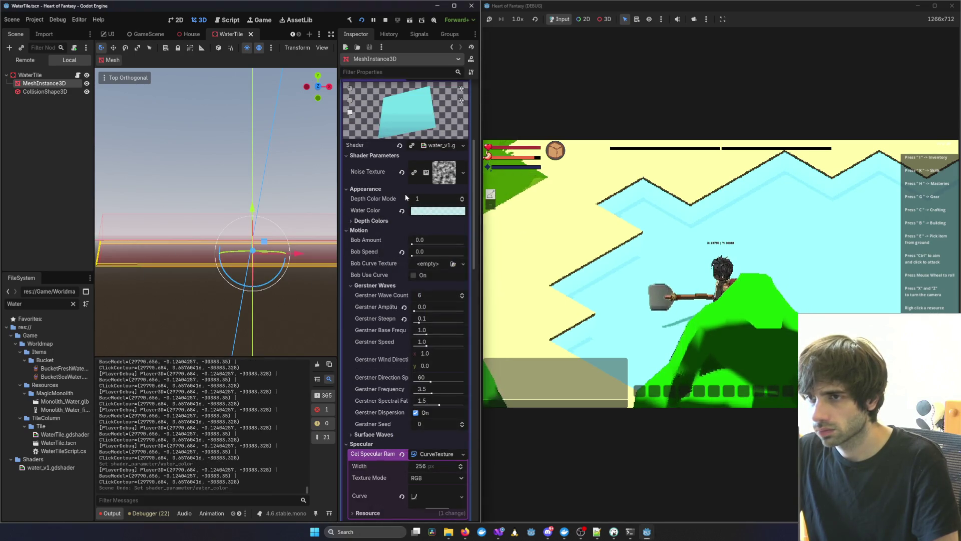
{"action": "key", "text": "ctrl+z"}
{"action": "key", "text": "ctrl+z"}
{"action": "key", "text": "ctrl+s"}
Under Depth Colors, set Shallow Water Color to orange (e69d47).
{"action": "scroll", "coordinate": [440, 225], "scroll_direction": "up", "scroll_amount": 3}
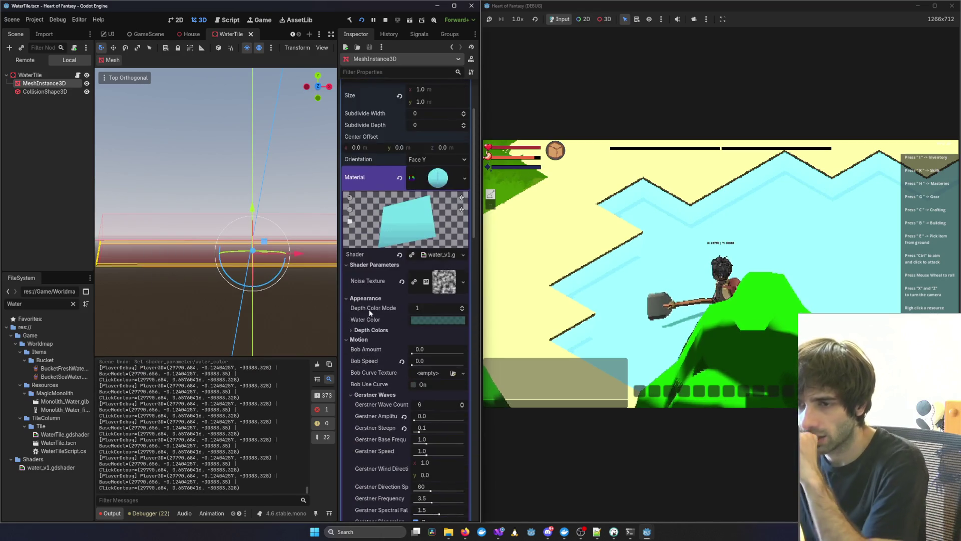
{"action": "left_click", "coordinate": [369, 331]}
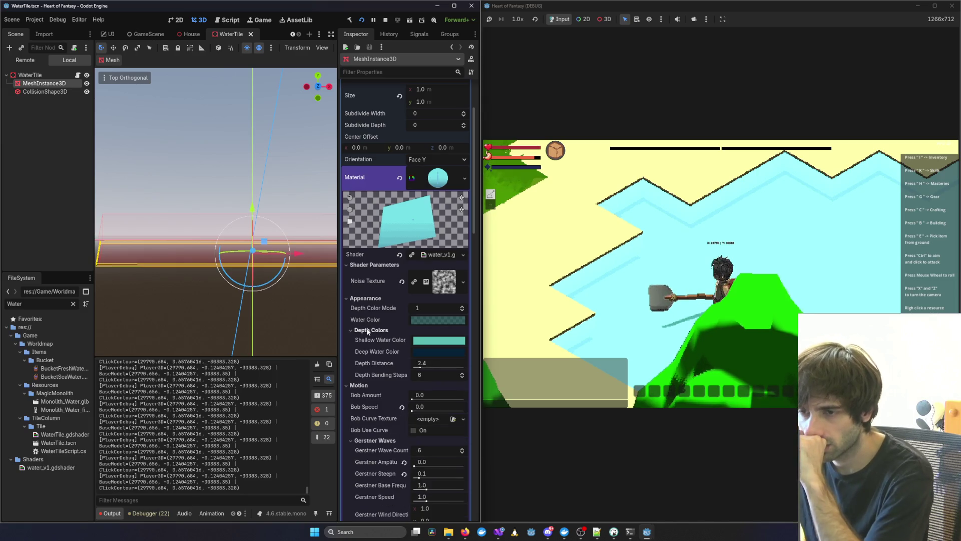
{"action": "left_click", "coordinate": [427, 345]}
{"action": "left_click", "coordinate": [442, 186]}
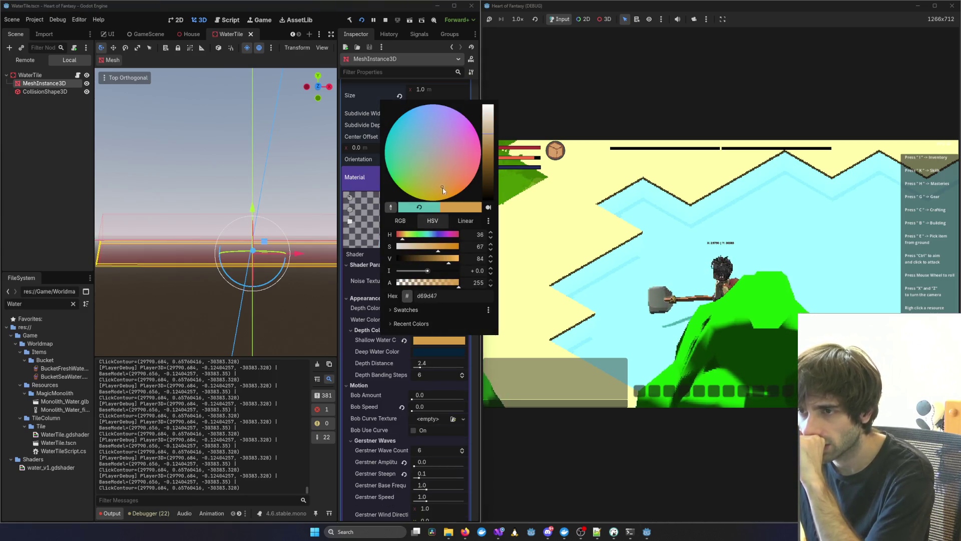
{"action": "key", "text": "Escape"}
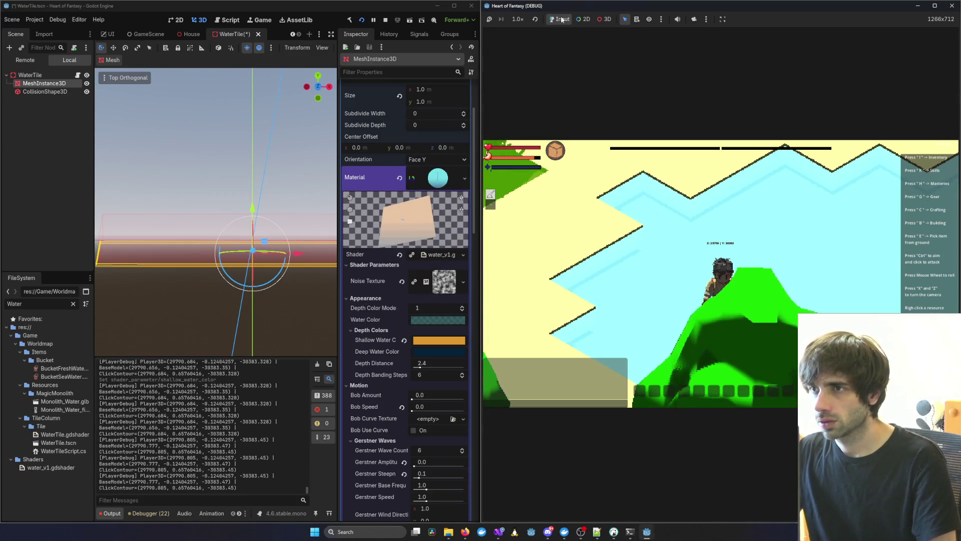
Restart the game and enter it from the main menu with the new water colours.
{"action": "left_click", "coordinate": [226, 181]}
{"action": "left_click", "coordinate": [797, 220]}
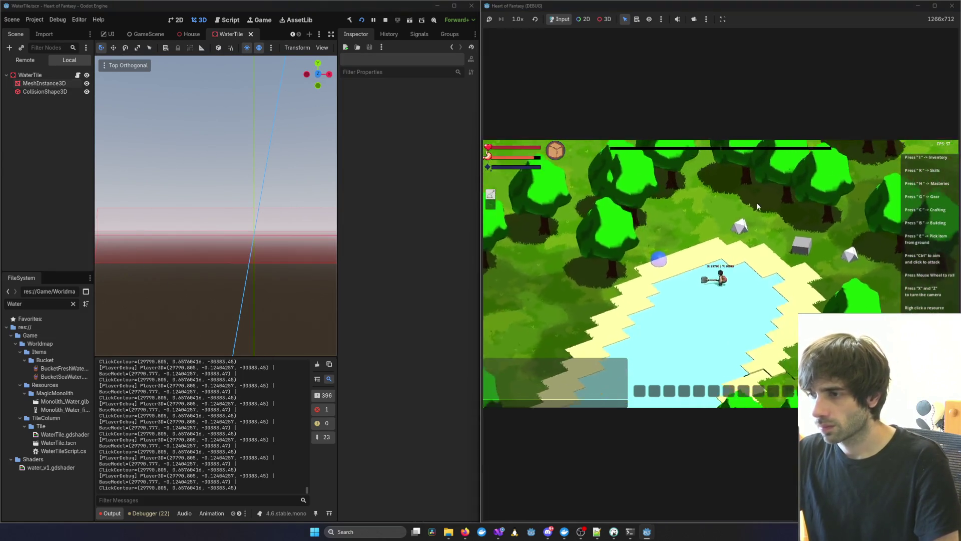
{"action": "left_click", "coordinate": [317, 379]}
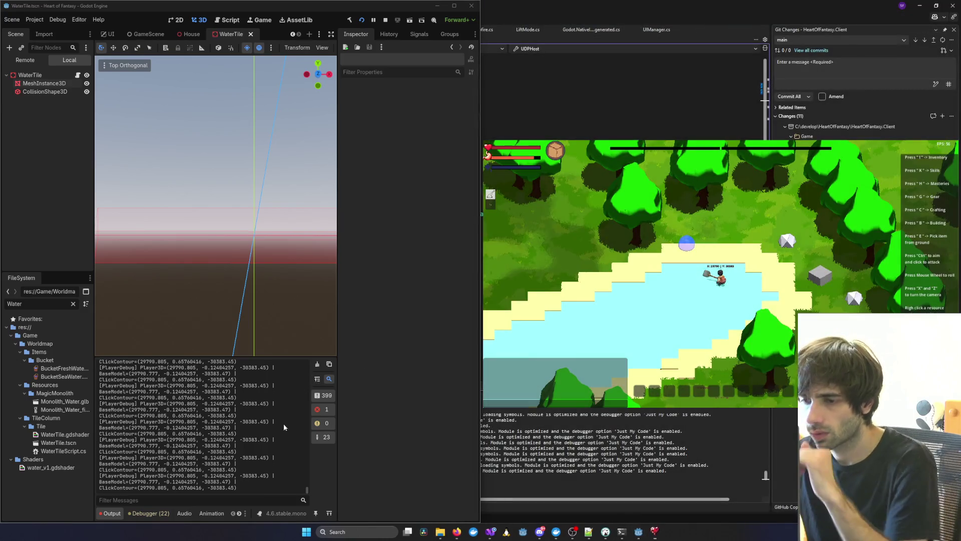
{"action": "left_click", "coordinate": [362, 21]}
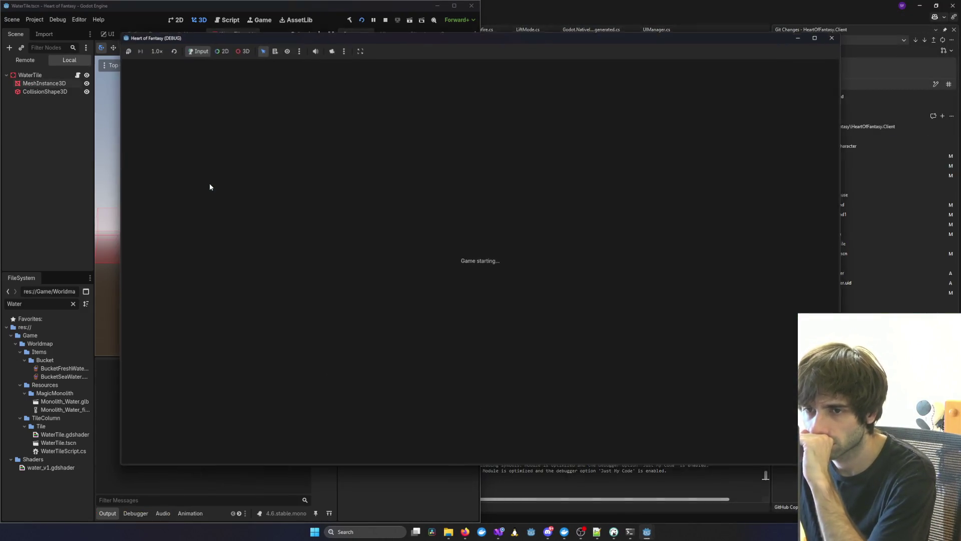
{"action": "scroll", "coordinate": [121, 195], "scroll_direction": "up", "scroll_amount": 3}
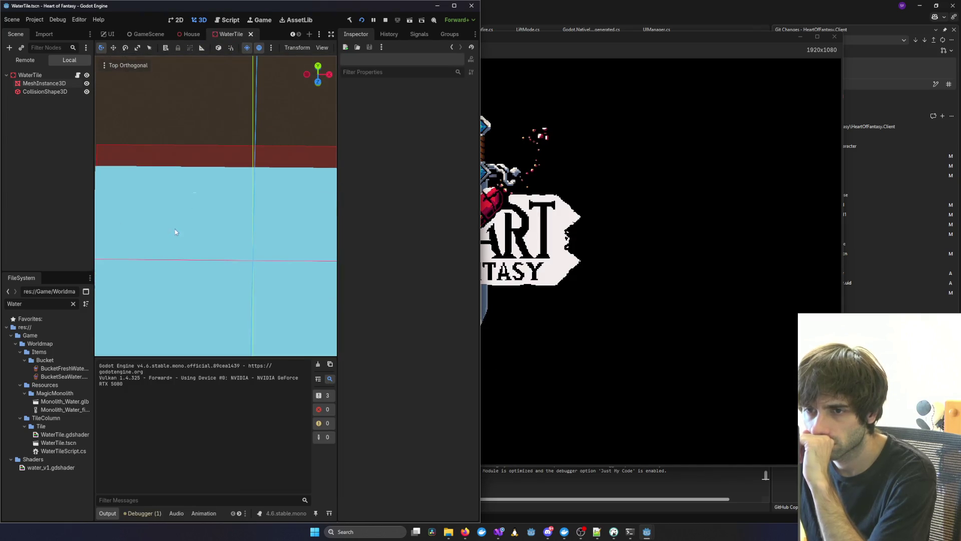
{"action": "scroll", "coordinate": [176, 229], "scroll_direction": "down", "scroll_amount": 5}
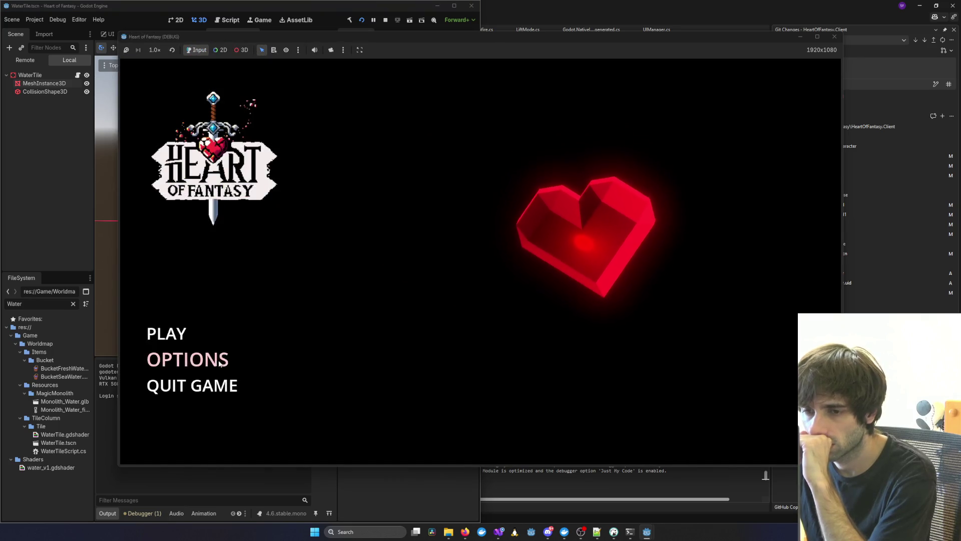
{"action": "left_click", "coordinate": [478, 411]}
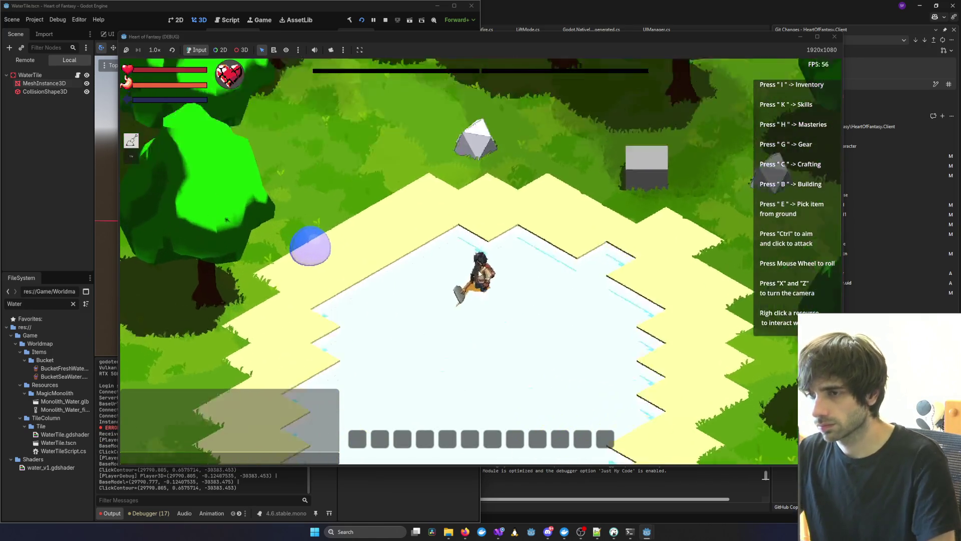
Circle the camera fully around the character to check the water, then return to the editor.
{"action": "scroll", "coordinate": [478, 273], "scroll_direction": "up", "scroll_amount": 5}
{"action": "scroll", "coordinate": [478, 273], "scroll_direction": "down", "scroll_amount": 2}
{"action": "scroll", "coordinate": [478, 272], "scroll_direction": "up", "scroll_amount": 3}
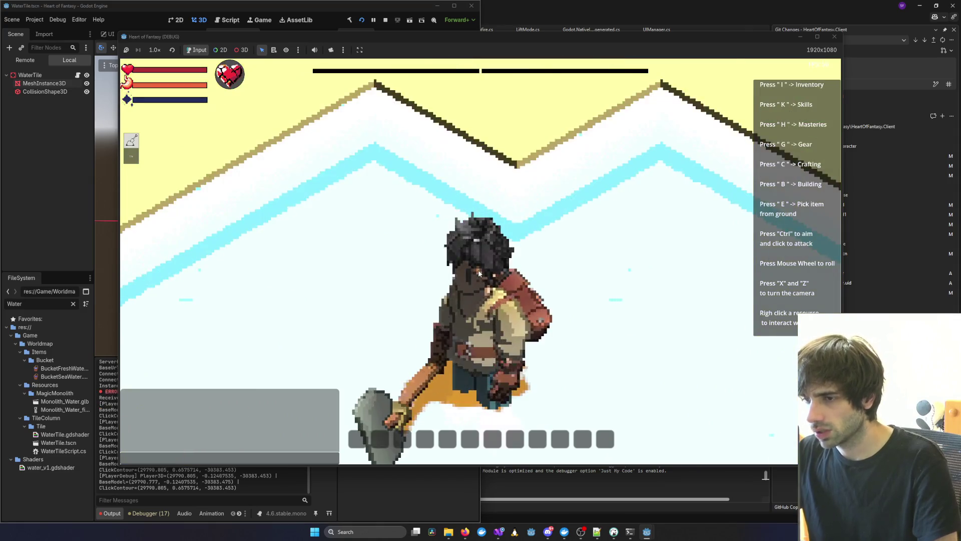
{"action": "key", "text": "x"}
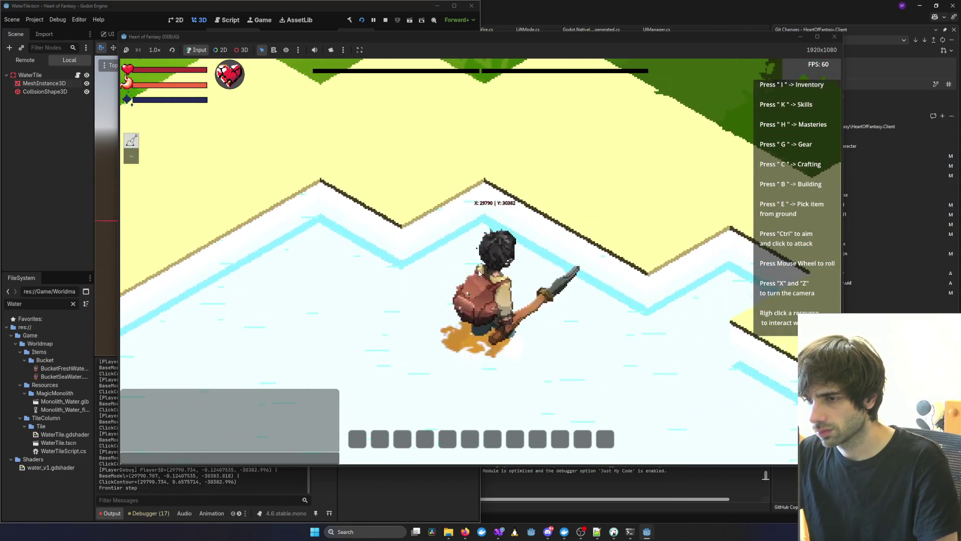
{"action": "key", "text": "x"}
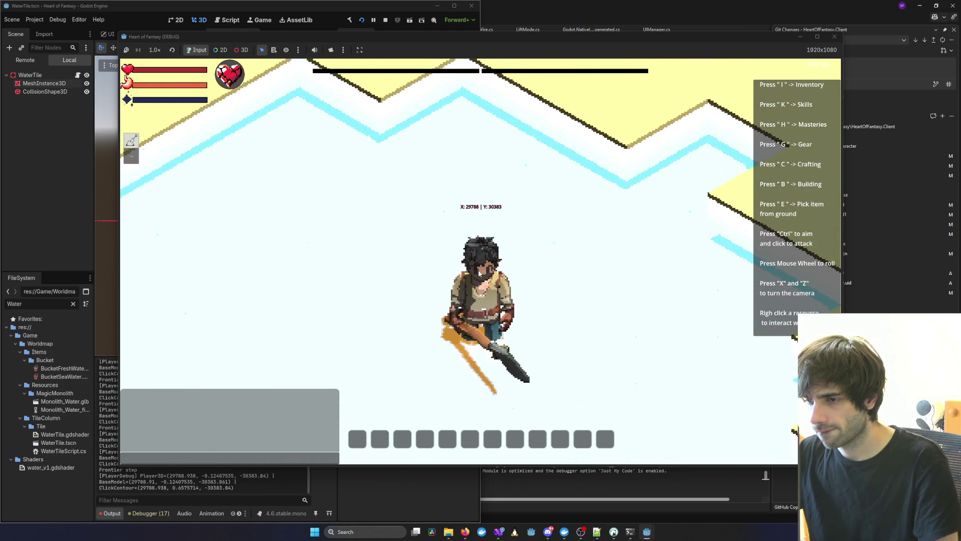
{"action": "key", "text": "x"}
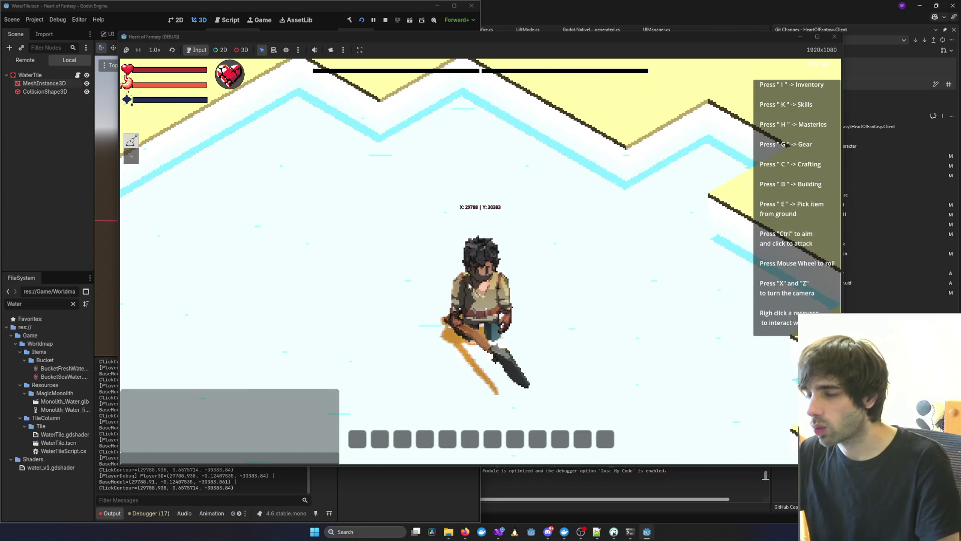
{"action": "key", "text": "alt+Tab"}
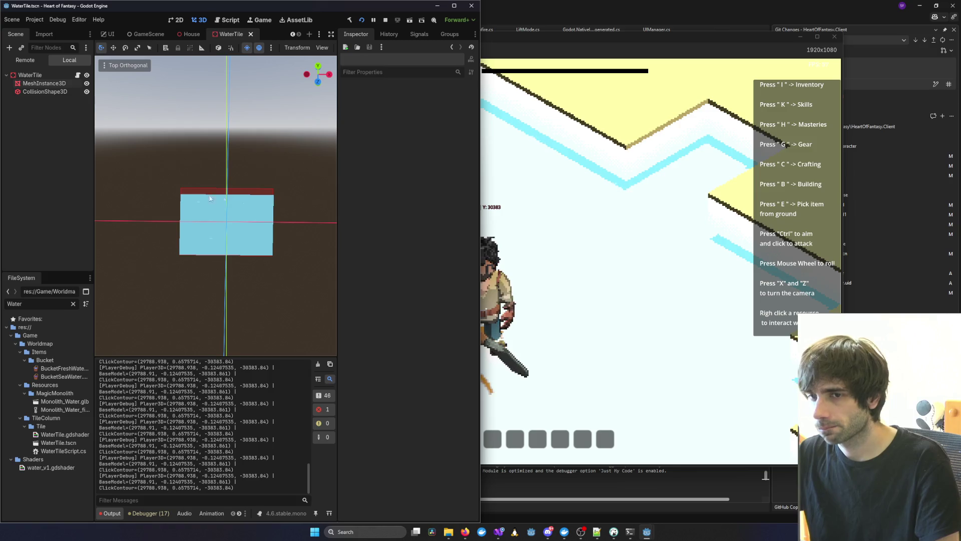
On the water MeshInstance3D, set Shallow Water Color to darker teal 007f9a, then bring the game forward.
{"action": "left_click", "coordinate": [40, 83]}
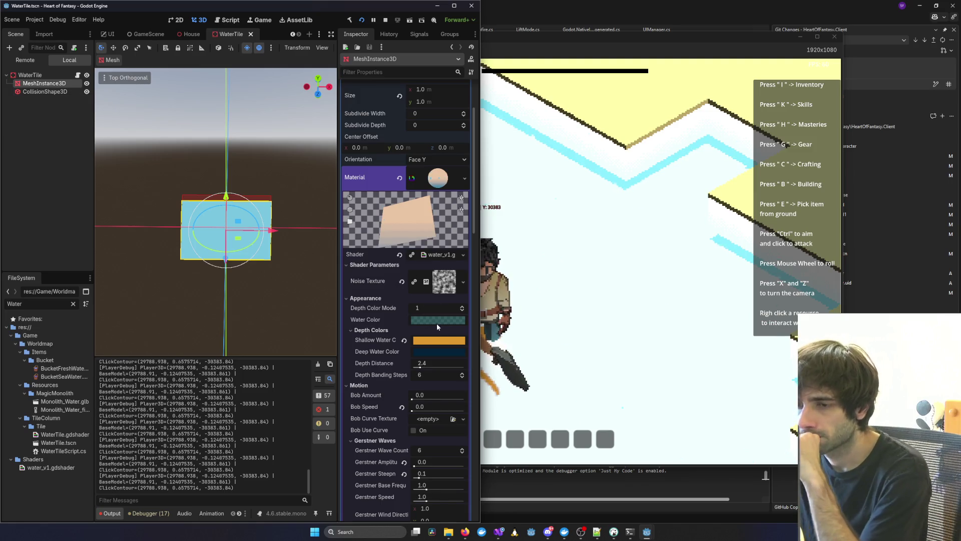
{"action": "scroll", "coordinate": [436, 323], "scroll_direction": "down", "scroll_amount": 3}
{"action": "left_click", "coordinate": [436, 287]}
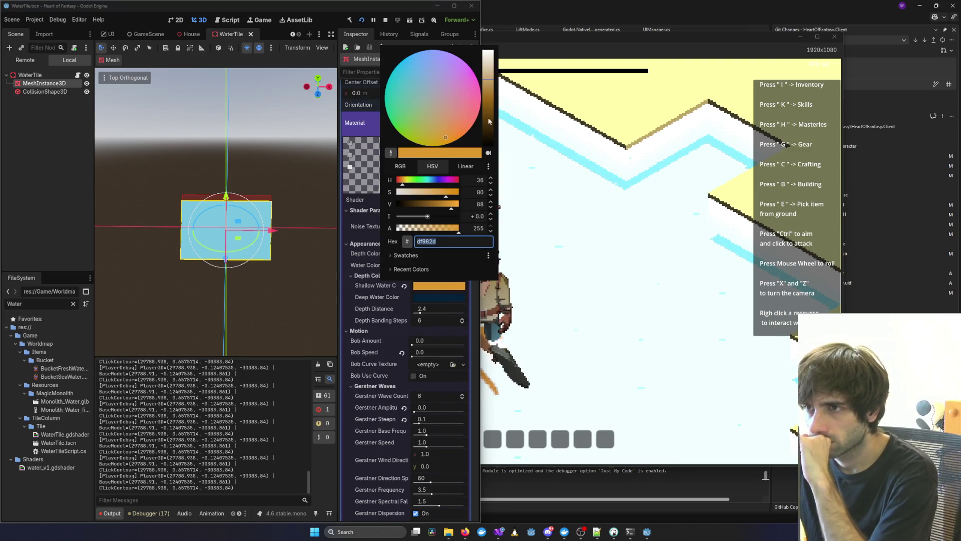
{"action": "left_click", "coordinate": [392, 65]}
{"action": "left_click", "coordinate": [488, 100]}
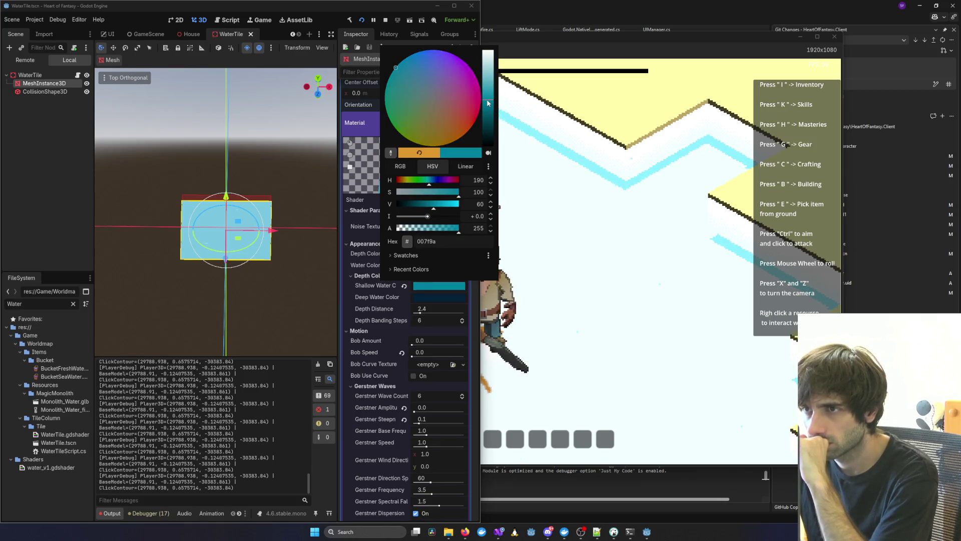
{"action": "left_click", "coordinate": [305, 133]}
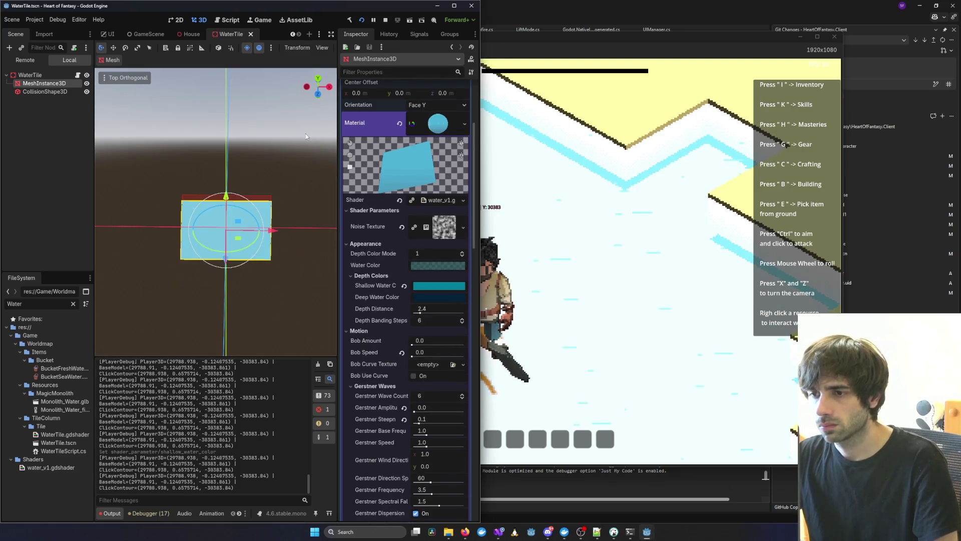
{"action": "left_click", "coordinate": [551, 151]}
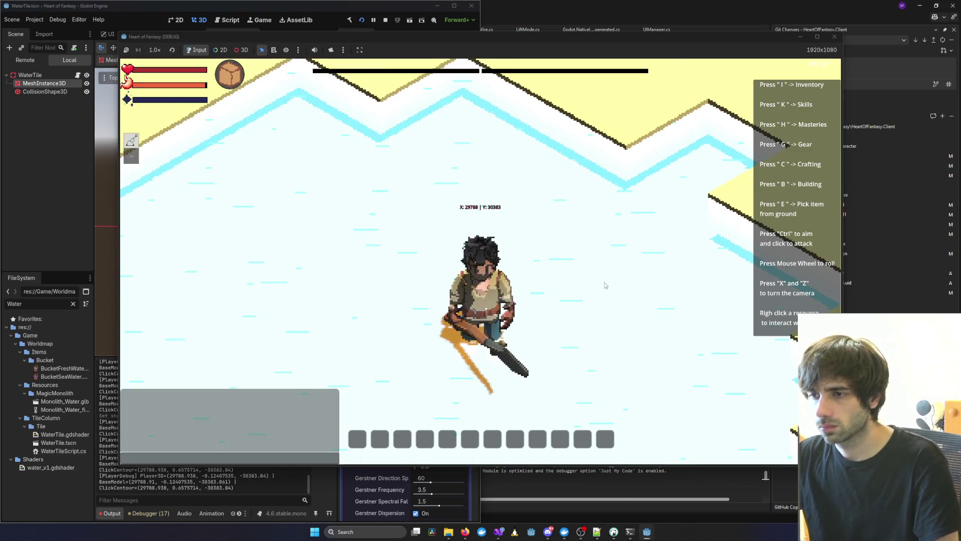
Relaunch the game, log in with the saved test login, and start playing the chosen character.
{"action": "left_click", "coordinate": [835, 37]}
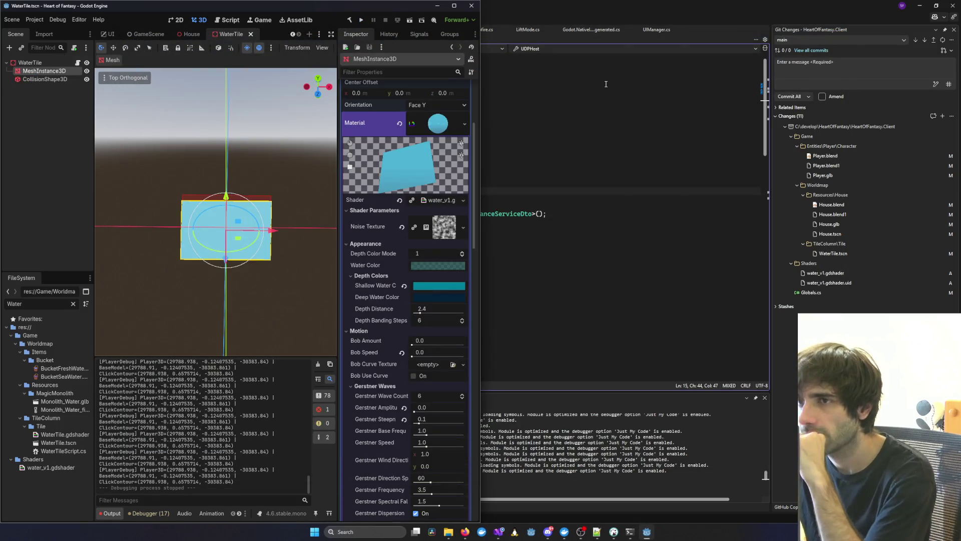
{"action": "left_click", "coordinate": [362, 21]}
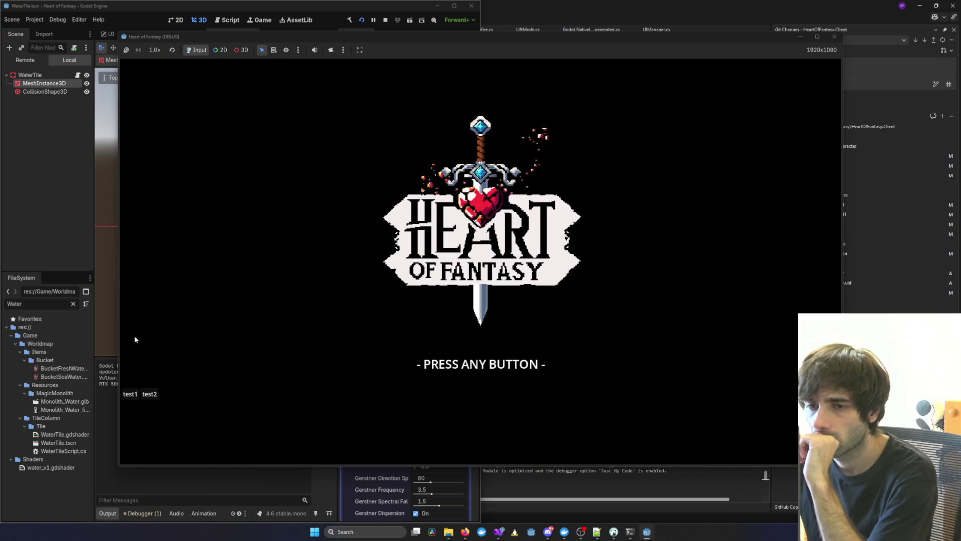
{"action": "left_click", "coordinate": [125, 394]}
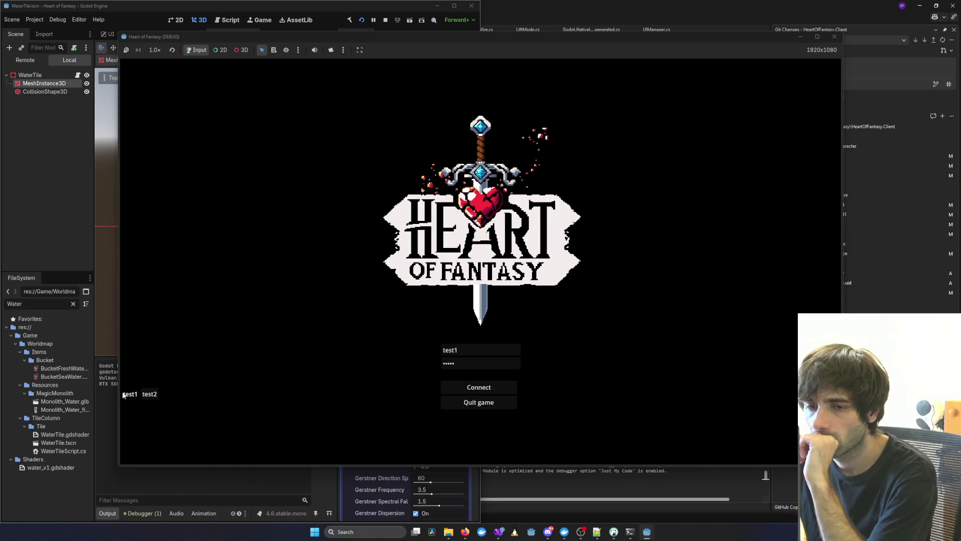
{"action": "left_click", "coordinate": [477, 387]}
{"action": "left_click", "coordinate": [216, 329]}
{"action": "left_click", "coordinate": [476, 400]}
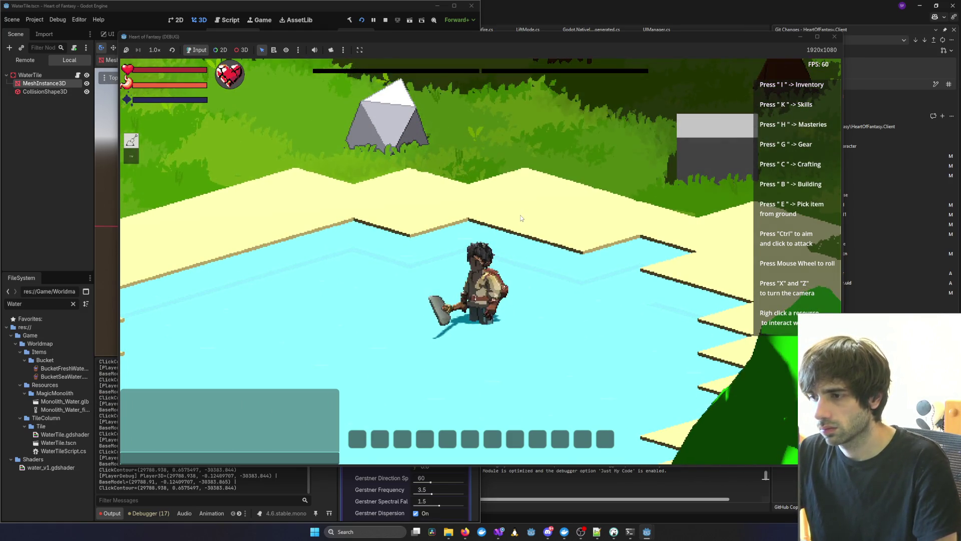
{"action": "key", "text": "alt+Tab"}
Lower the Shallow Water Color alpha to 69 (007f9945), then stop and relaunch the game.
{"action": "left_click", "coordinate": [441, 286]}
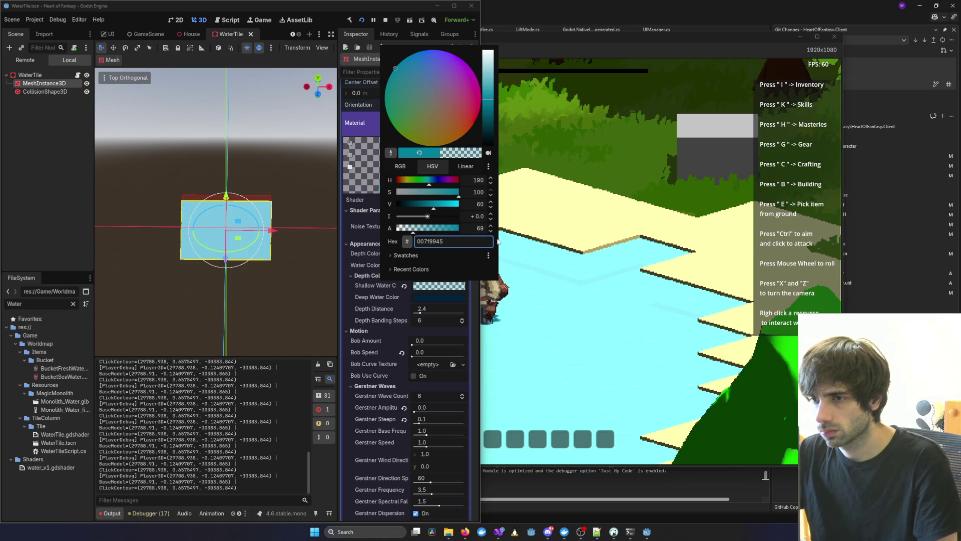
{"action": "left_click", "coordinate": [380, 226]}
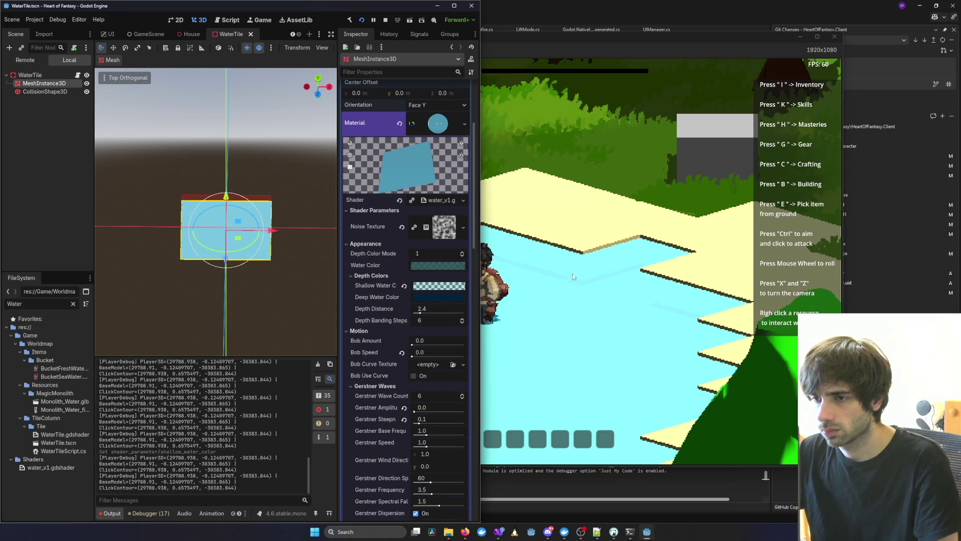
{"action": "left_click", "coordinate": [577, 275]}
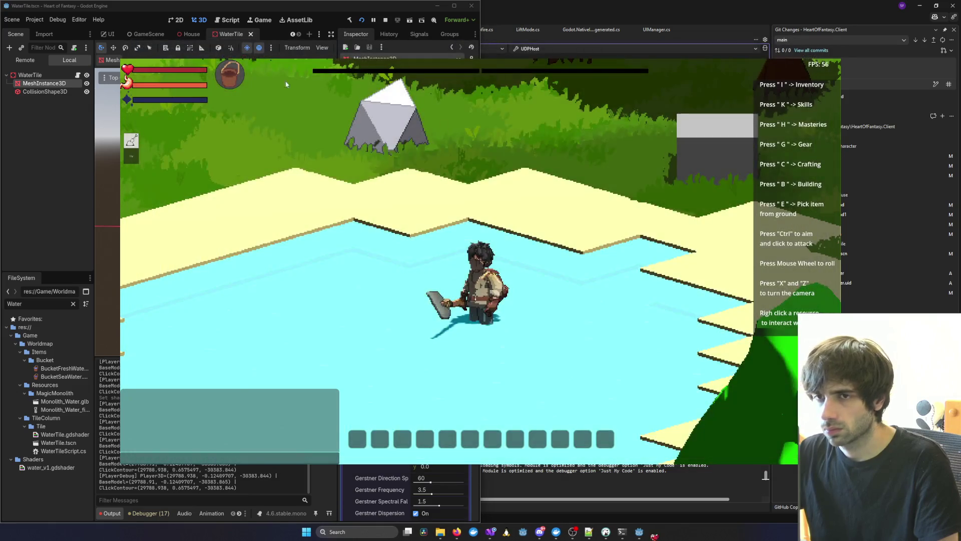
{"action": "key", "text": "F8"}
{"action": "key", "text": "F5"}
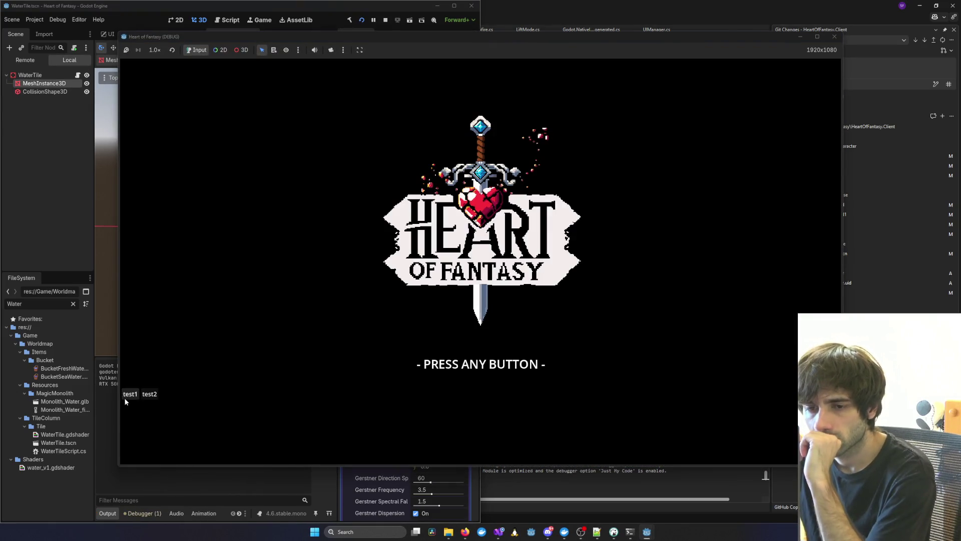
Log in, start playing, and walk the character to the pond's edge.
{"action": "left_click", "coordinate": [401, 392]}
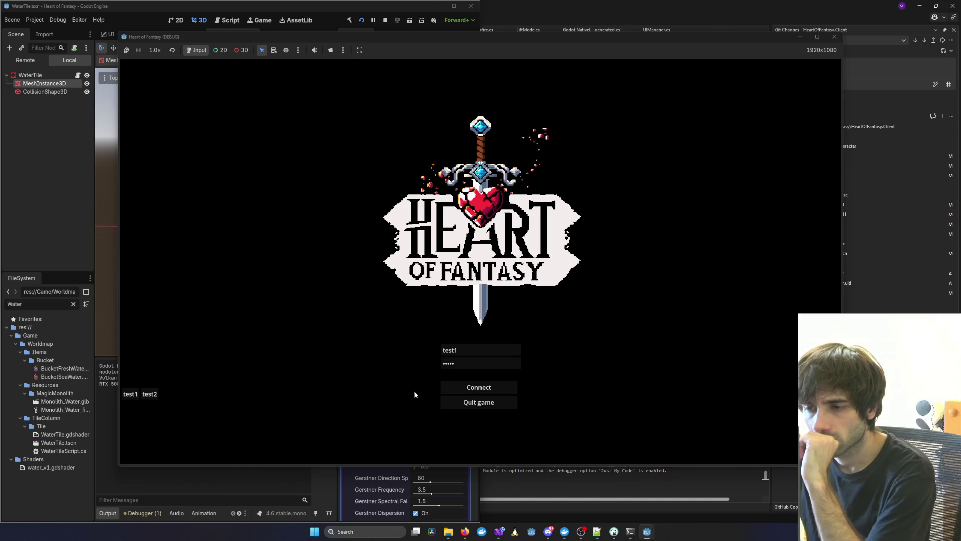
{"action": "key", "text": "Return"}
{"action": "key", "text": "Return"}
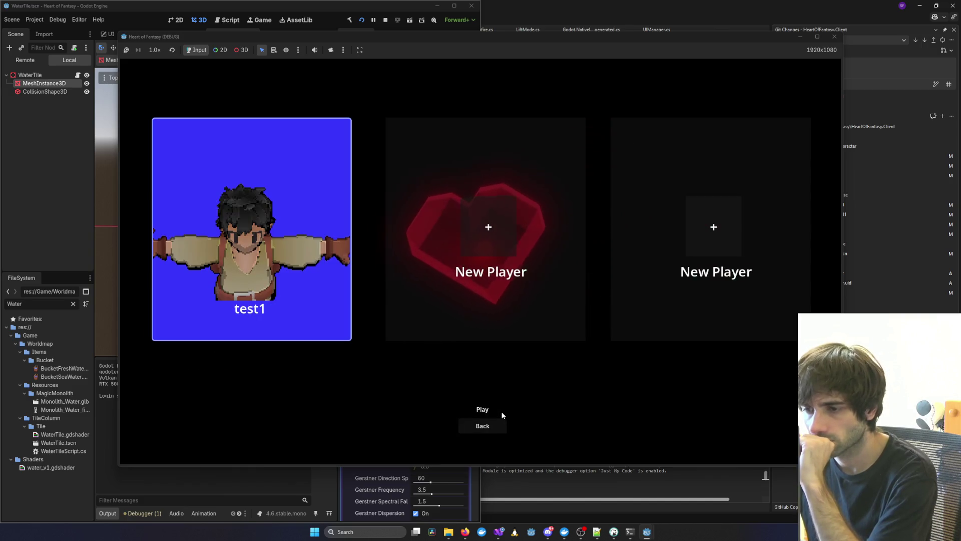
{"action": "left_click", "coordinate": [500, 410]}
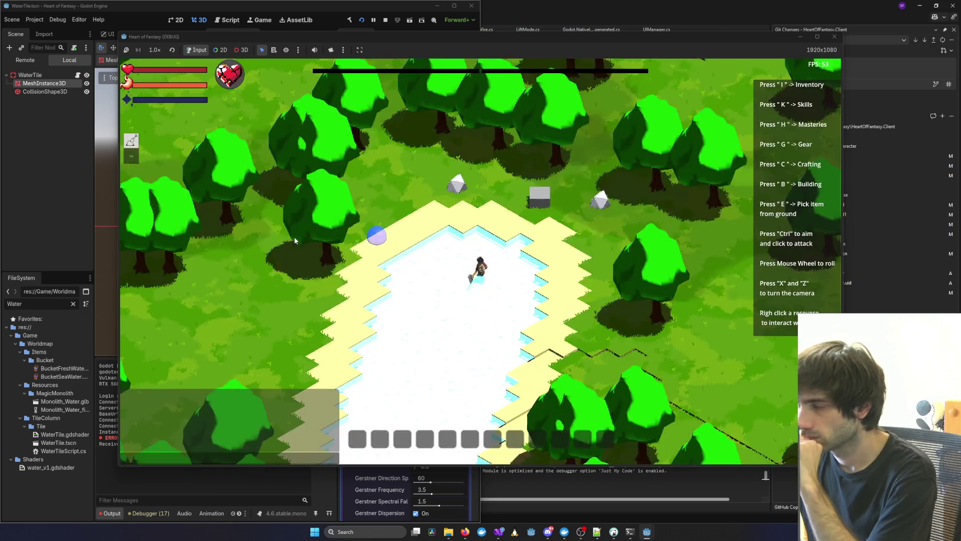
{"action": "scroll", "coordinate": [514, 264], "scroll_direction": "up", "scroll_amount": 5}
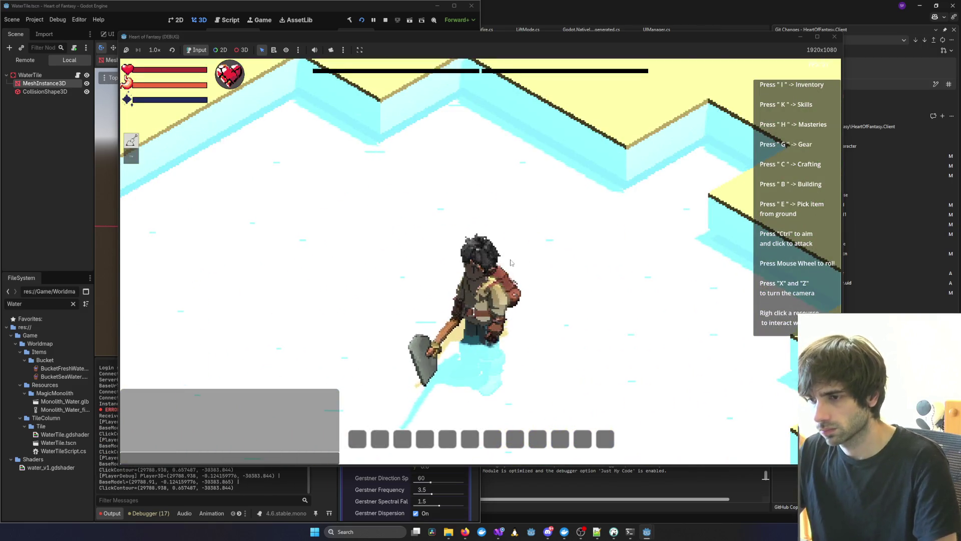
{"action": "left_click", "coordinate": [512, 263]}
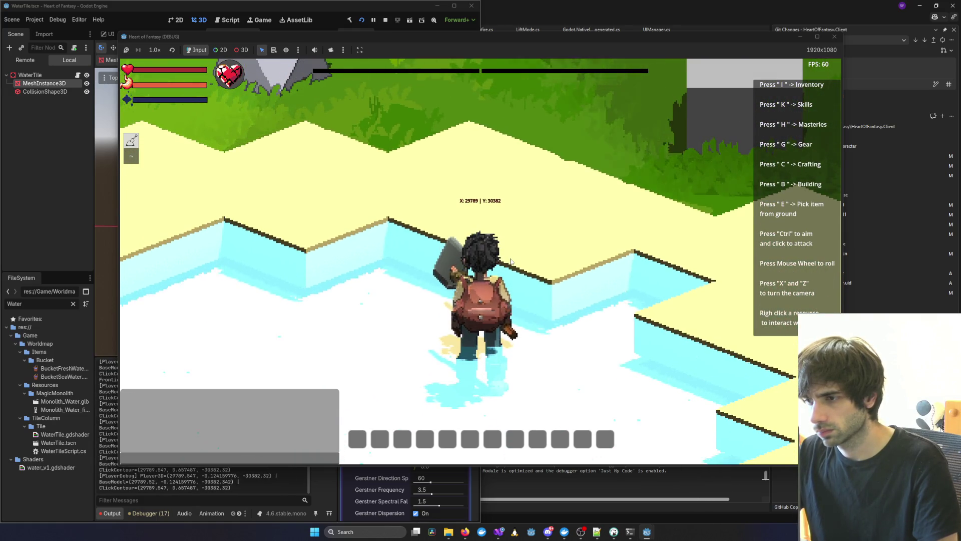
{"action": "scroll", "coordinate": [510, 261], "scroll_direction": "down", "scroll_amount": 5}
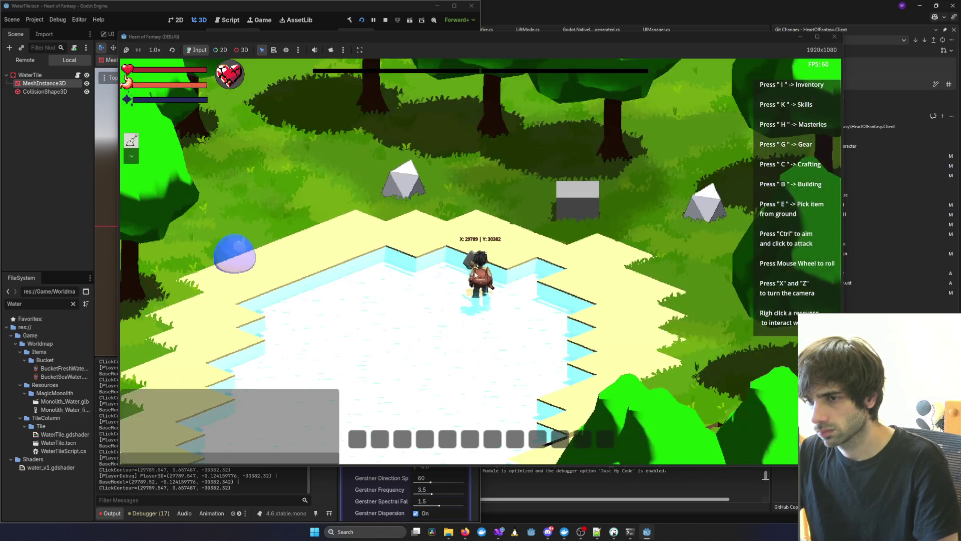
Rotate the camera with X/Z to inspect the translucent pond, then edit Caustic Color in the editor.
{"action": "key", "text": "x"}
{"action": "key", "text": "z"}
{"action": "scroll", "coordinate": [485, 308], "scroll_direction": "up", "scroll_amount": 2}
{"action": "key", "text": "x"}
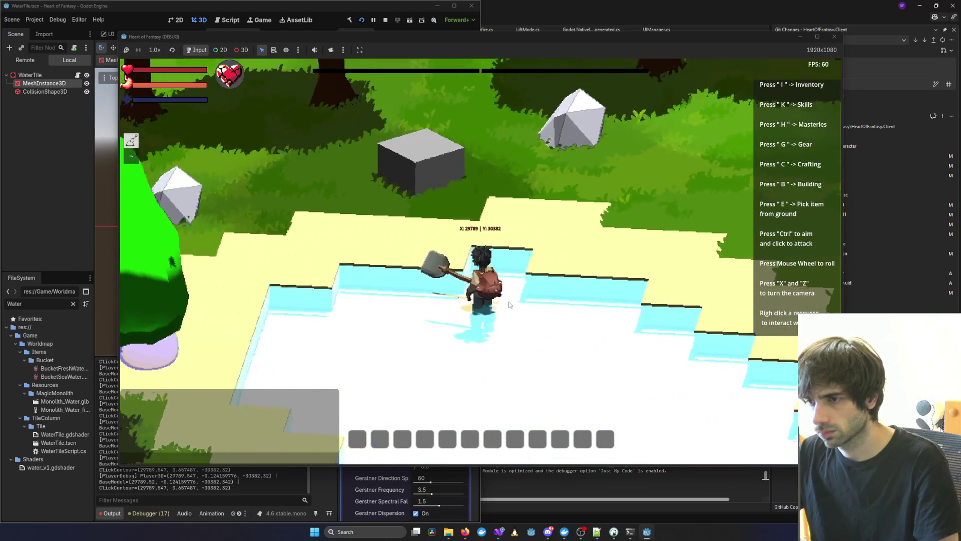
{"action": "key", "text": "alt+Tab"}
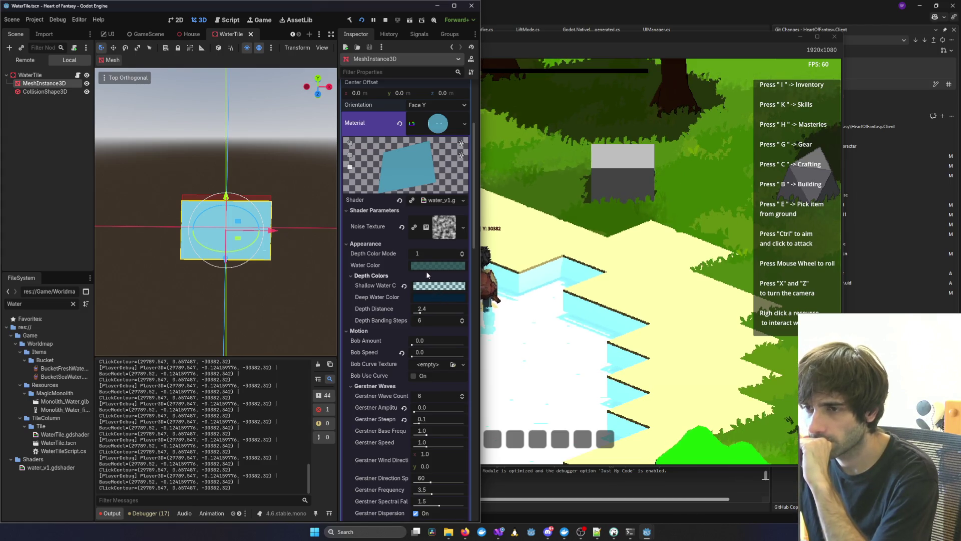
{"action": "scroll", "coordinate": [425, 273], "scroll_direction": "down", "scroll_amount": 10}
{"action": "left_click", "coordinate": [418, 383]}
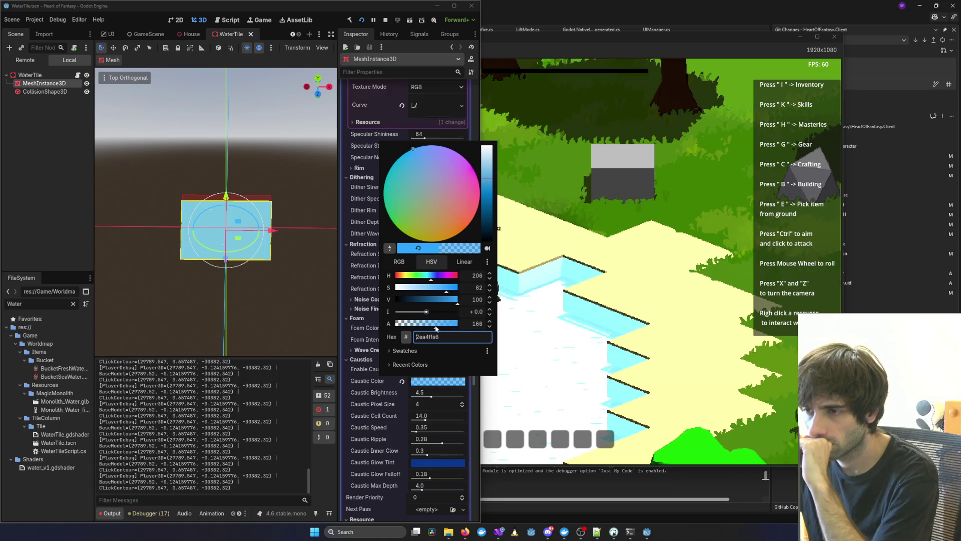
Apply the semi-transparent blue Caustic Color (2ea4ffa6) and save the WaterTile scene.
{"action": "left_click", "coordinate": [503, 311]}
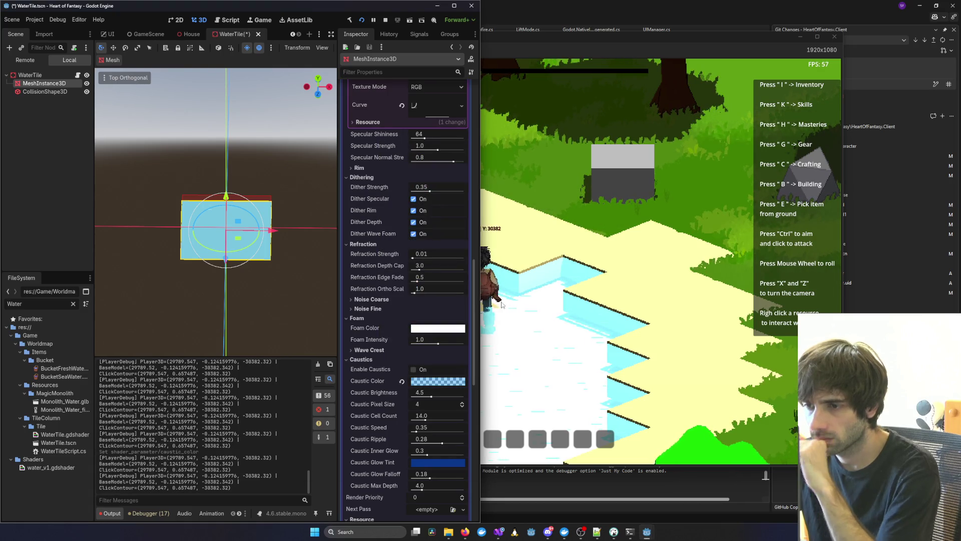
{"action": "key", "text": "ctrl+s"}
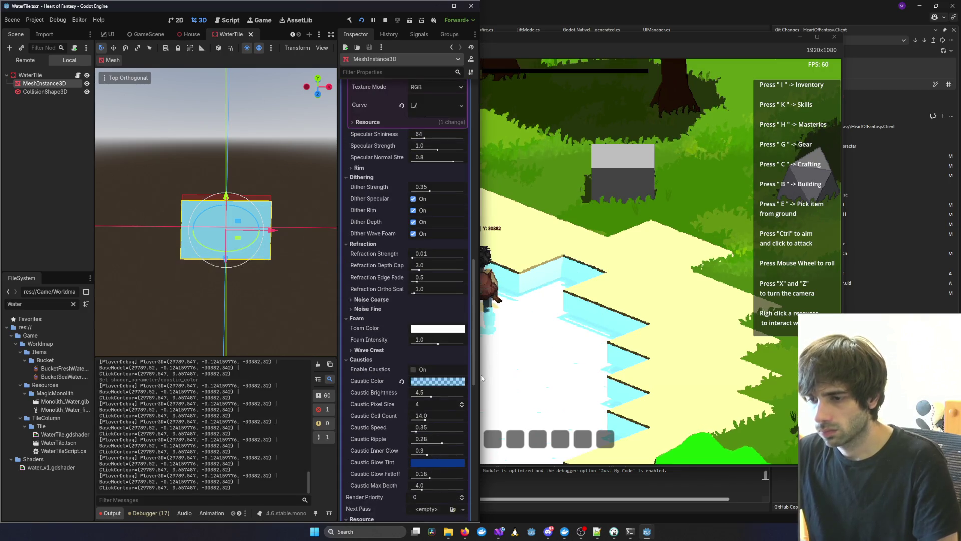
{"action": "left_click", "coordinate": [293, 280]}
Close the running Heart of Fantasy game and launch it again.
{"action": "left_click", "coordinate": [557, 282]}
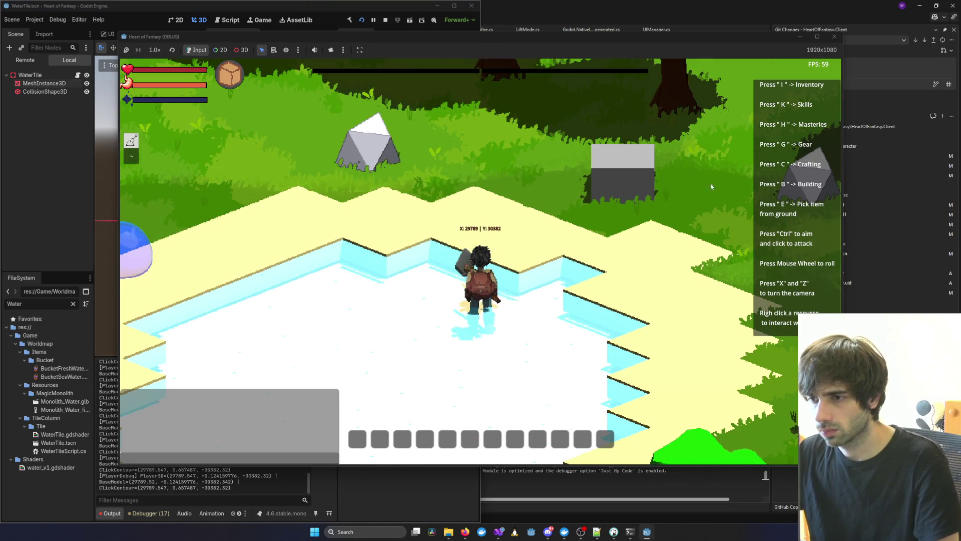
{"action": "left_click", "coordinate": [834, 37]}
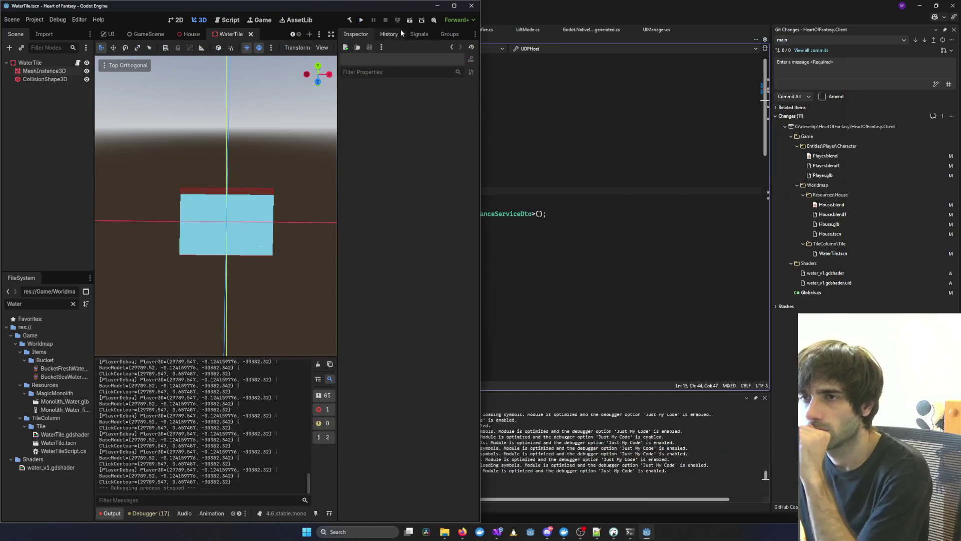
{"action": "left_click", "coordinate": [362, 21]}
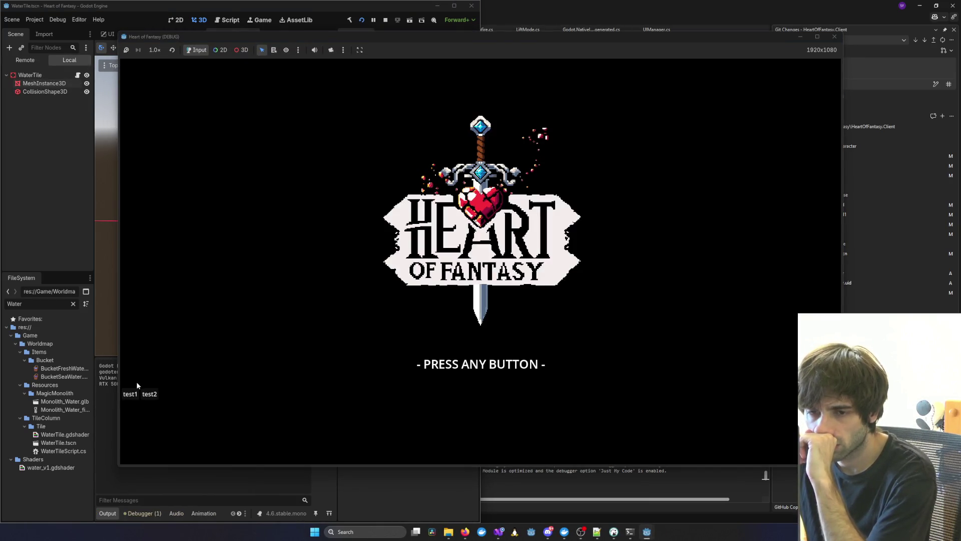
Log in, enter the world, zoom around the pond, then select the water tile mesh in the editor.
{"action": "left_click", "coordinate": [453, 383]}
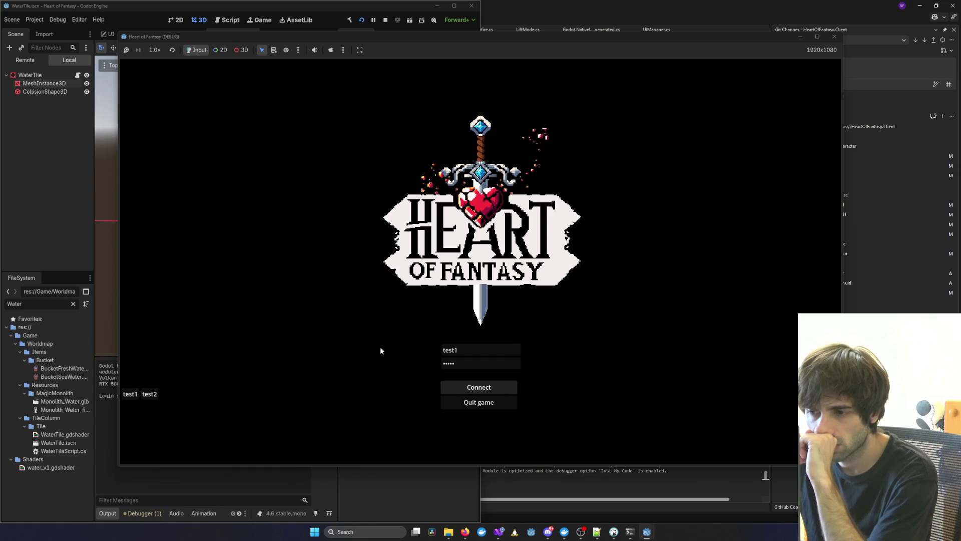
{"action": "left_click", "coordinate": [188, 333]}
{"action": "left_click", "coordinate": [482, 407]}
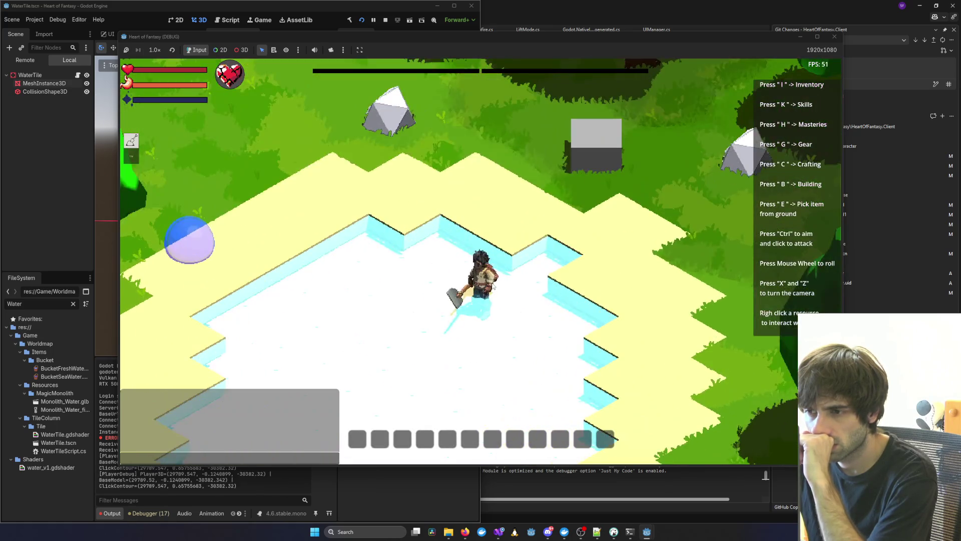
{"action": "scroll", "coordinate": [480, 260], "scroll_direction": "up", "scroll_amount": 5}
{"action": "scroll", "coordinate": [480, 260], "scroll_direction": "down", "scroll_amount": 3}
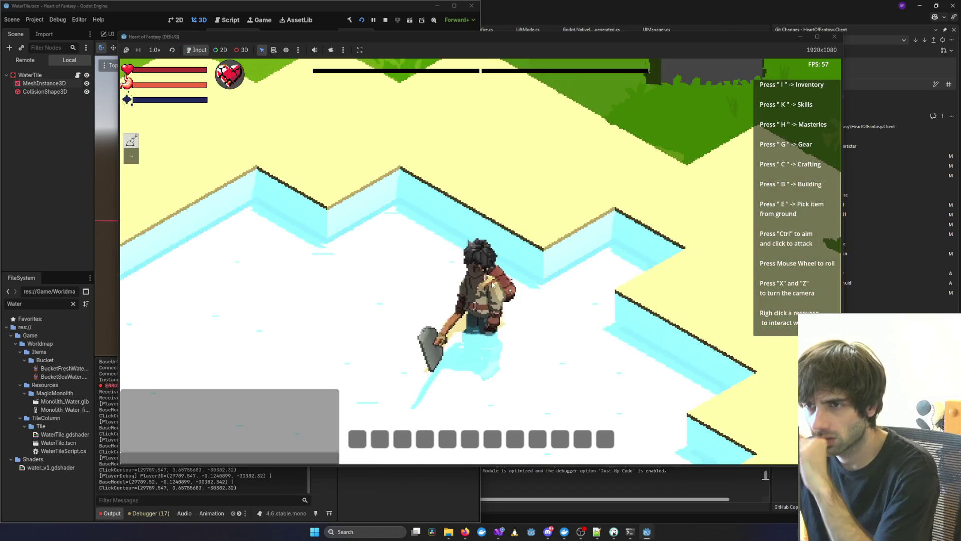
{"action": "scroll", "coordinate": [494, 264], "scroll_direction": "down", "scroll_amount": 3}
{"action": "scroll", "coordinate": [494, 265], "scroll_direction": "up", "scroll_amount": 3}
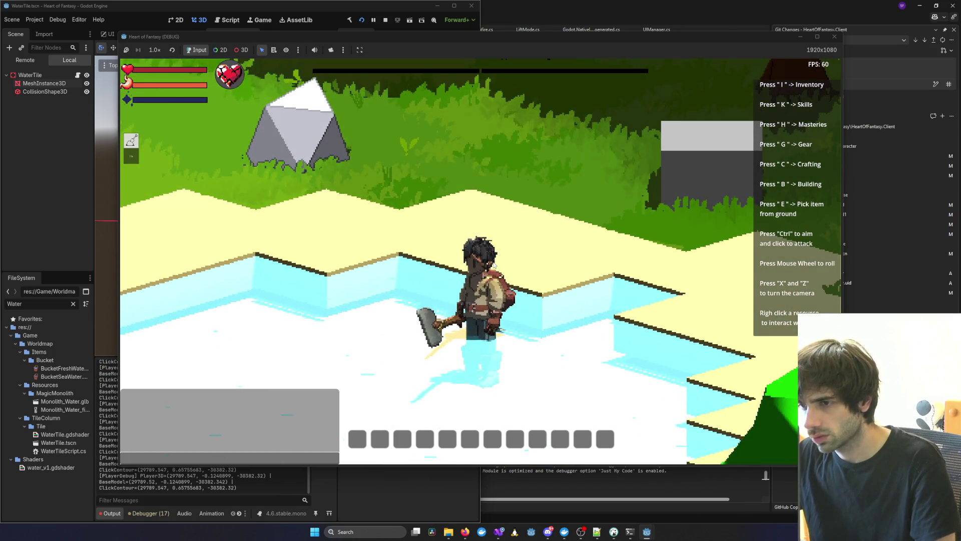
{"action": "key", "text": "alt+Tab"}
{"action": "left_click", "coordinate": [250, 225]}
Find Player.glb in the FileSystem and drag it onto the water tile in the WaterTile viewport.
{"action": "mouse_move", "coordinate": [260, 225]}
{"action": "left_mouse_down"}
{"action": "mouse_move", "coordinate": [314, 222]}
{"action": "mouse_move", "coordinate": [260, 189]}
{"action": "left_mouse_up"}
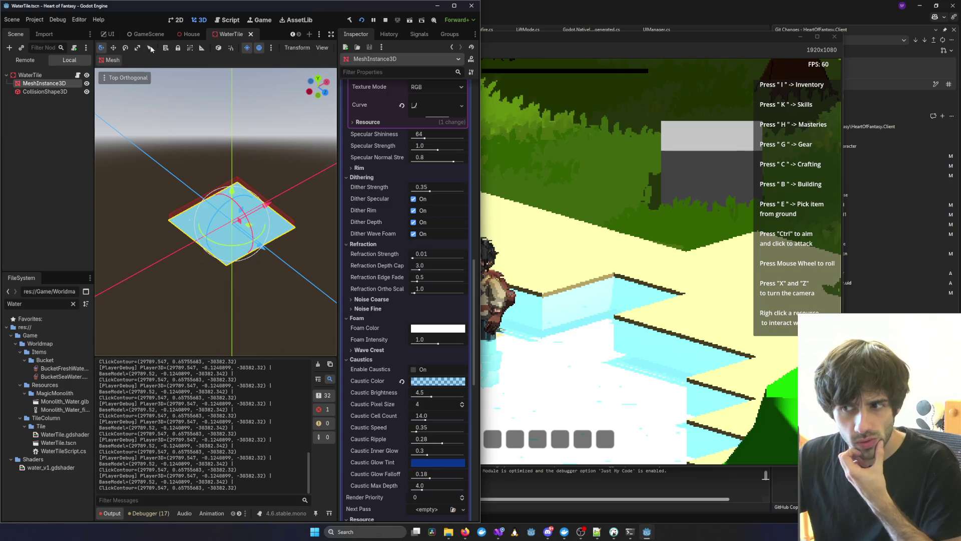
{"action": "scroll", "coordinate": [120, 150], "scroll_direction": "down", "scroll_amount": 2}
{"action": "type", "text": "Charac"}
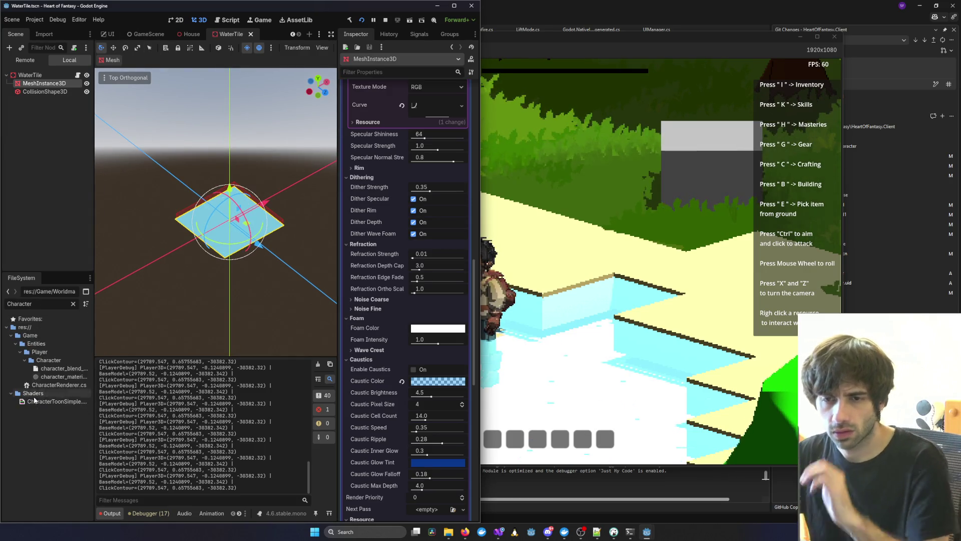
{"action": "left_click", "coordinate": [73, 303]}
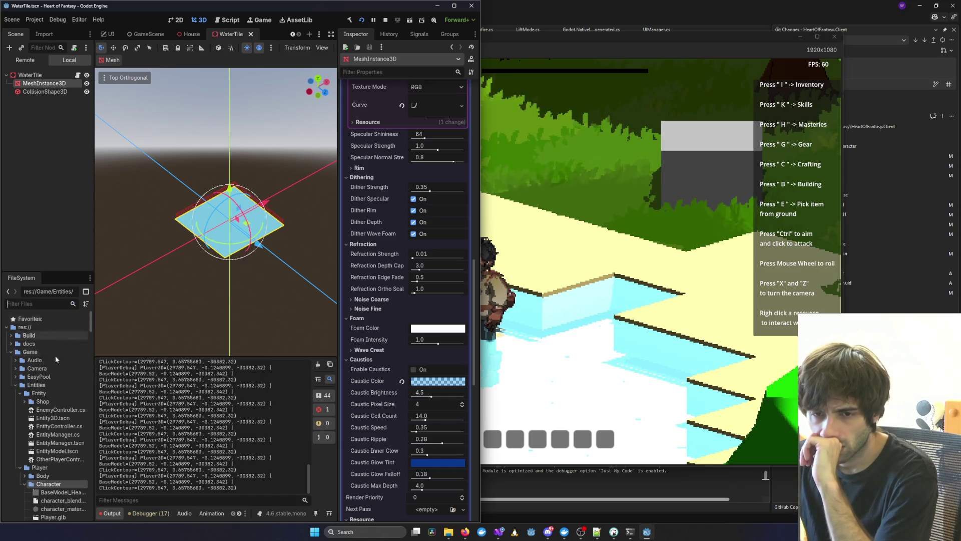
{"action": "scroll", "coordinate": [58, 443], "scroll_direction": "down", "scroll_amount": 2}
{"action": "mouse_move", "coordinate": [46, 416]}
{"action": "left_mouse_down"}
{"action": "mouse_move", "coordinate": [166, 315]}
{"action": "mouse_move", "coordinate": [234, 228]}
{"action": "left_mouse_up"}
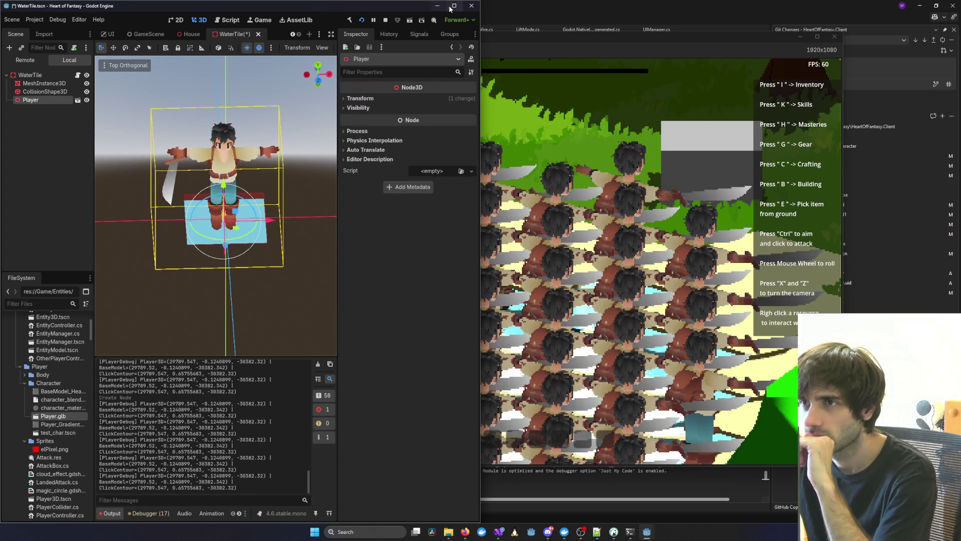
Maximize the editor and orbit around the Player on the water tile to inspect it.
{"action": "key", "text": "super+Up"}
{"action": "left_click_drag", "start_coordinate": [516, 192], "coordinate": [449, 182]}
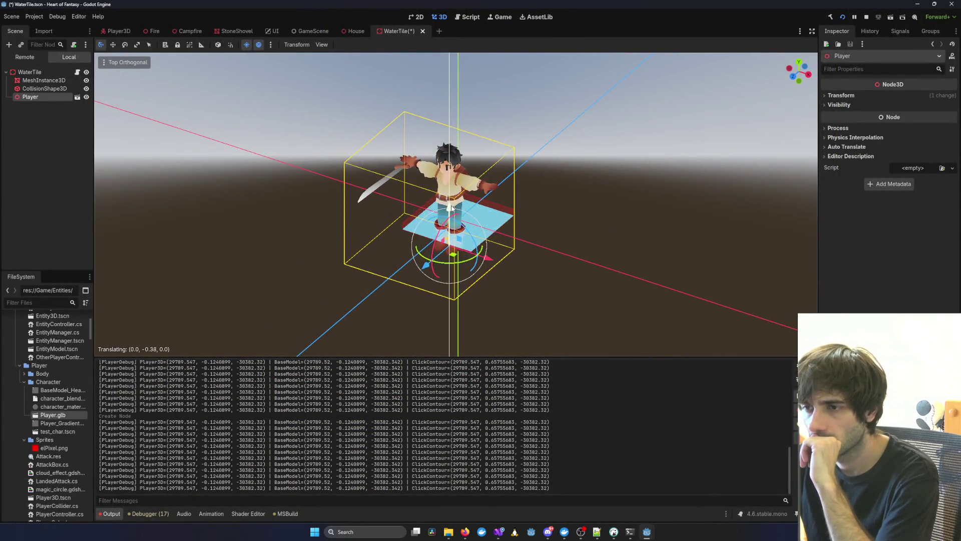
{"action": "scroll", "coordinate": [539, 230], "scroll_direction": "up", "scroll_amount": 10}
{"action": "mouse_move", "coordinate": [539, 229]}
{"action": "left_mouse_down"}
{"action": "mouse_move", "coordinate": [680, 227]}
{"action": "mouse_move", "coordinate": [583, 292]}
{"action": "mouse_move", "coordinate": [551, 285]}
{"action": "mouse_move", "coordinate": [516, 270]}
{"action": "mouse_move", "coordinate": [691, 257]}
{"action": "mouse_move", "coordinate": [675, 264]}
{"action": "left_mouse_up"}
{"action": "left_click", "coordinate": [737, 254]}
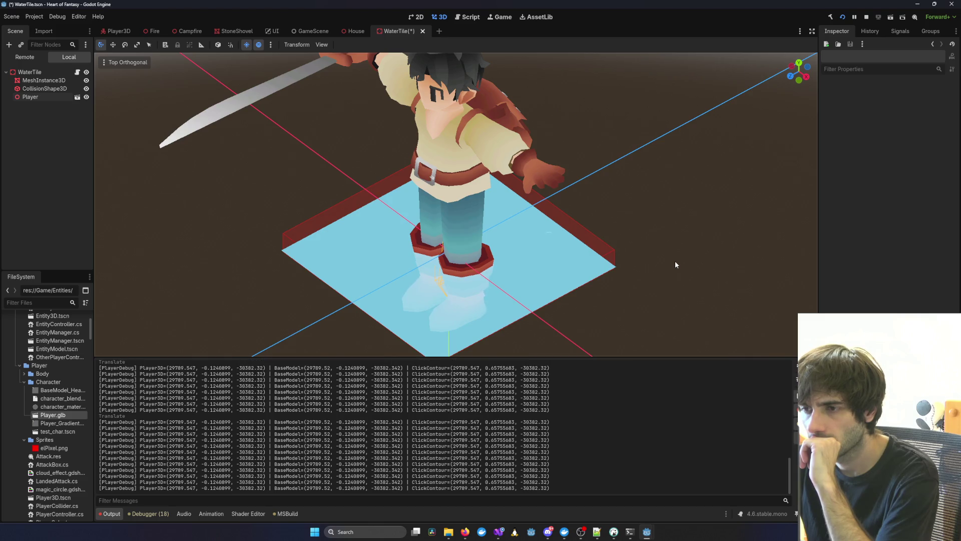
Close the running game, undo the Player instance, and launch the game again.
{"action": "mouse_move", "coordinate": [647, 532]}
{"action": "left_click", "coordinate": [694, 488]}
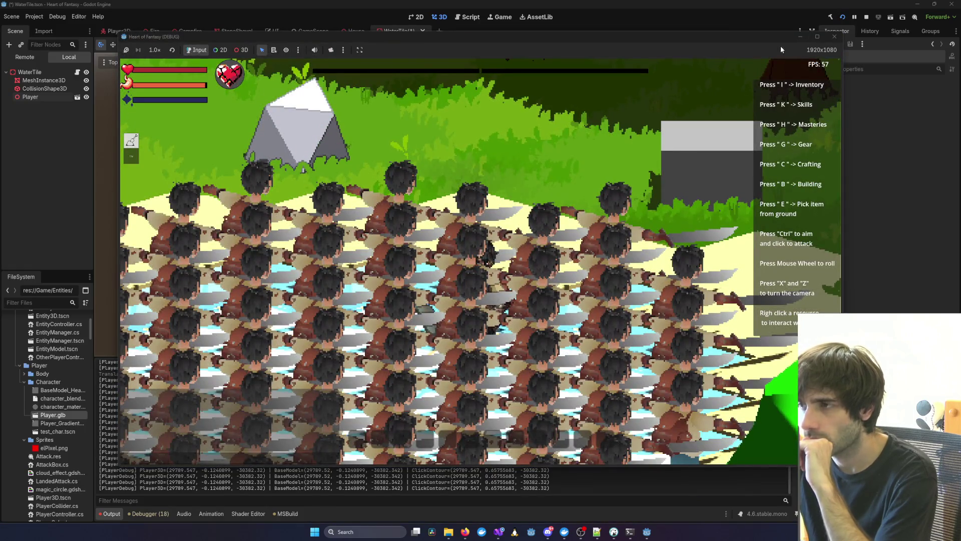
{"action": "left_click", "coordinate": [832, 37]}
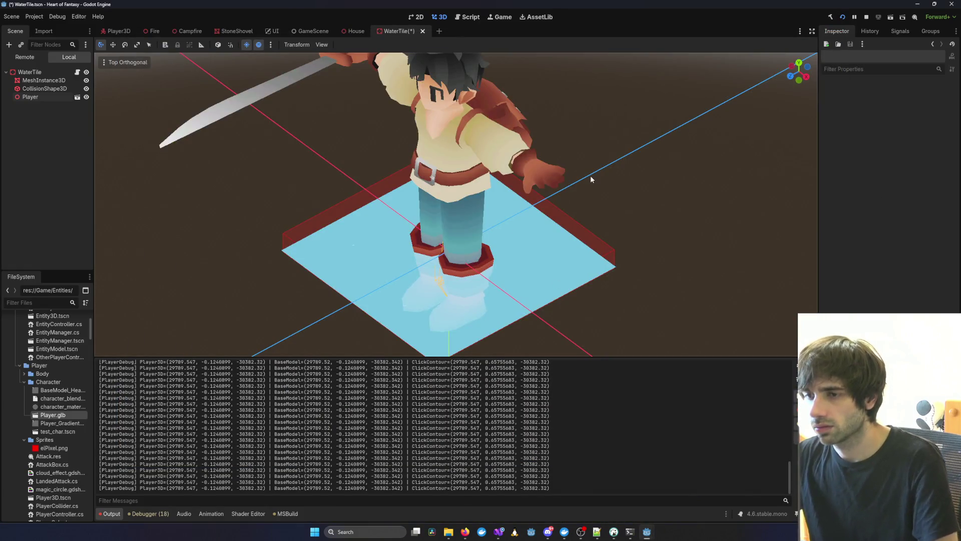
{"action": "key", "text": "ctrl+z"}
{"action": "key", "text": "ctrl+z"}
{"action": "scroll", "coordinate": [579, 197], "scroll_direction": "down", "scroll_amount": 6}
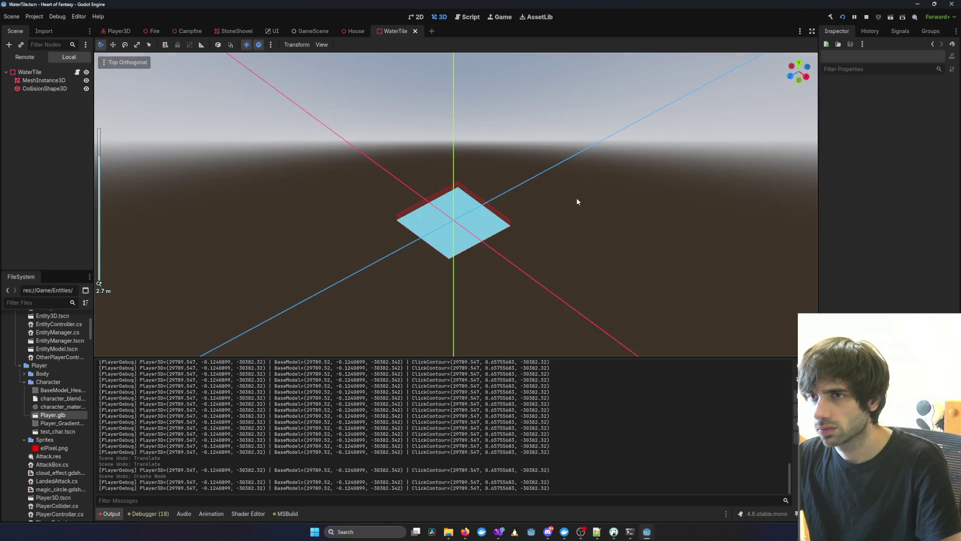
{"action": "key", "text": "F5"}
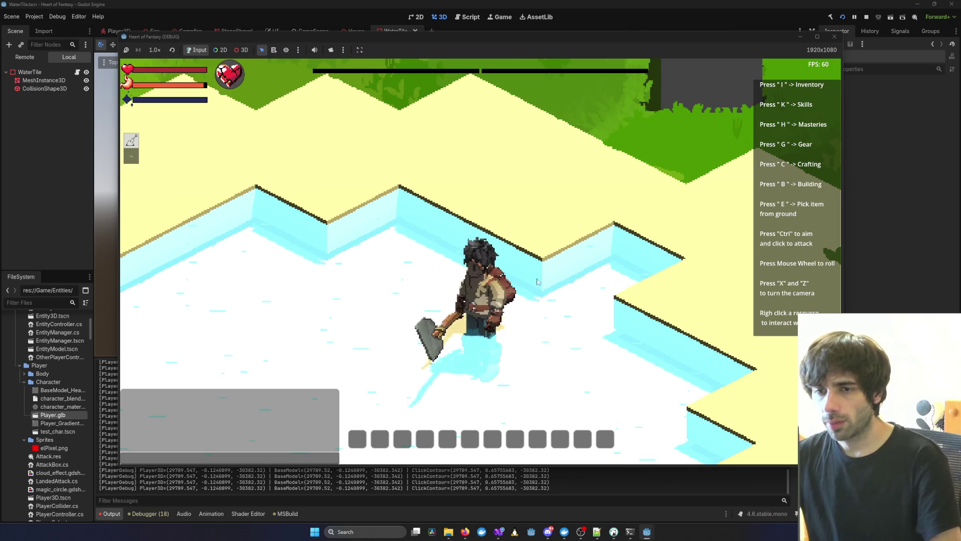
Restart the game to view the water around the character, then stop it and select CollisionShape3D.
{"action": "key", "text": "F8"}
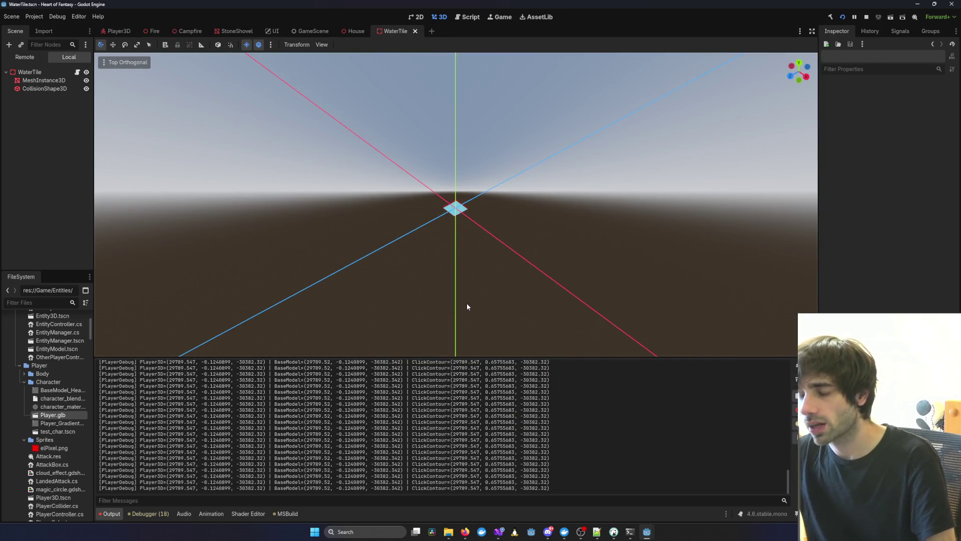
{"action": "key", "text": "F5"}
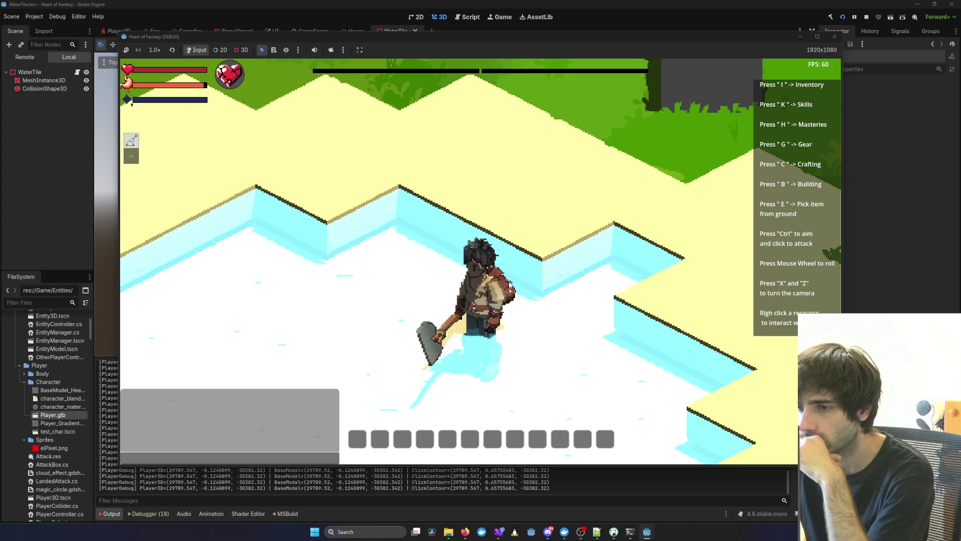
{"action": "scroll", "coordinate": [516, 338], "scroll_direction": "up", "scroll_amount": 2}
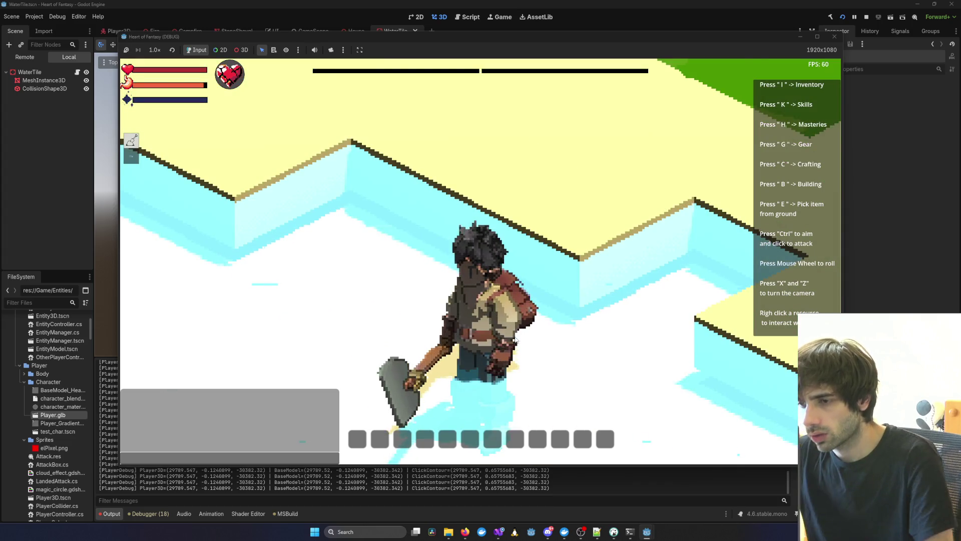
{"action": "scroll", "coordinate": [516, 338], "scroll_direction": "down", "scroll_amount": 3}
{"action": "key", "text": "F8"}
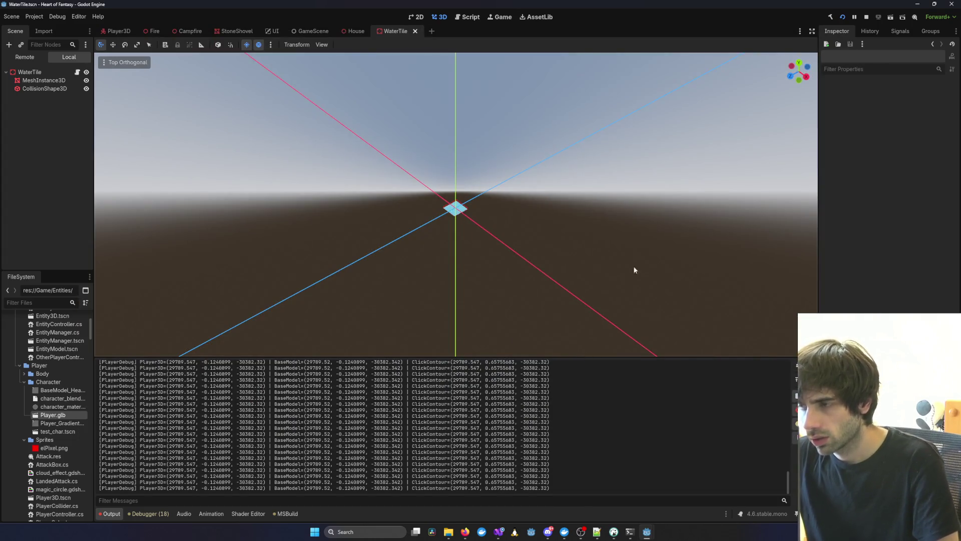
{"action": "left_click", "coordinate": [34, 90]}
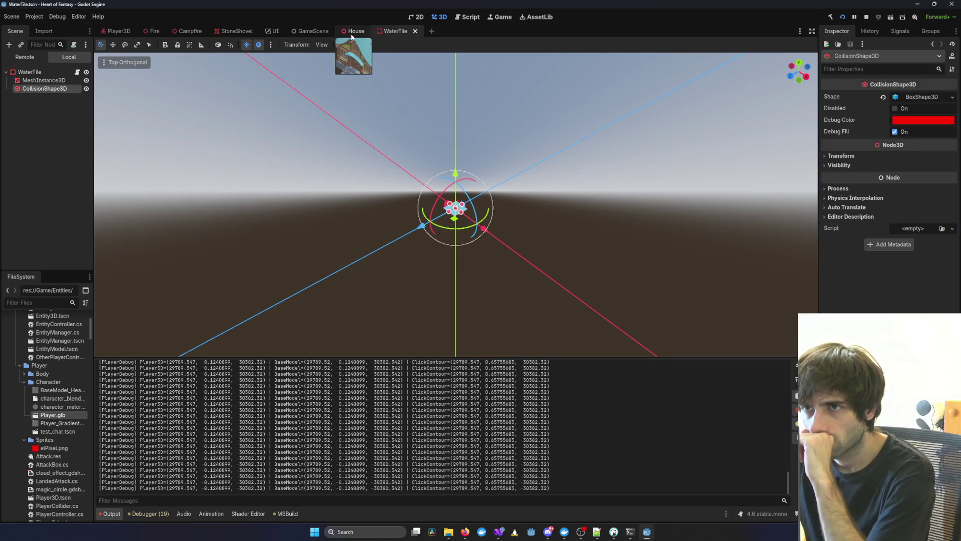
Glance at the running game, then return to the WaterTile editor window.
{"action": "scroll", "coordinate": [596, 224], "scroll_direction": "up", "scroll_amount": 5}
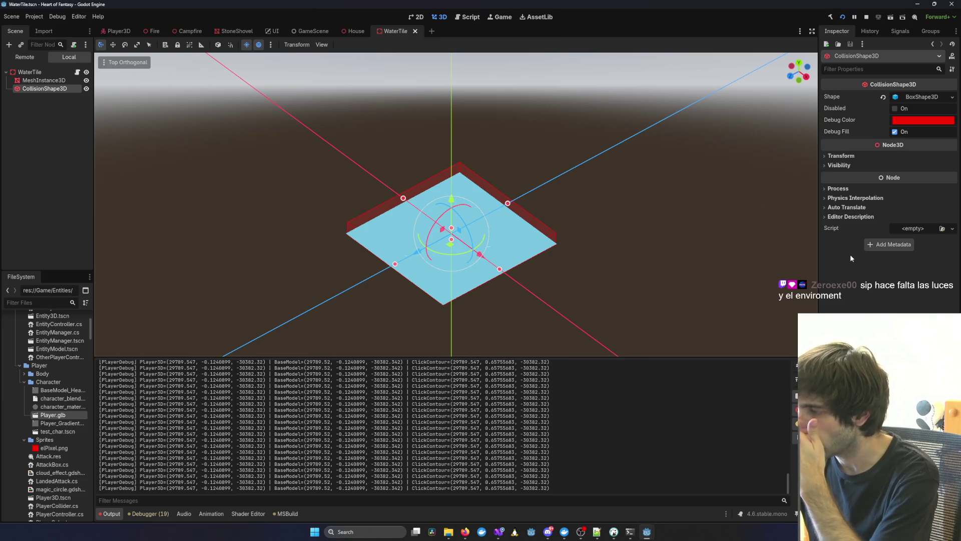
{"action": "mouse_move", "coordinate": [647, 536]}
{"action": "left_click", "coordinate": [695, 491]}
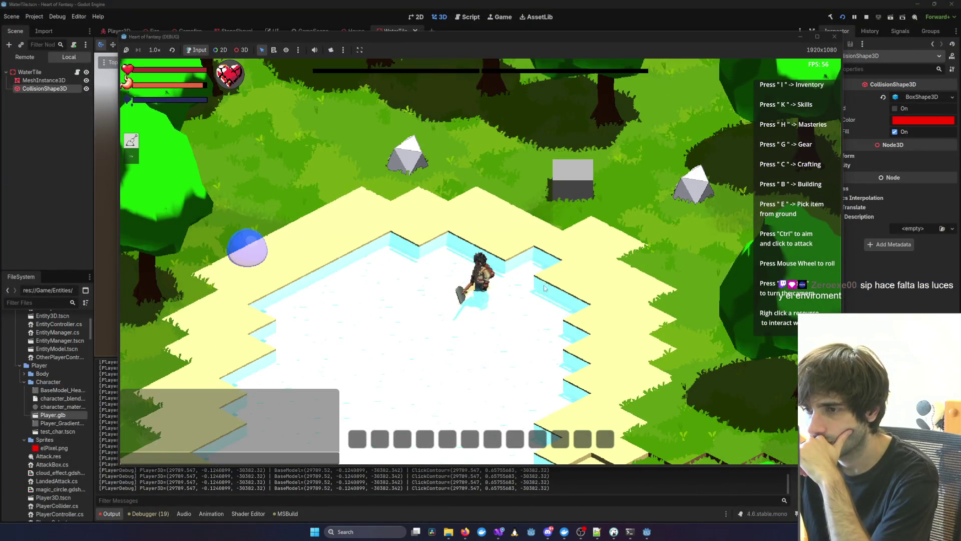
{"action": "scroll", "coordinate": [545, 286], "scroll_direction": "up", "scroll_amount": 3}
{"action": "mouse_move", "coordinate": [646, 531]}
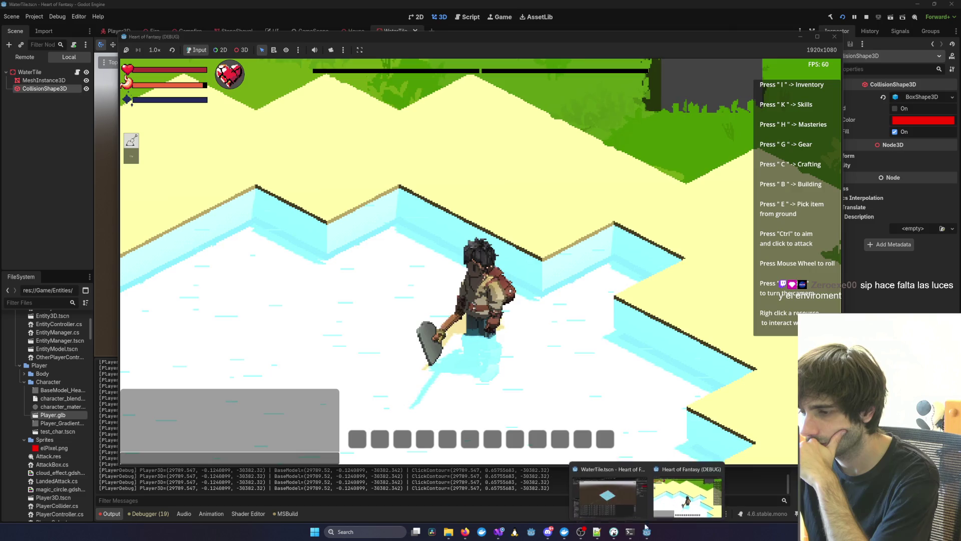
{"action": "left_click", "coordinate": [626, 492]}
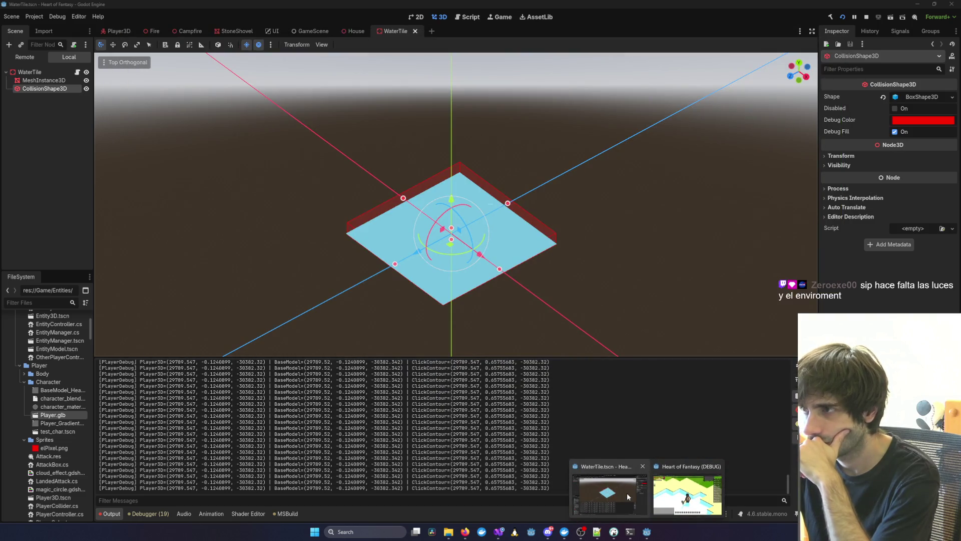
{"action": "left_click", "coordinate": [626, 493]}
Expand CollisionShape3D's Transform to confirm zero position and unit scale, then bring the game forward.
{"action": "mouse_move", "coordinate": [323, 321]}
{"action": "left_mouse_down"}
{"action": "mouse_move", "coordinate": [444, 323]}
{"action": "mouse_move", "coordinate": [352, 317]}
{"action": "left_mouse_up"}
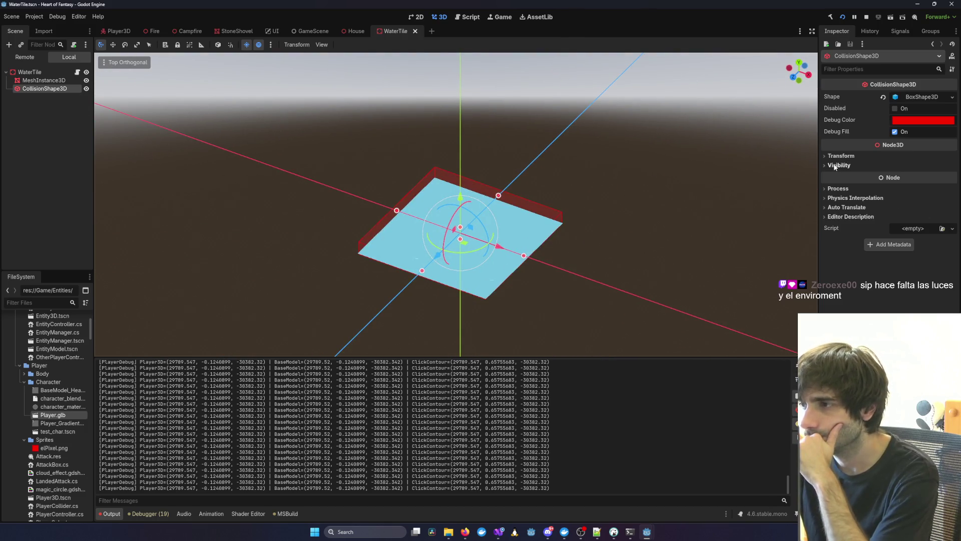
{"action": "left_click", "coordinate": [853, 157]}
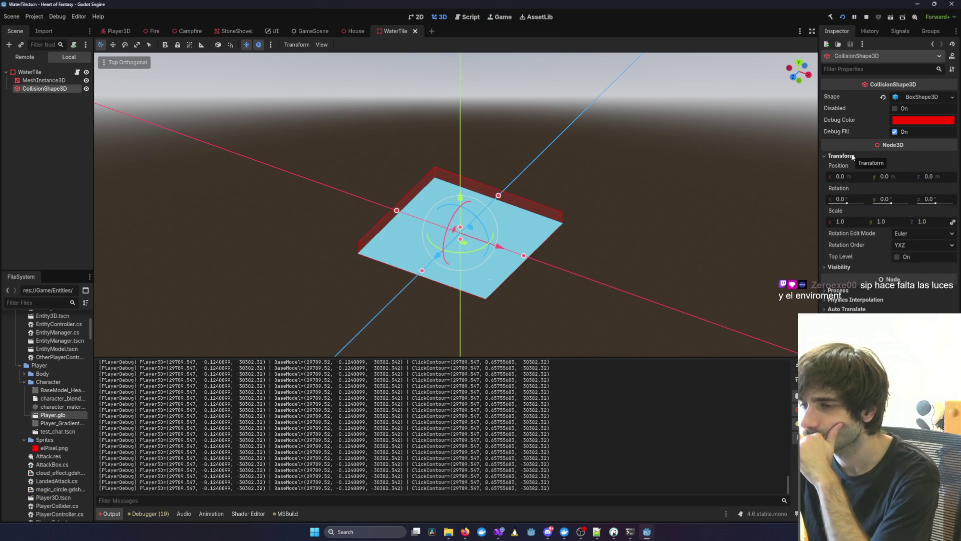
{"action": "left_click", "coordinate": [693, 498]}
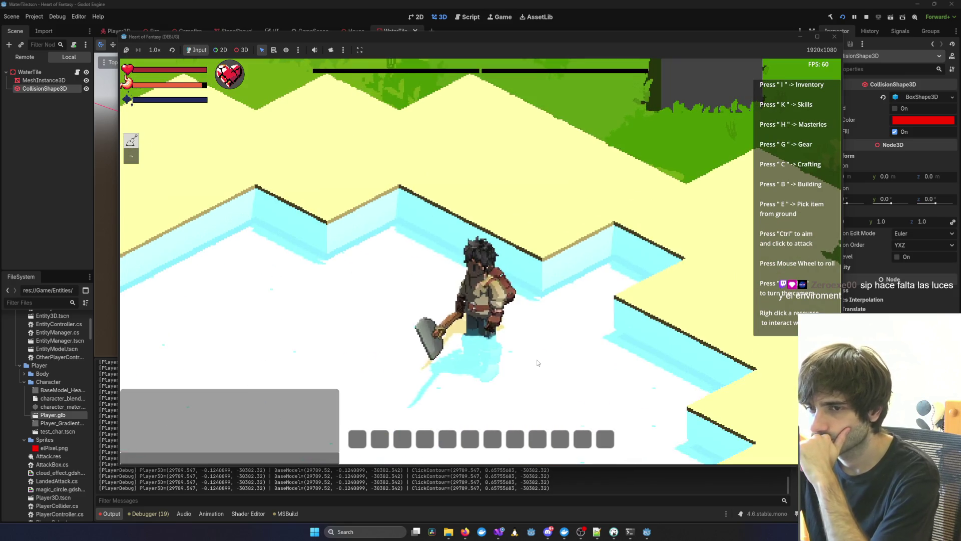
Select MeshInstance3D in WaterTile and set the shader's Noise Coarse Scale to 1.07.
{"action": "scroll", "coordinate": [537, 360], "scroll_direction": "down", "scroll_amount": 3}
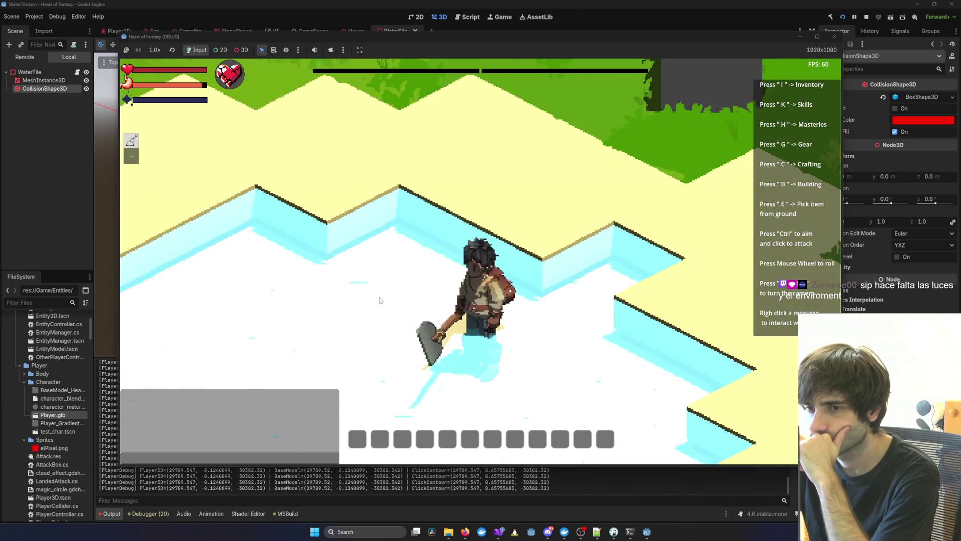
{"action": "mouse_move", "coordinate": [649, 533]}
{"action": "left_click", "coordinate": [619, 497]}
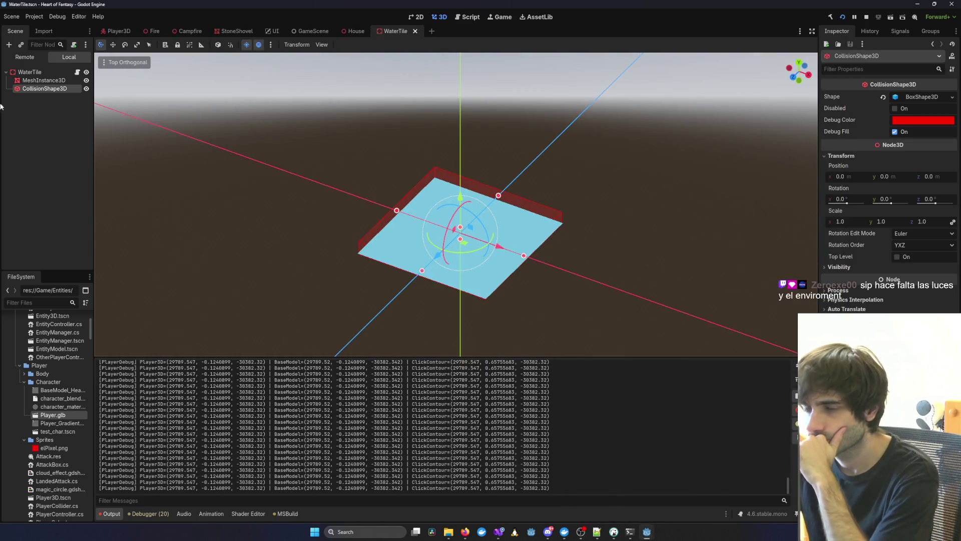
{"action": "left_click", "coordinate": [44, 80]}
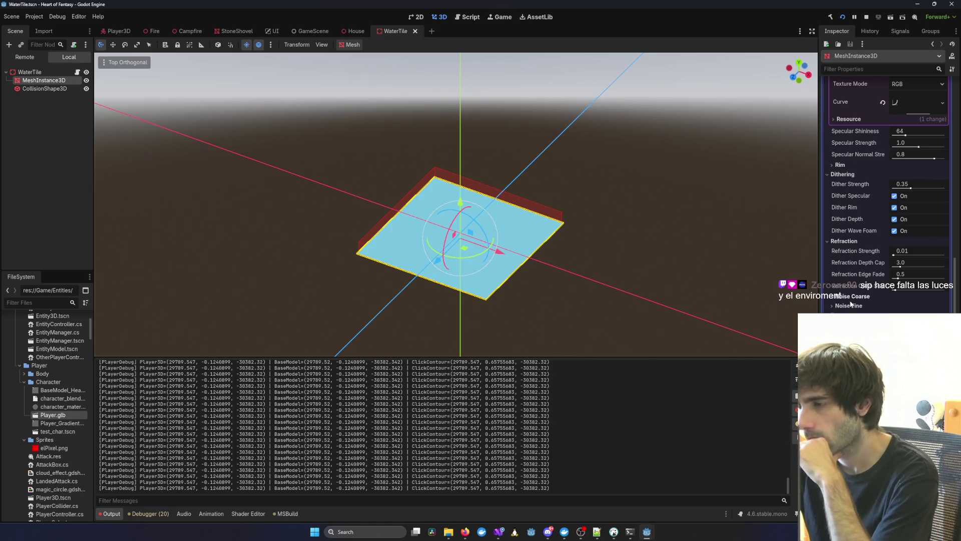
{"action": "left_click", "coordinate": [899, 310]}
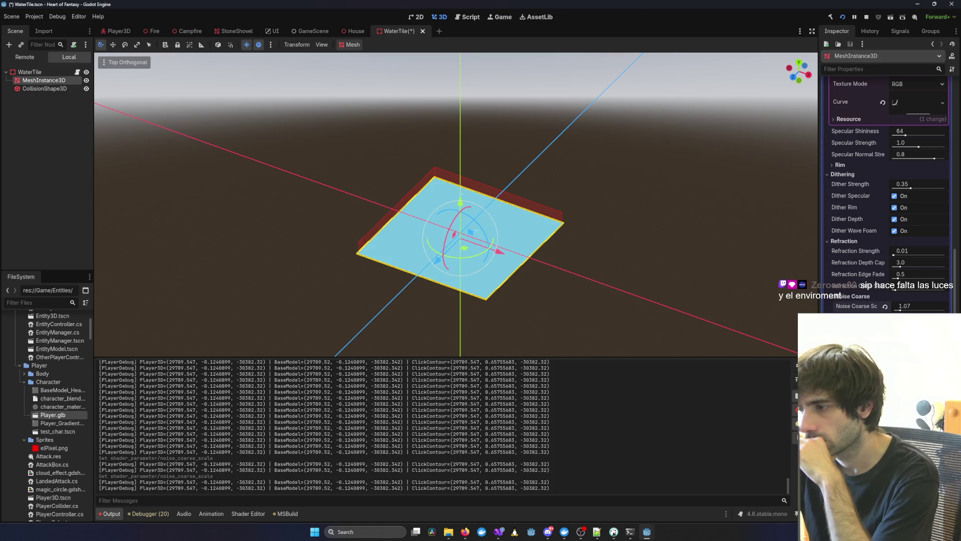
{"action": "scroll", "coordinate": [899, 310], "scroll_direction": "down", "scroll_amount": 2}
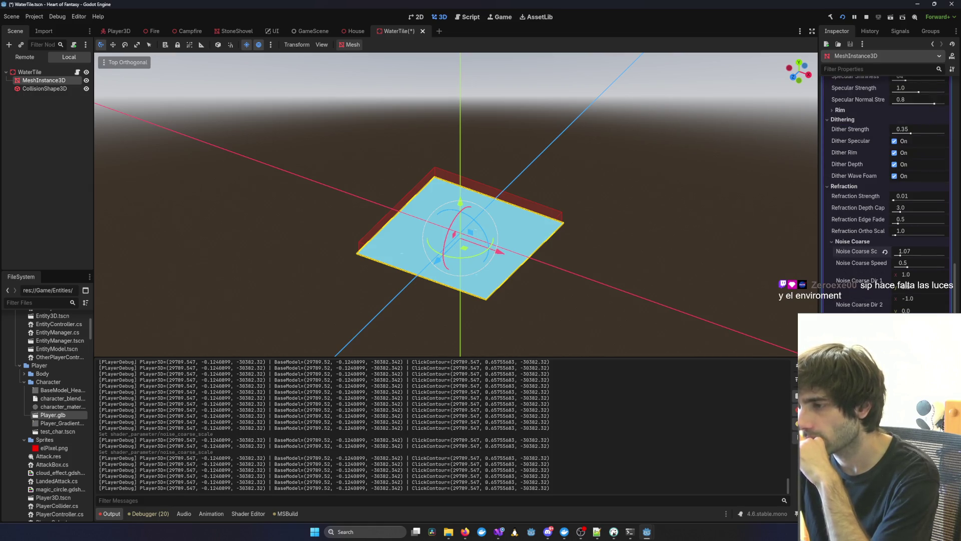
Run and stop the game a few times, finishing with a rebuild and relaunch.
{"action": "key", "text": "F5"}
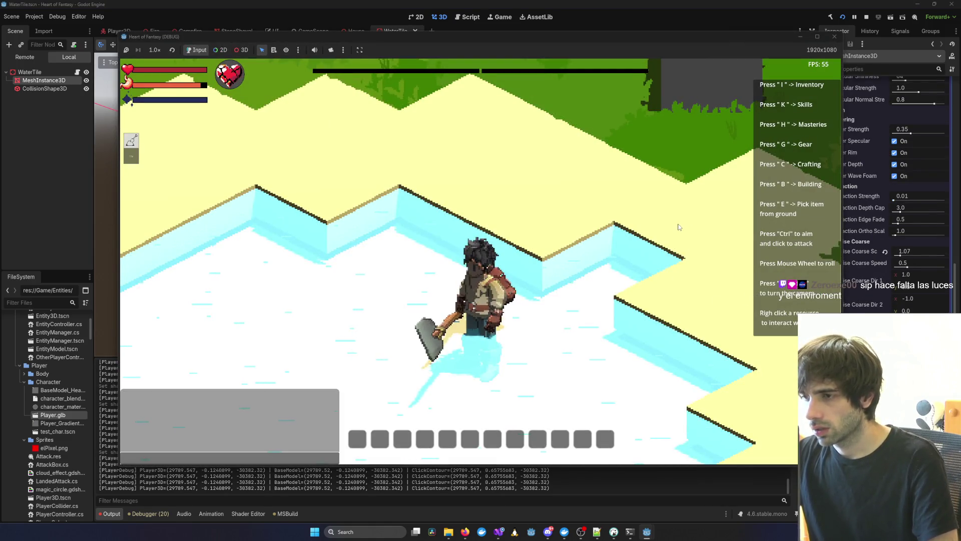
{"action": "left_click", "coordinate": [555, 318]}
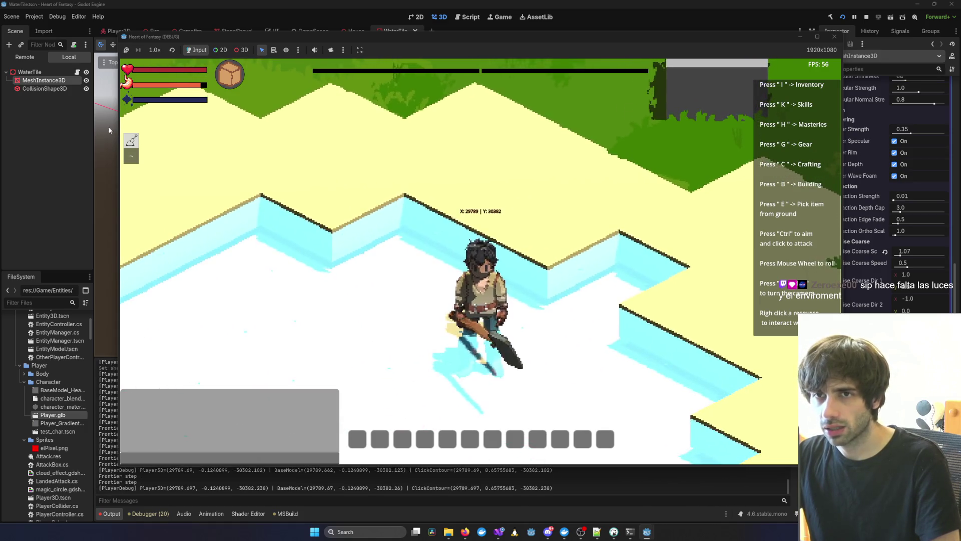
{"action": "key", "text": "F8"}
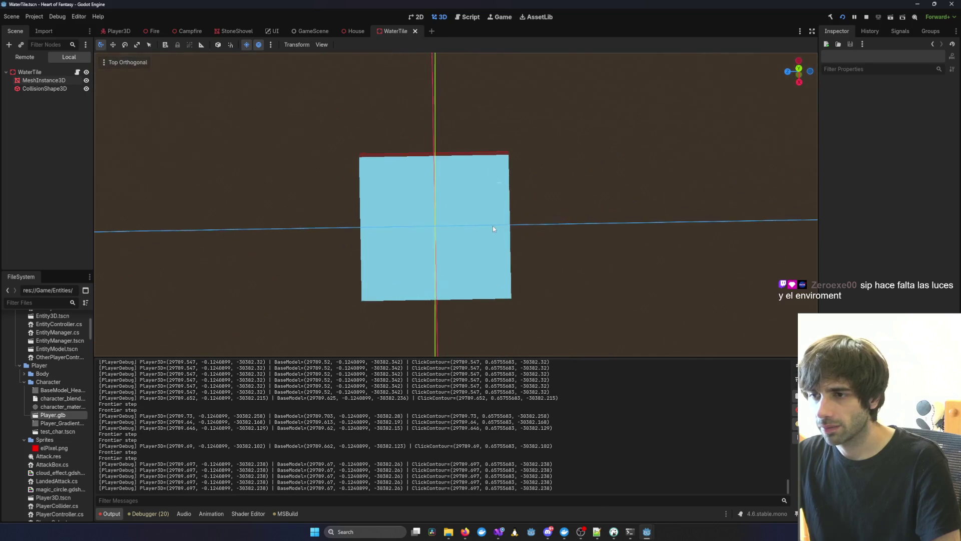
{"action": "key", "text": "F5"}
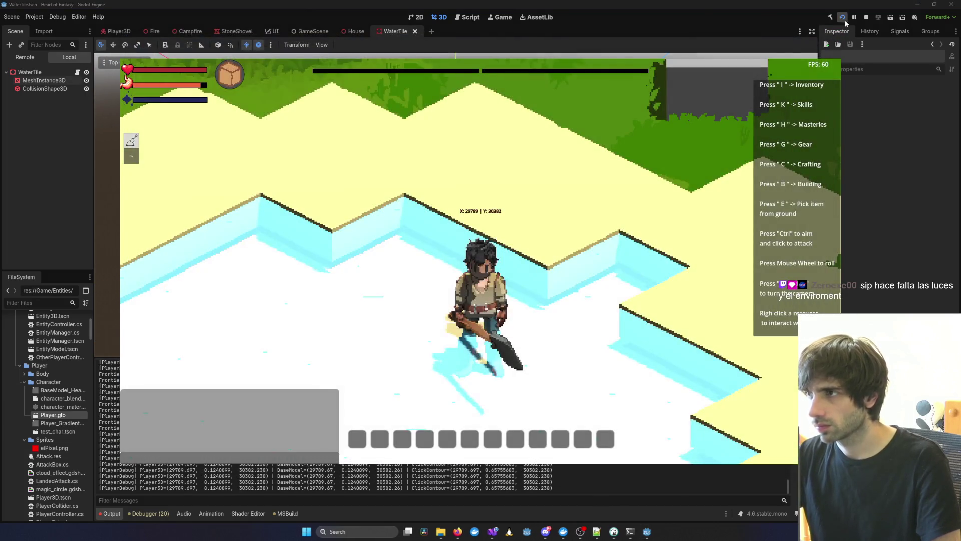
{"action": "left_click", "coordinate": [864, 19]}
{"action": "left_click", "coordinate": [836, 17]}
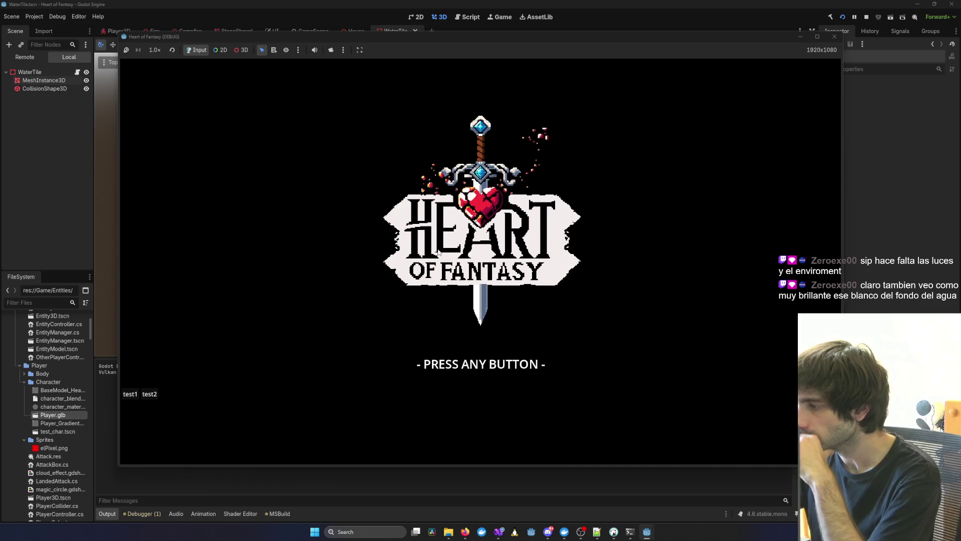
Log in with a test account, open character selection, and enter the world.
{"action": "left_click", "coordinate": [129, 393]}
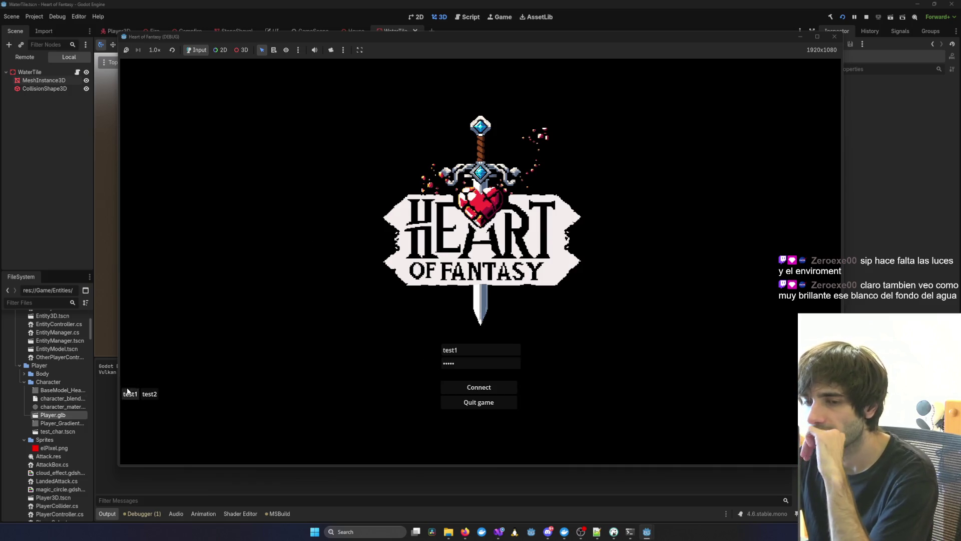
{"action": "left_click", "coordinate": [460, 388]}
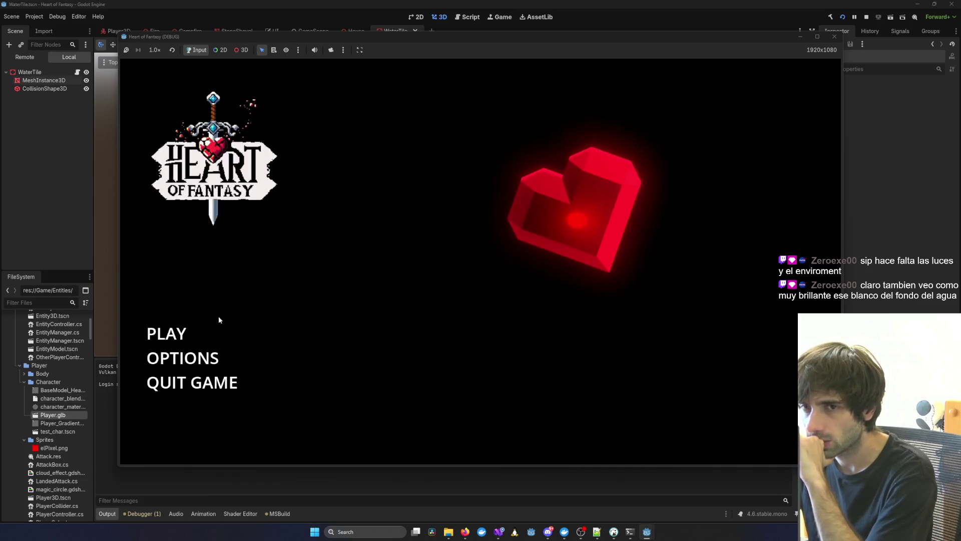
{"action": "left_click", "coordinate": [166, 332]}
{"action": "left_click", "coordinate": [465, 409]}
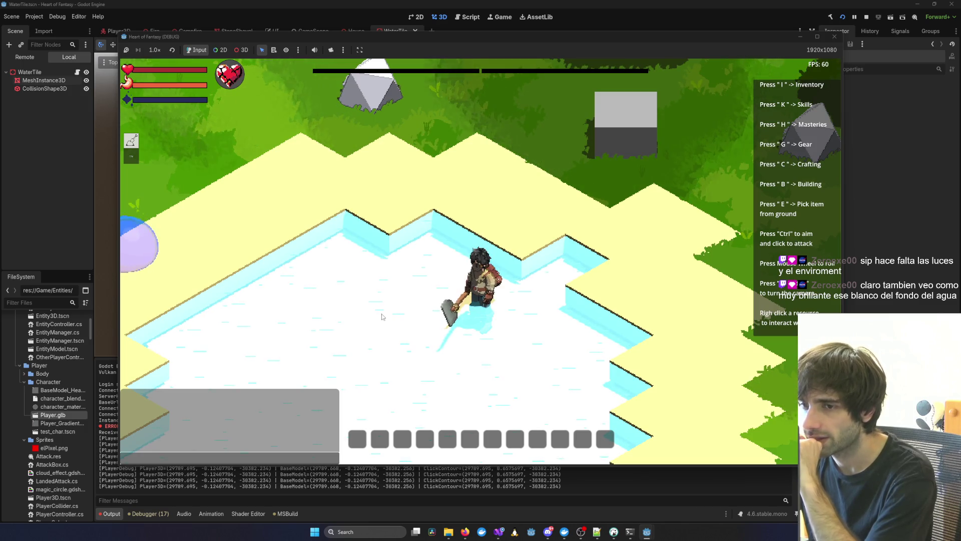
Zoom the game camera in and out over the white-bottomed water, then return to the editor.
{"action": "scroll", "coordinate": [535, 330], "scroll_direction": "up", "scroll_amount": 3}
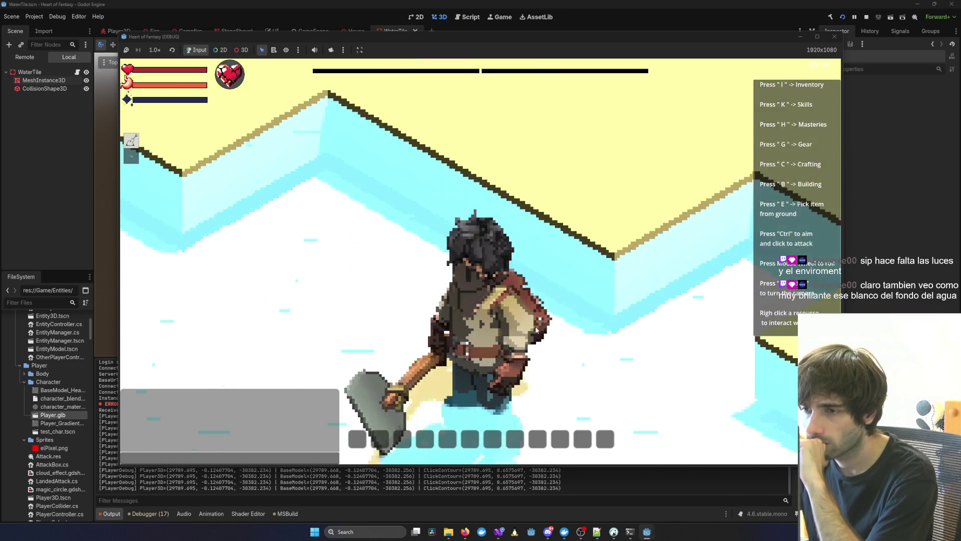
{"action": "scroll", "coordinate": [535, 329], "scroll_direction": "down", "scroll_amount": 2}
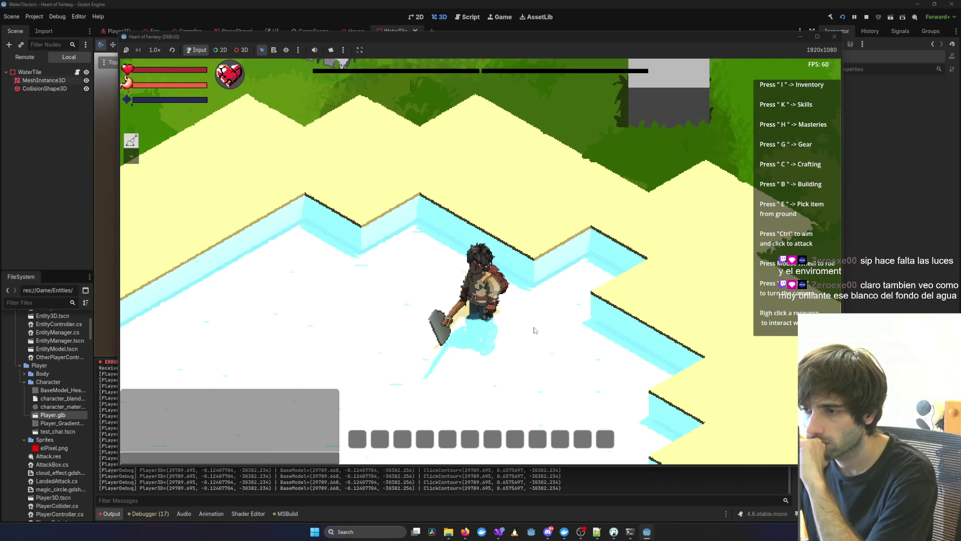
{"action": "scroll", "coordinate": [535, 330], "scroll_direction": "up", "scroll_amount": 1}
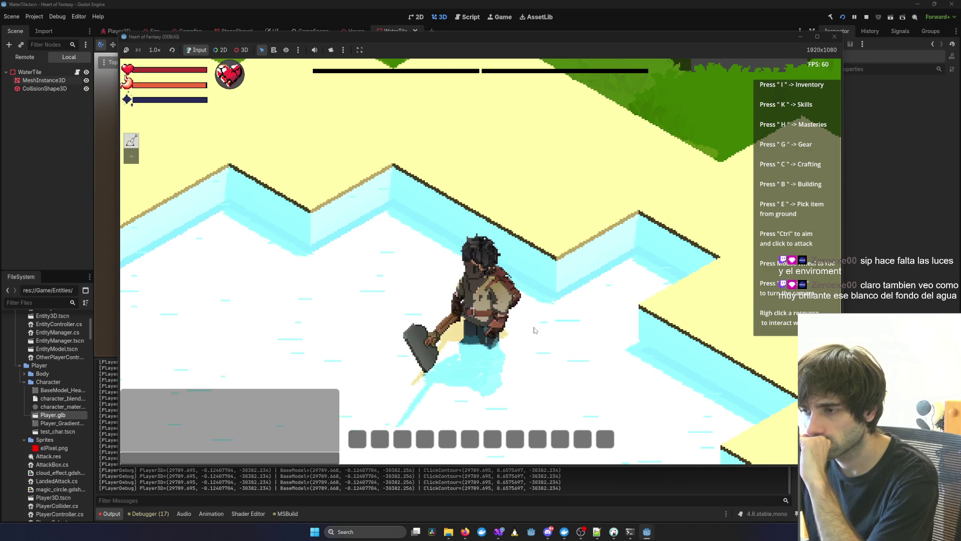
{"action": "scroll", "coordinate": [535, 329], "scroll_direction": "down", "scroll_amount": 1}
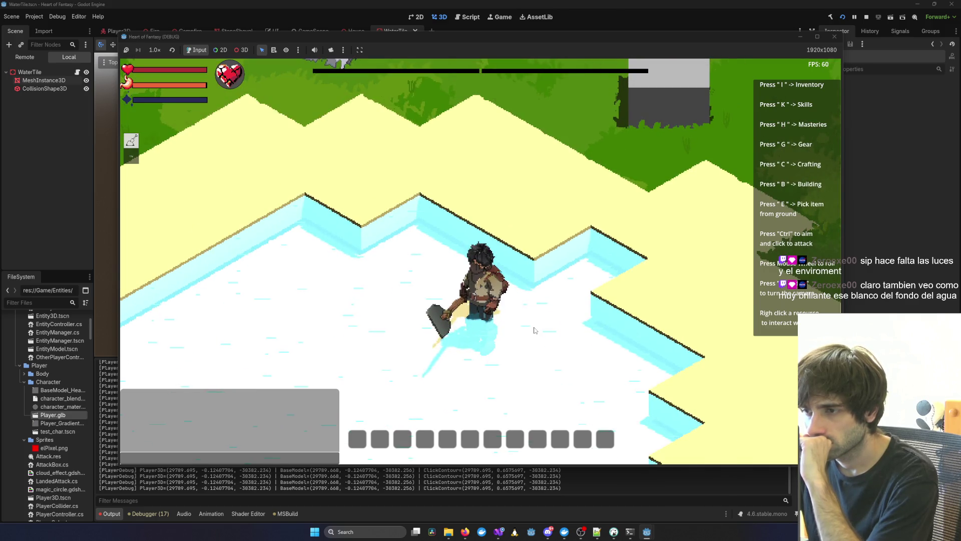
{"action": "scroll", "coordinate": [524, 355], "scroll_direction": "up", "scroll_amount": 1}
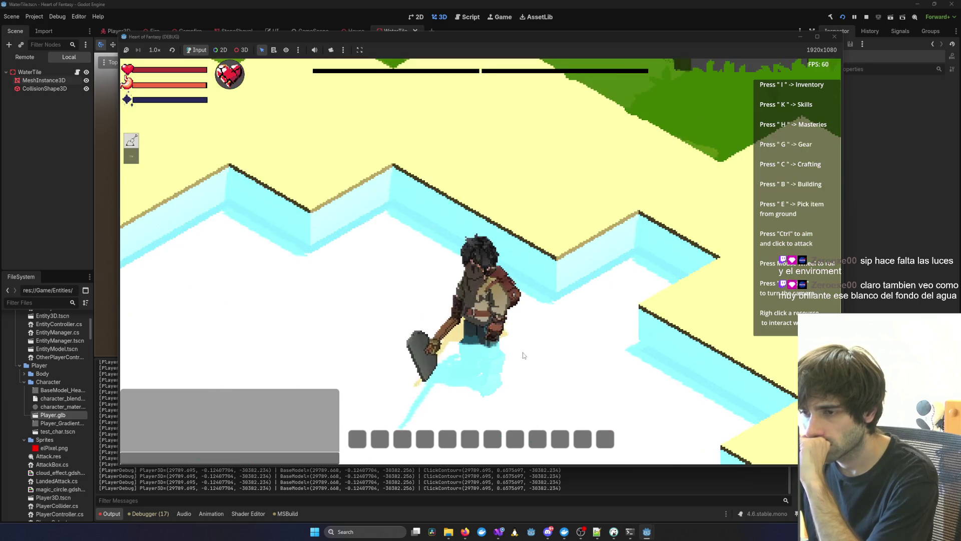
{"action": "mouse_move", "coordinate": [643, 532]}
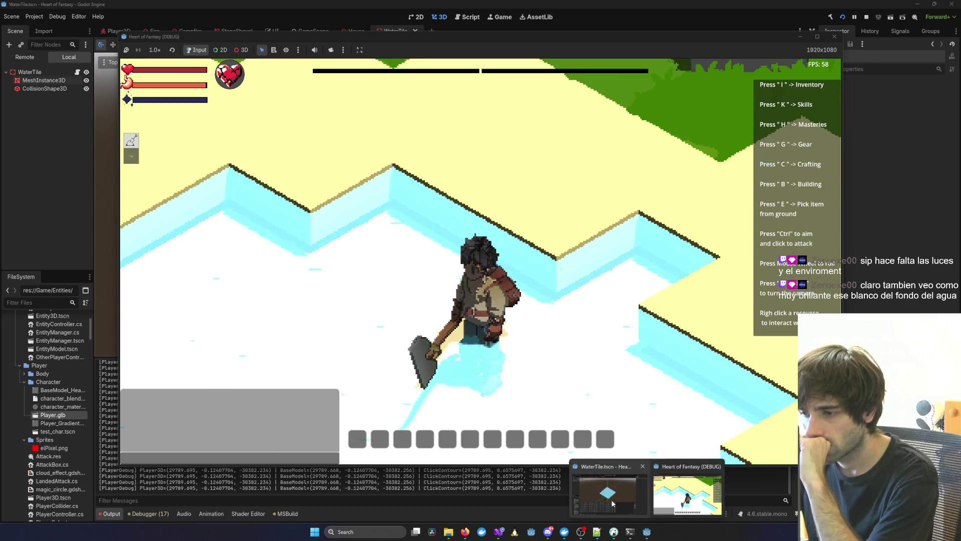
{"action": "left_click", "coordinate": [612, 500]}
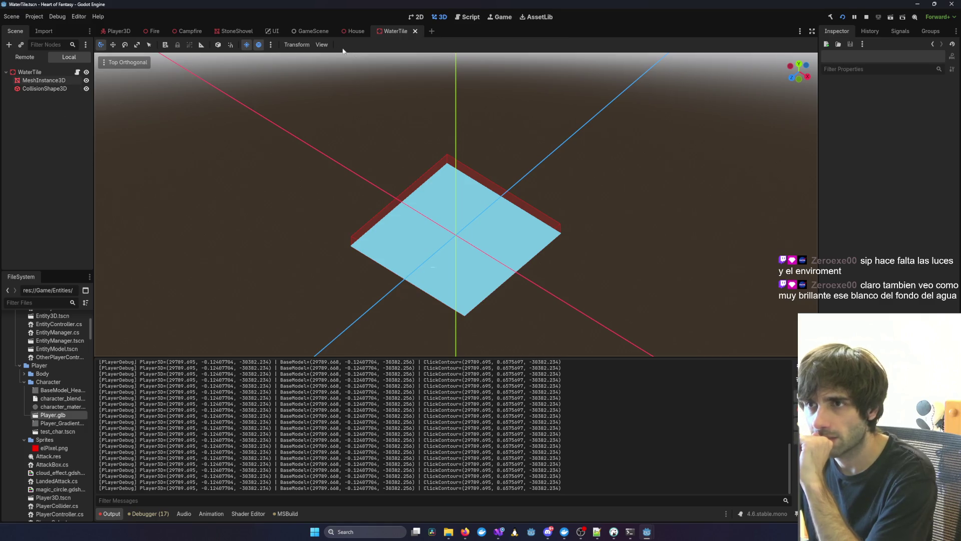
In the House scene, undo the removal to restore the water plane and check its material override.
{"action": "left_click", "coordinate": [356, 31]}
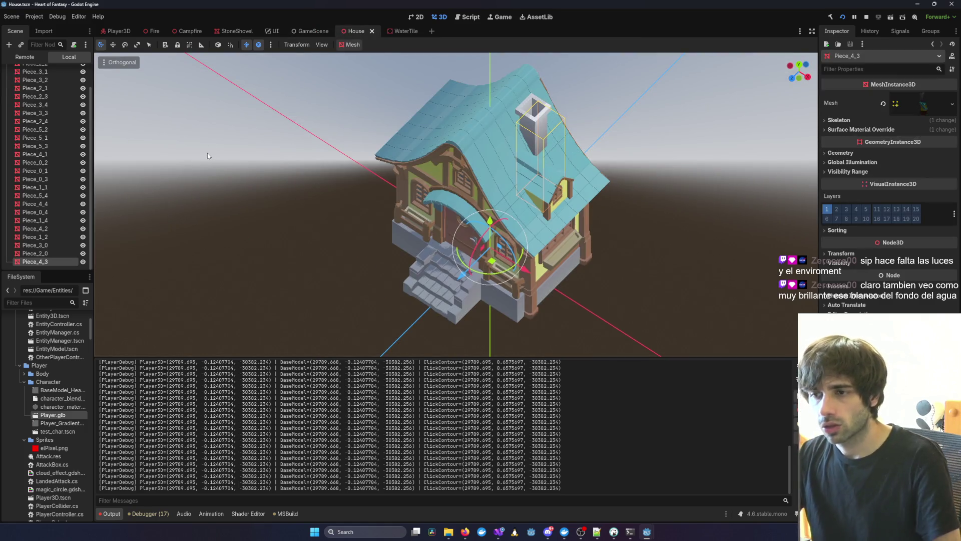
{"action": "key", "text": "ctrl+z"}
{"action": "scroll", "coordinate": [456, 215], "scroll_direction": "up", "scroll_amount": 3}
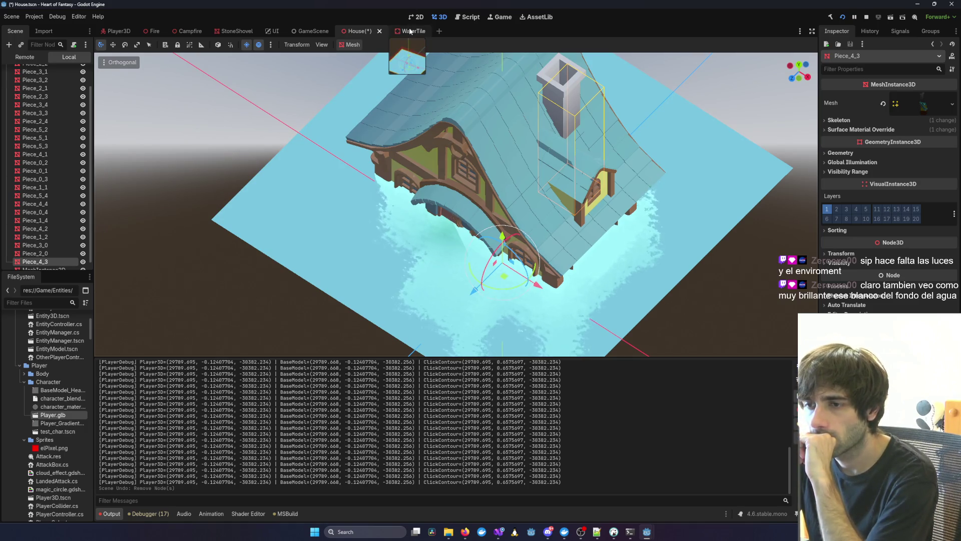
{"action": "left_click", "coordinate": [848, 256]}
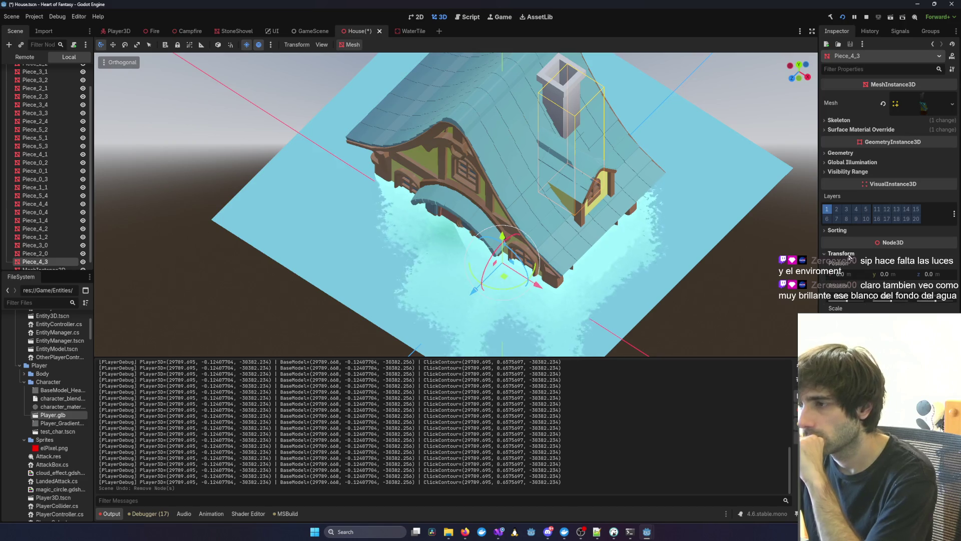
{"action": "left_click", "coordinate": [848, 253]}
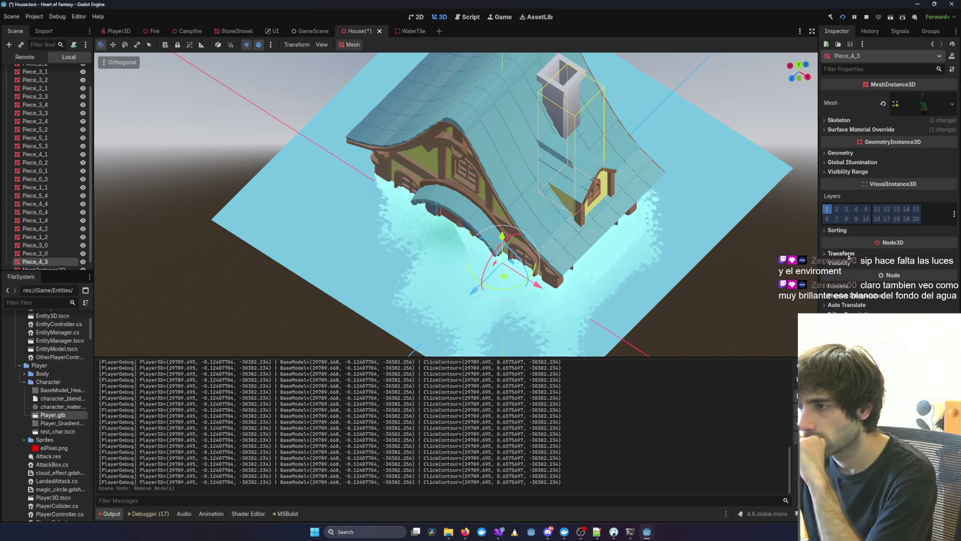
{"action": "left_click", "coordinate": [854, 129]}
{"action": "left_click_drag", "start_coordinate": [608, 278], "coordinate": [470, 274]}
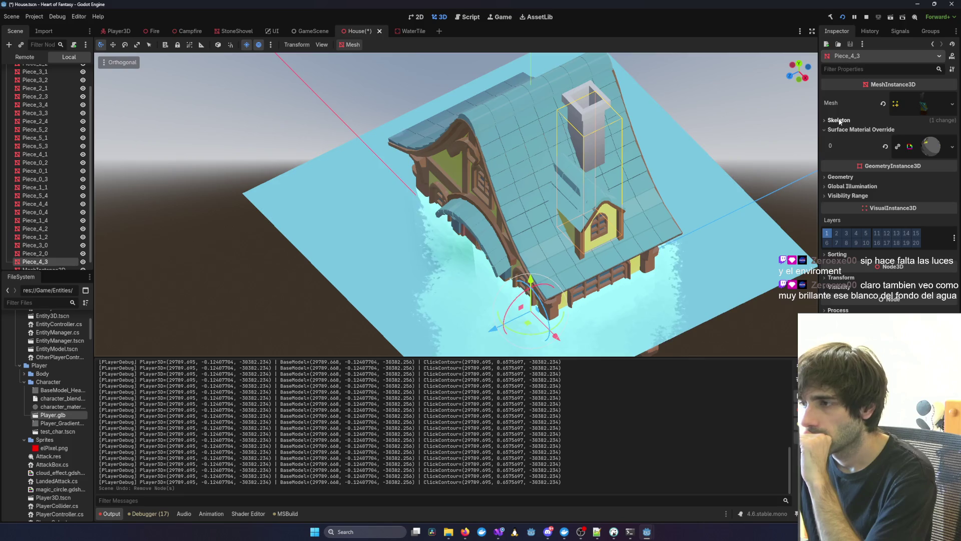
Select Piece_0_2, save the House scene, and relaunch the game.
{"action": "left_click", "coordinate": [402, 35]}
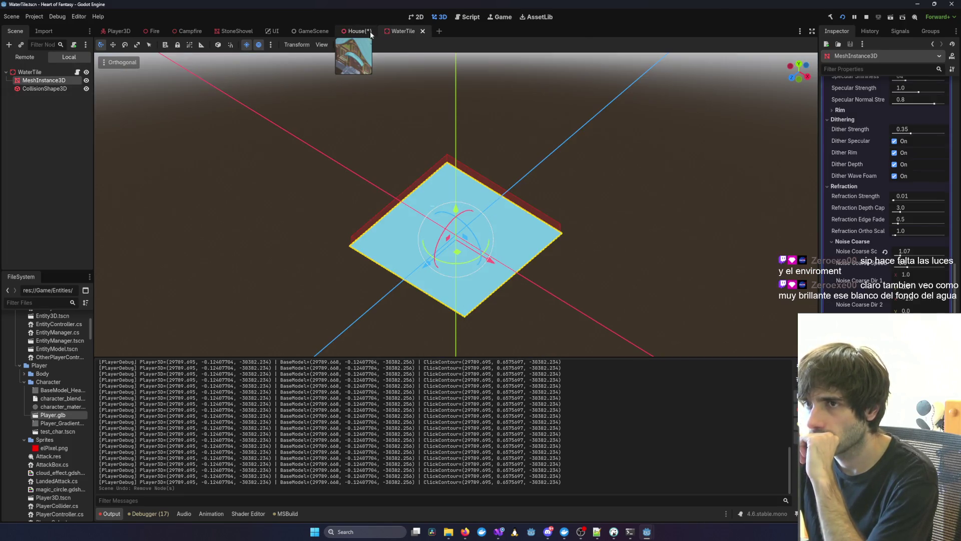
{"action": "left_click", "coordinate": [359, 33]}
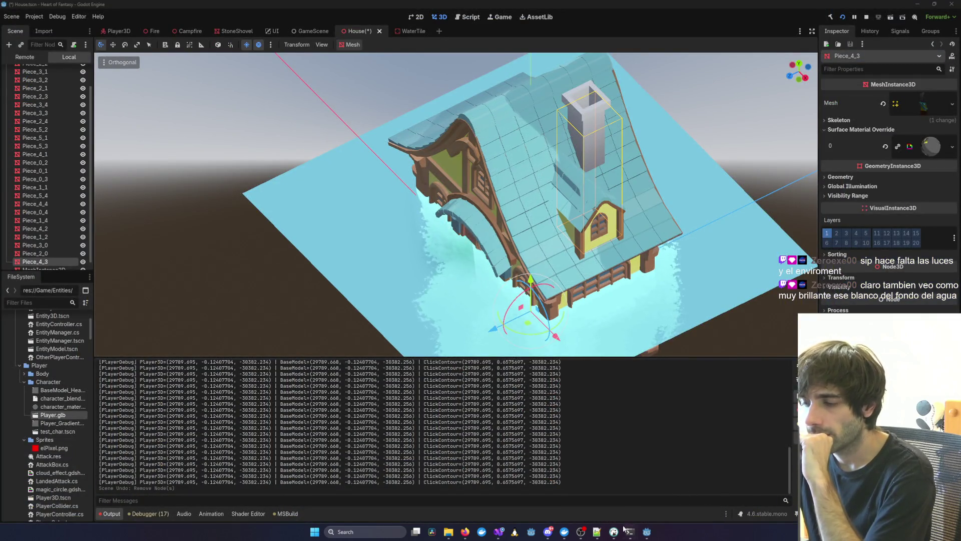
{"action": "left_click", "coordinate": [647, 534]}
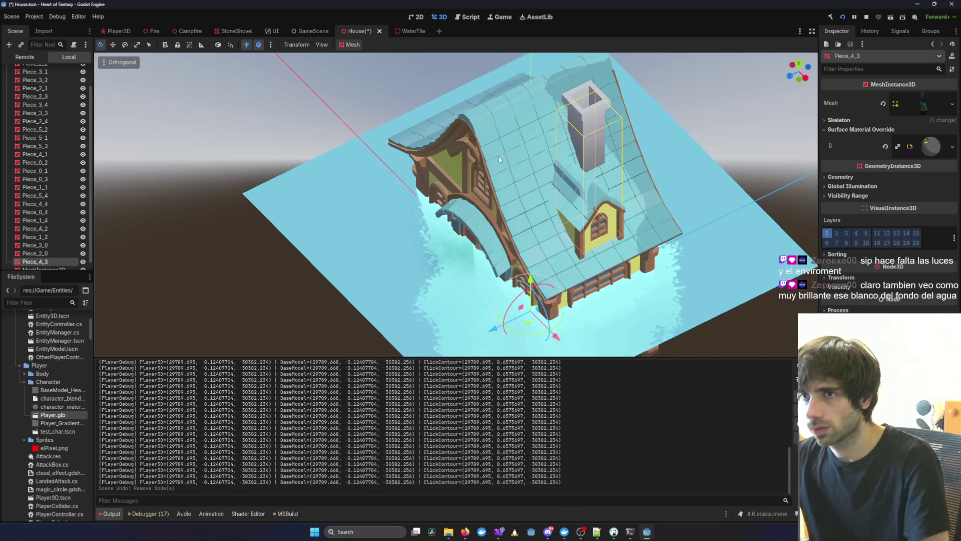
{"action": "left_click", "coordinate": [455, 166]}
{"action": "key", "text": "ctrl+s"}
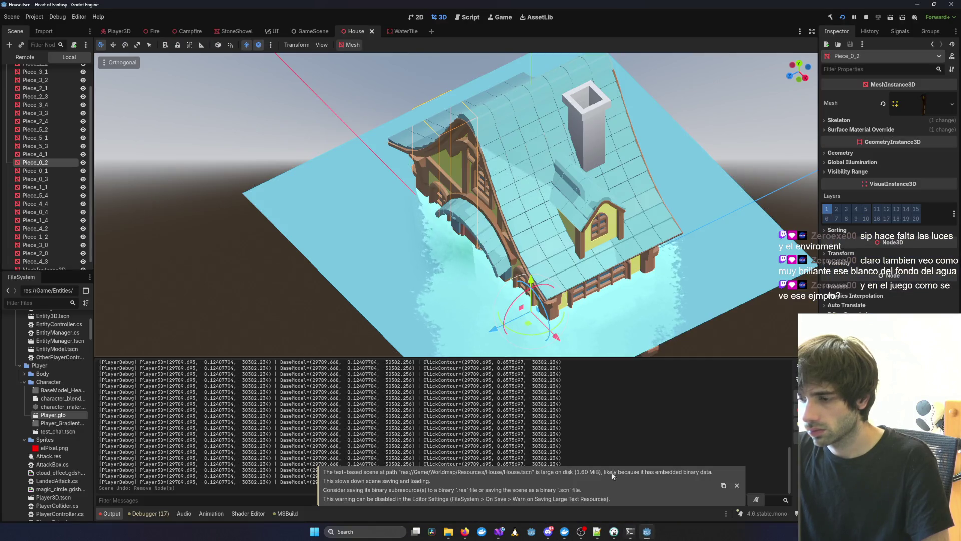
{"action": "left_click", "coordinate": [842, 16]}
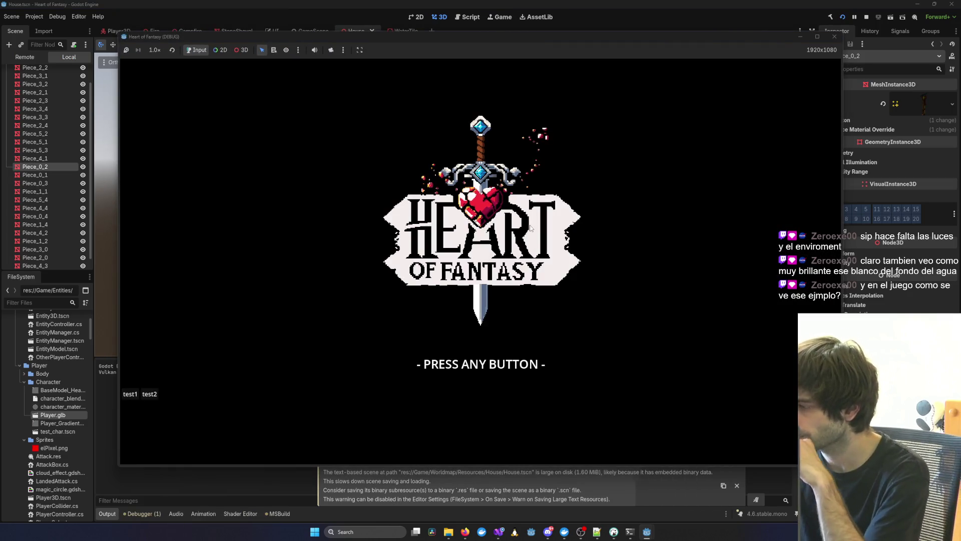
Get past the title screen, connect, and start playing with the chosen character.
{"action": "left_click", "coordinate": [129, 394]}
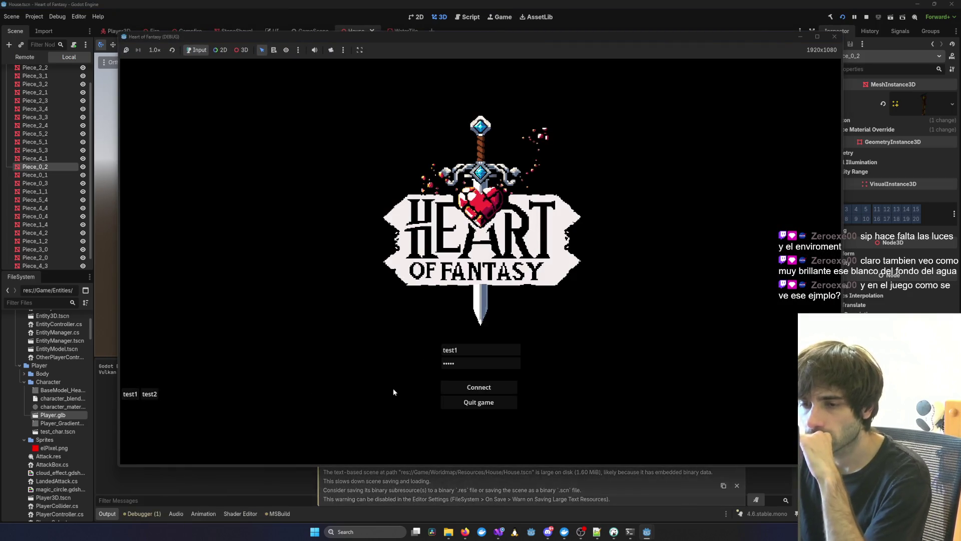
{"action": "left_click", "coordinate": [462, 390]}
{"action": "left_click", "coordinate": [251, 328]}
{"action": "left_click", "coordinate": [505, 412]}
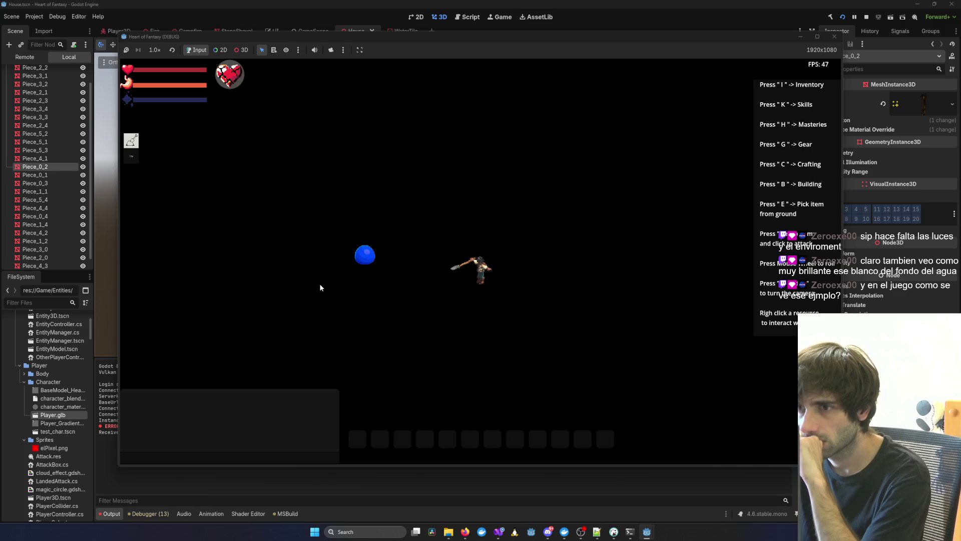
Walk the character north to the house on its light-blue water, then return to the editor.
{"action": "key", "text": "w"}
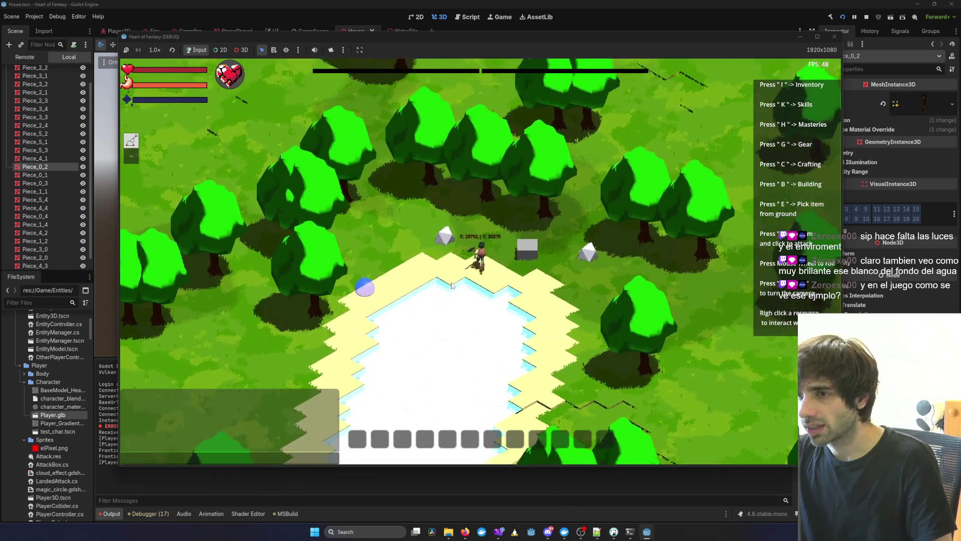
{"action": "key", "text": "w"}
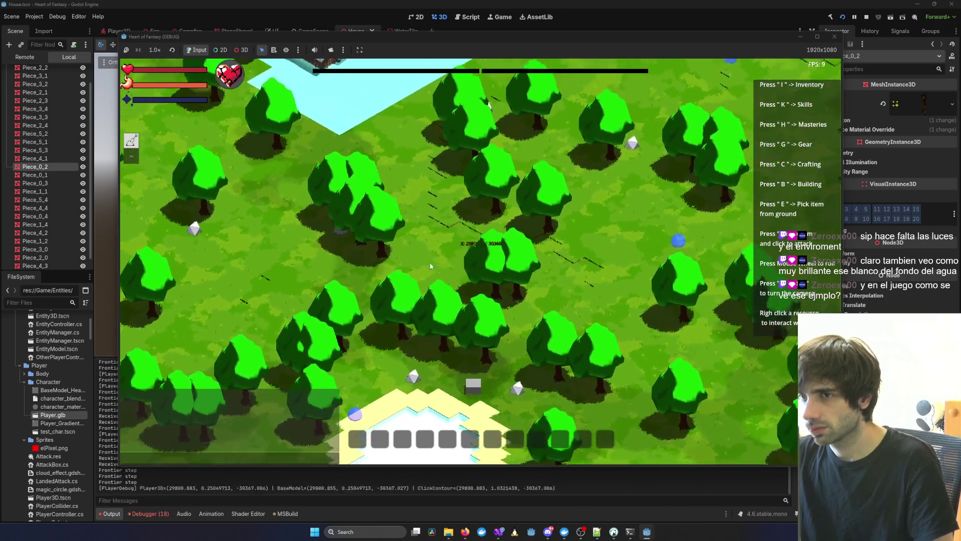
{"action": "scroll", "coordinate": [407, 239], "scroll_direction": "up", "scroll_amount": 5}
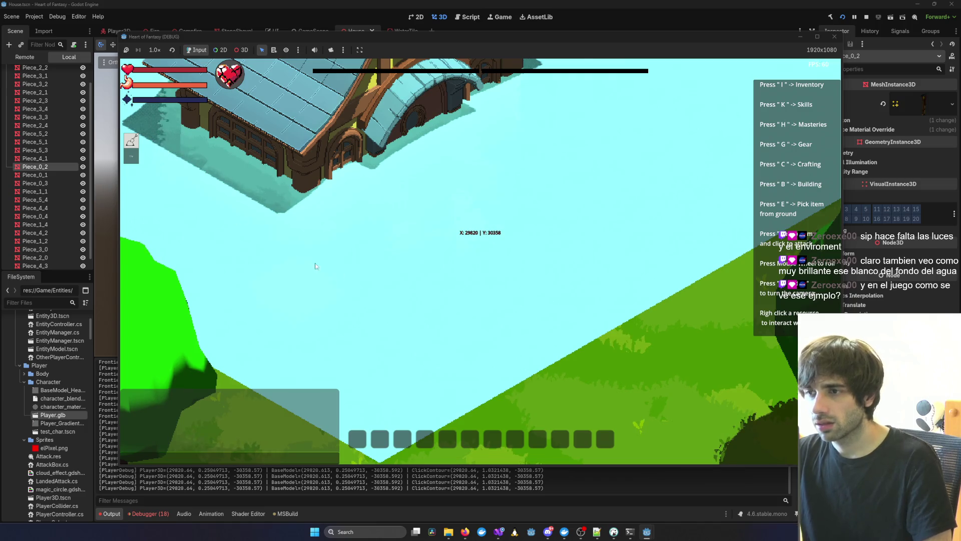
{"action": "scroll", "coordinate": [384, 273], "scroll_direction": "down", "scroll_amount": 5}
{"action": "scroll", "coordinate": [384, 273], "scroll_direction": "up", "scroll_amount": 4}
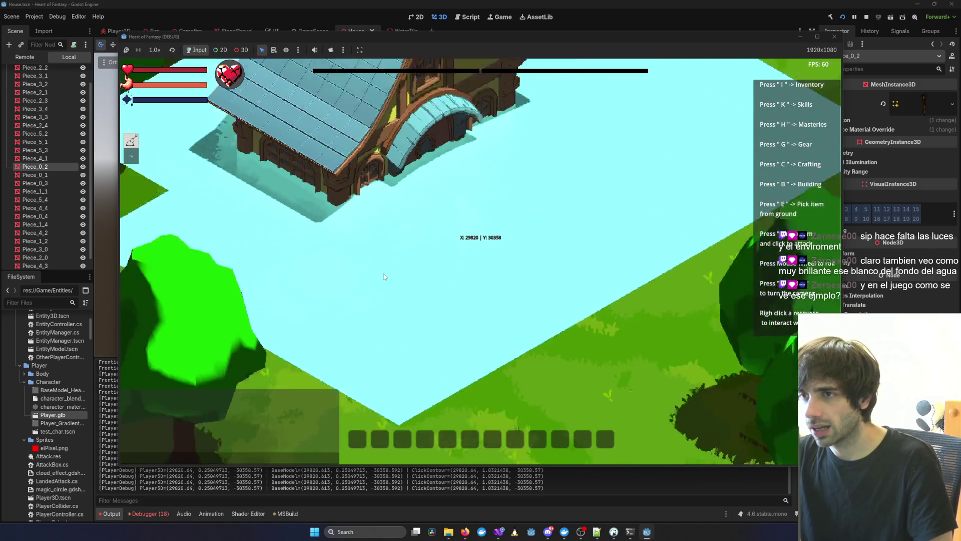
{"action": "scroll", "coordinate": [384, 277], "scroll_direction": "down", "scroll_amount": 3}
{"action": "mouse_move", "coordinate": [634, 522]}
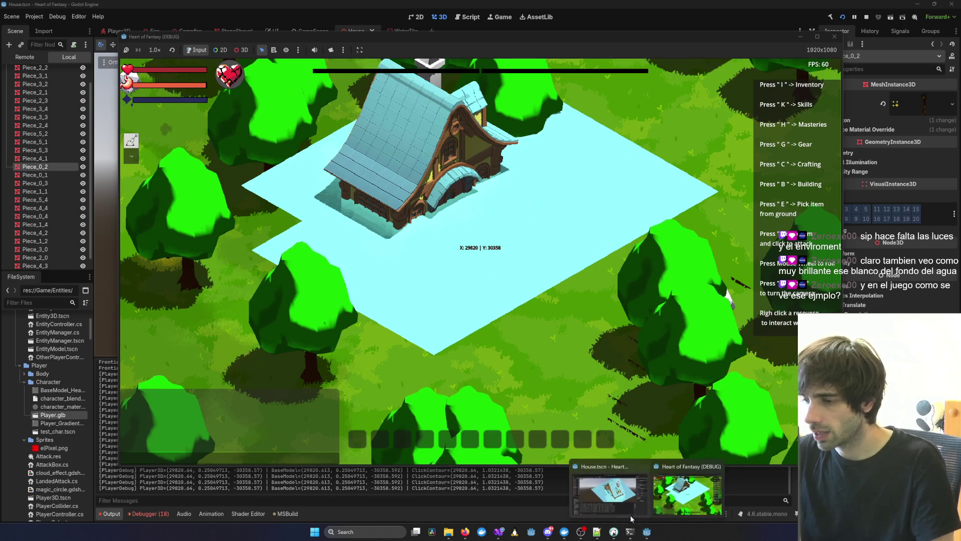
{"action": "left_click", "coordinate": [607, 495]}
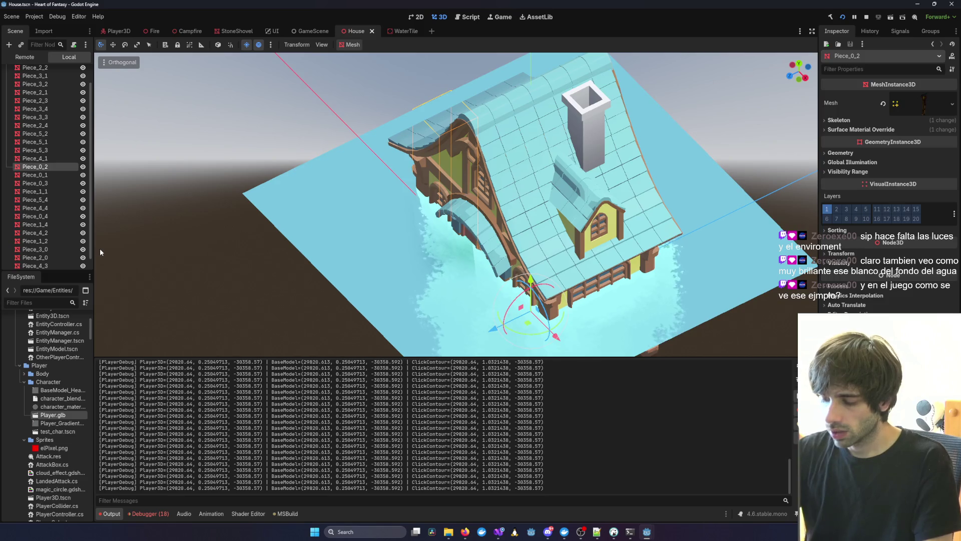
Open GameScene.tscn, select WorldEnvironment, and place the game window beside the shrunken editor.
{"action": "type", "text": "GameScen"}
{"action": "double_click", "coordinate": [66, 342]}
{"action": "left_click", "coordinate": [48, 114]}
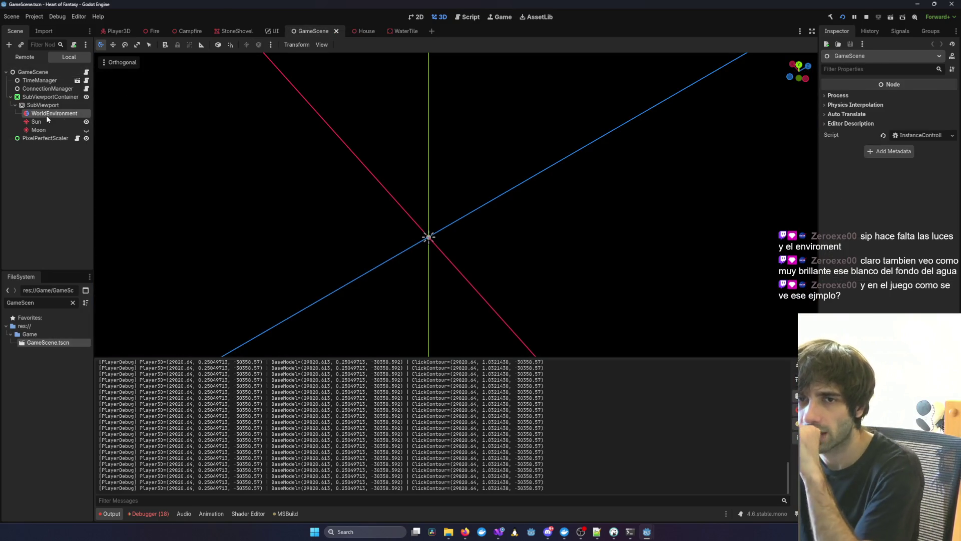
{"action": "mouse_move", "coordinate": [572, 4]}
{"action": "left_mouse_down"}
{"action": "mouse_move", "coordinate": [268, 101]}
{"action": "mouse_move", "coordinate": [290, 125]}
{"action": "left_mouse_up"}
{"action": "left_click_drag", "start_coordinate": [490, 44], "coordinate": [633, 32]}
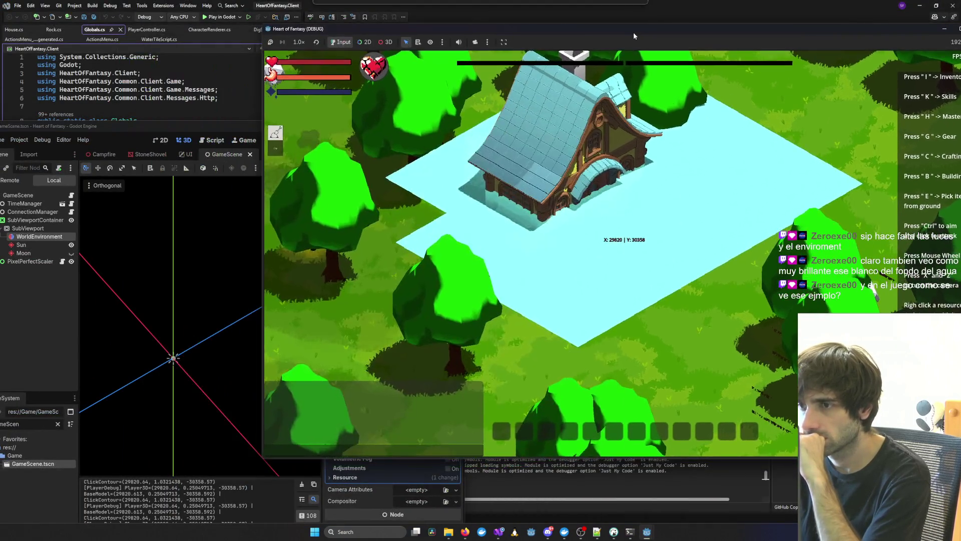
Lower the Sun's energy from 2.103 to 0.914 and check the darker water in-game.
{"action": "left_click", "coordinate": [21, 244]}
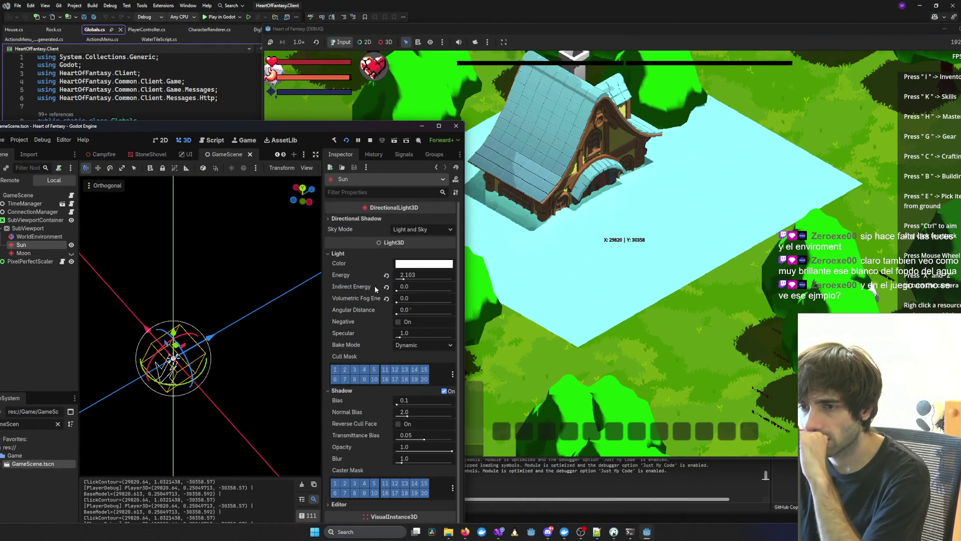
{"action": "left_click_drag", "start_coordinate": [403, 281], "coordinate": [396, 282]}
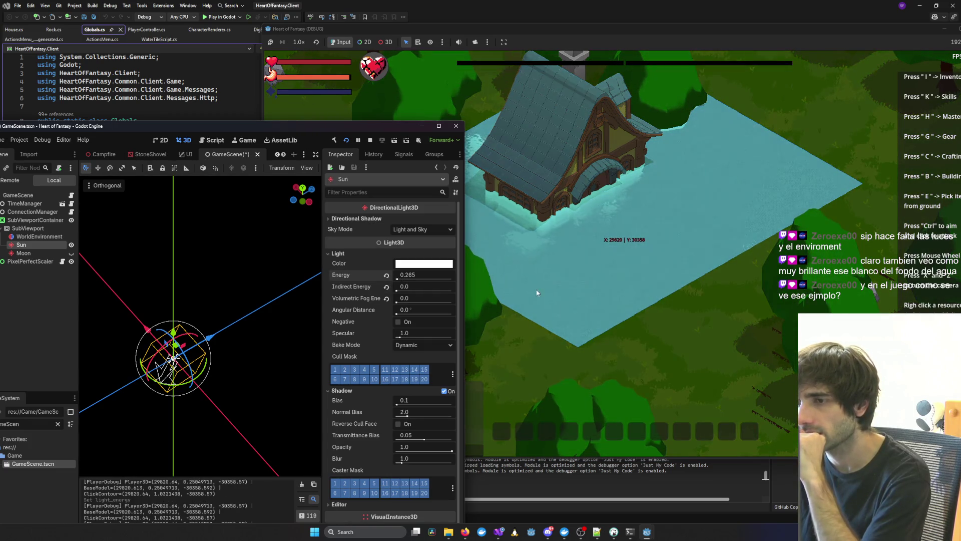
{"action": "left_click", "coordinate": [570, 281]}
{"action": "scroll", "coordinate": [569, 280], "scroll_direction": "up", "scroll_amount": 2}
{"action": "scroll", "coordinate": [567, 251], "scroll_direction": "up", "scroll_amount": 2}
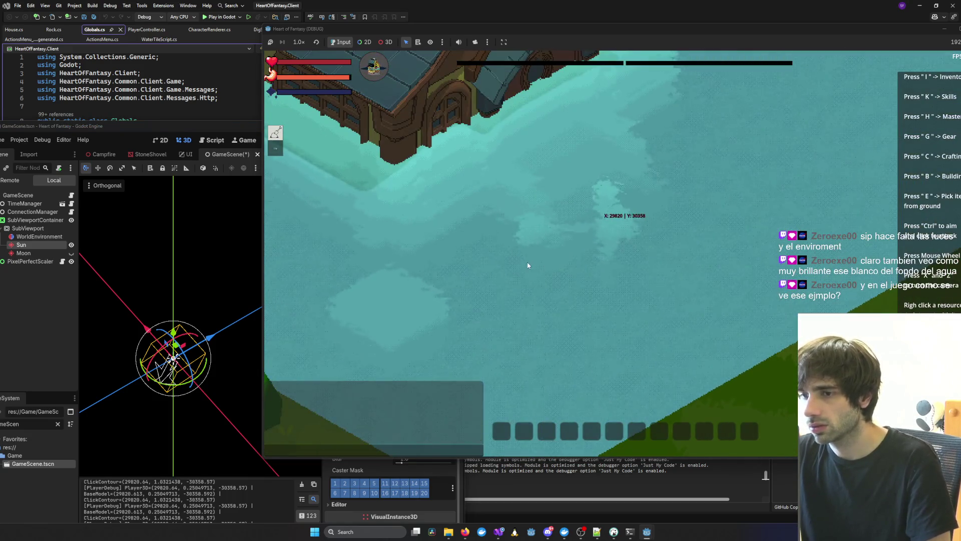
{"action": "scroll", "coordinate": [525, 263], "scroll_direction": "down", "scroll_amount": 2}
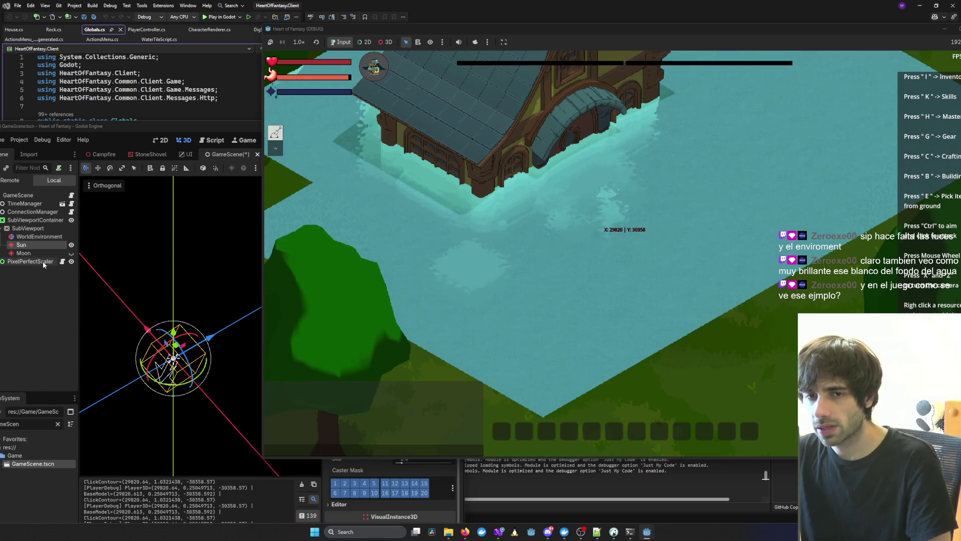
Drop the Sun's light energy to 0 and view the darkened game.
{"action": "left_click", "coordinate": [224, 256]}
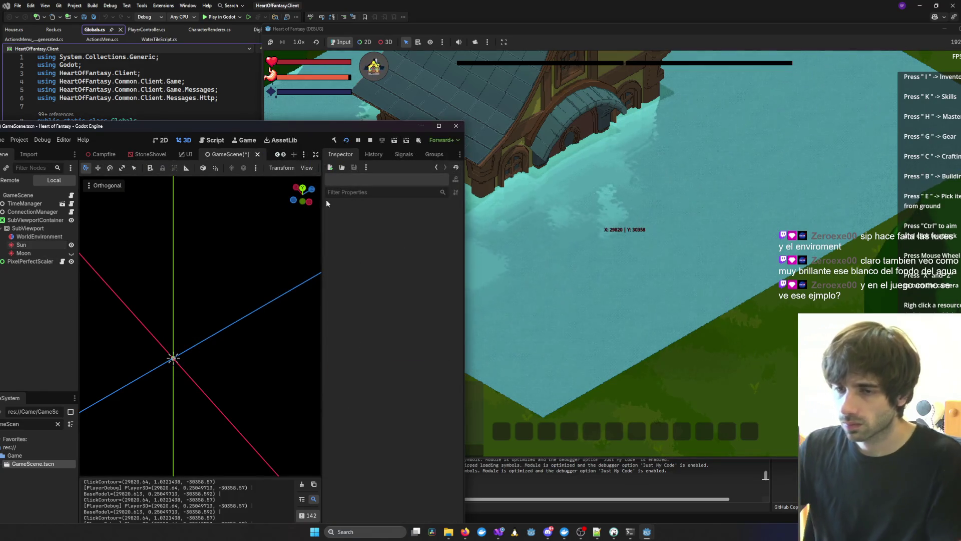
{"action": "left_click", "coordinate": [667, 272]}
{"action": "scroll", "coordinate": [630, 311], "scroll_direction": "up", "scroll_amount": 3}
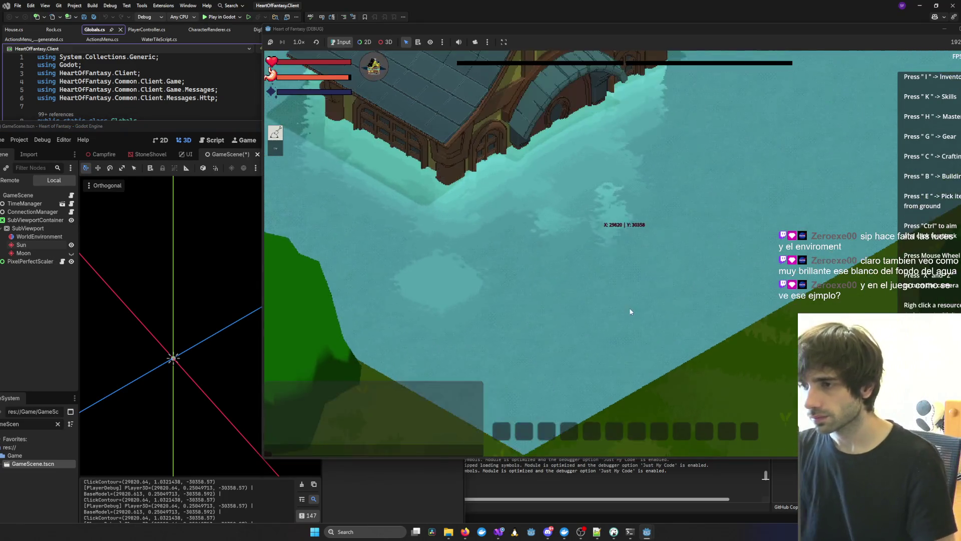
{"action": "scroll", "coordinate": [630, 311], "scroll_direction": "down", "scroll_amount": 3}
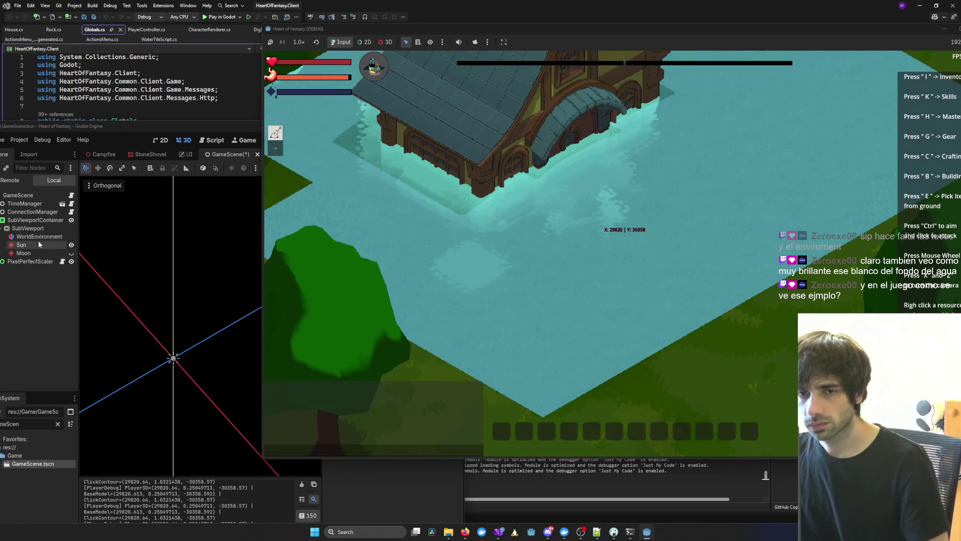
{"action": "left_click", "coordinate": [37, 244]}
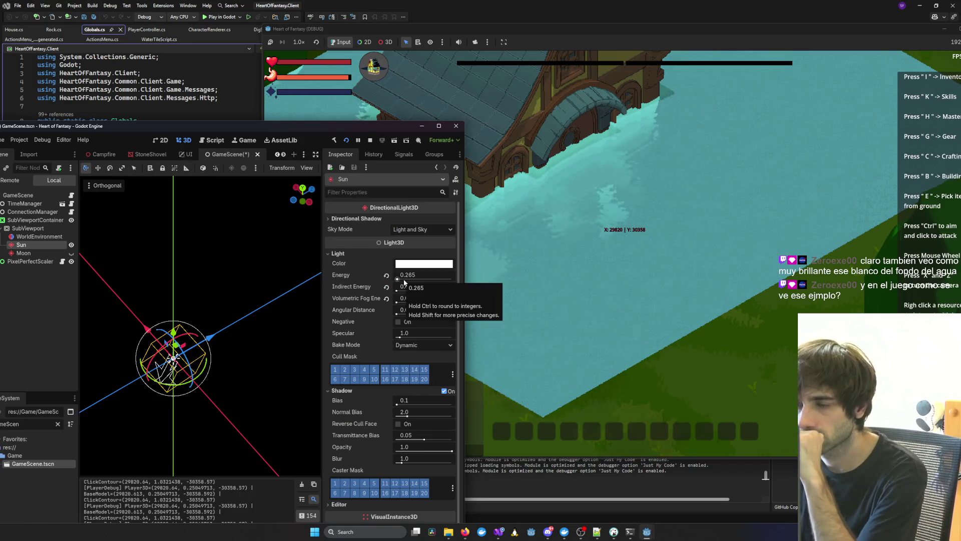
{"action": "mouse_move", "coordinate": [400, 283]}
{"action": "left_mouse_down"}
{"action": "mouse_move", "coordinate": [428, 296]}
{"action": "mouse_move", "coordinate": [375, 281]}
{"action": "left_mouse_up"}
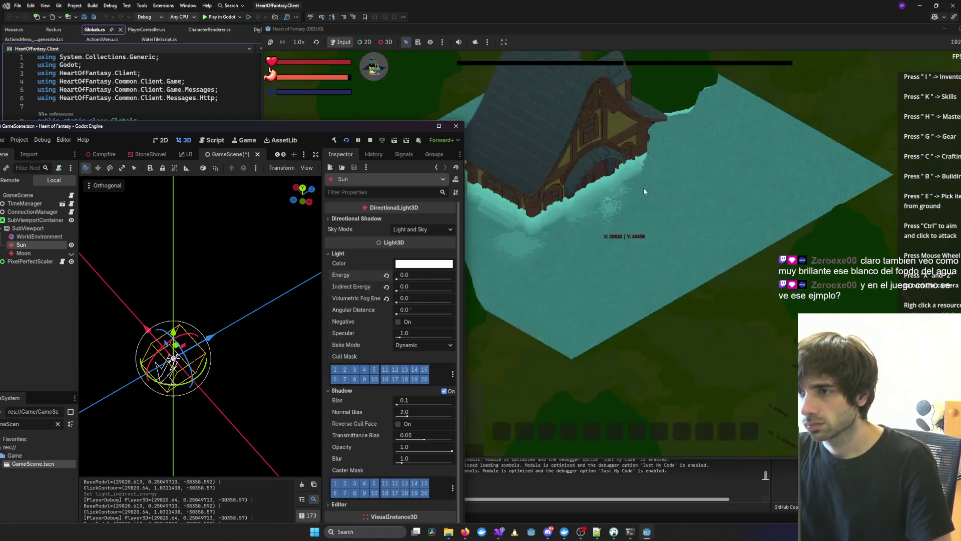
{"action": "left_click", "coordinate": [637, 192]}
{"action": "key", "text": "x"}
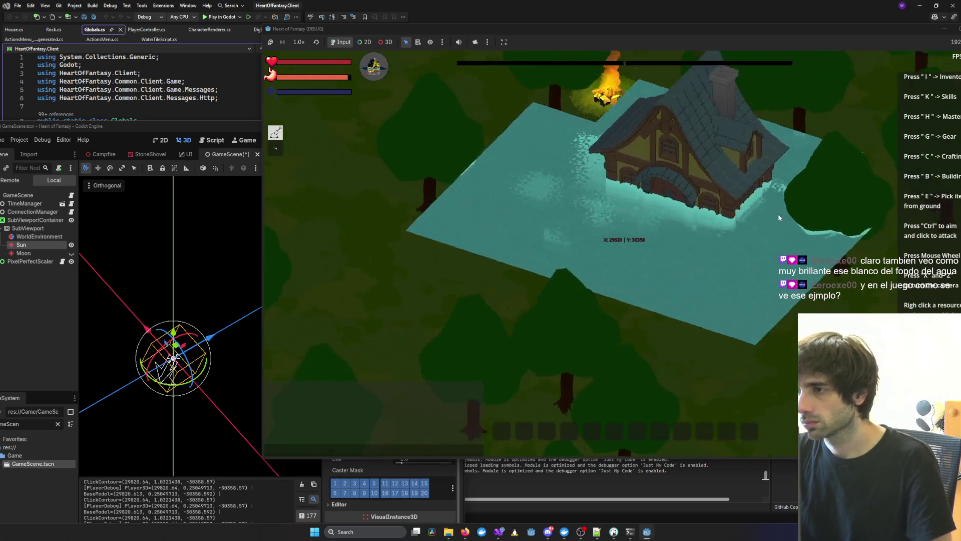
{"action": "key", "text": "z"}
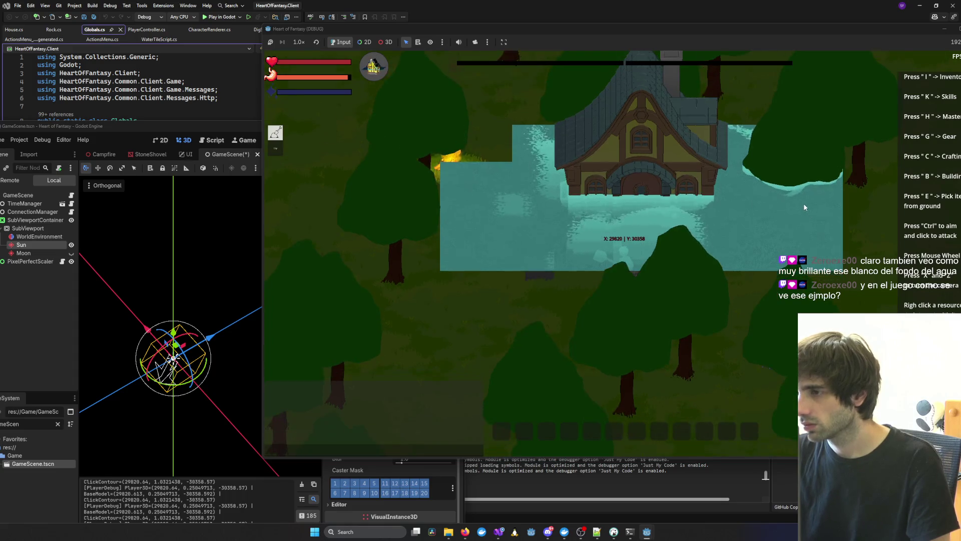
{"action": "scroll", "coordinate": [599, 268], "scroll_direction": "up", "scroll_amount": 3}
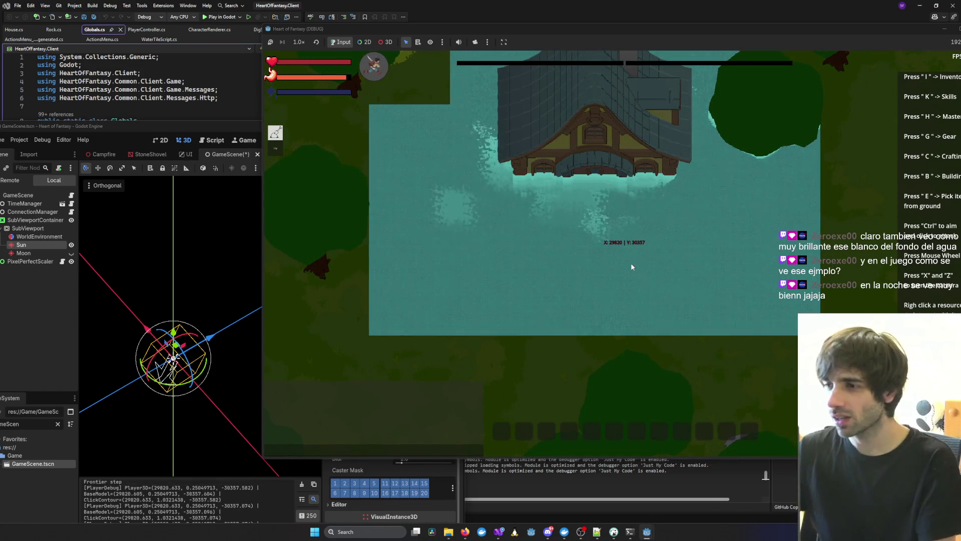
{"action": "scroll", "coordinate": [625, 238], "scroll_direction": "down", "scroll_amount": 2}
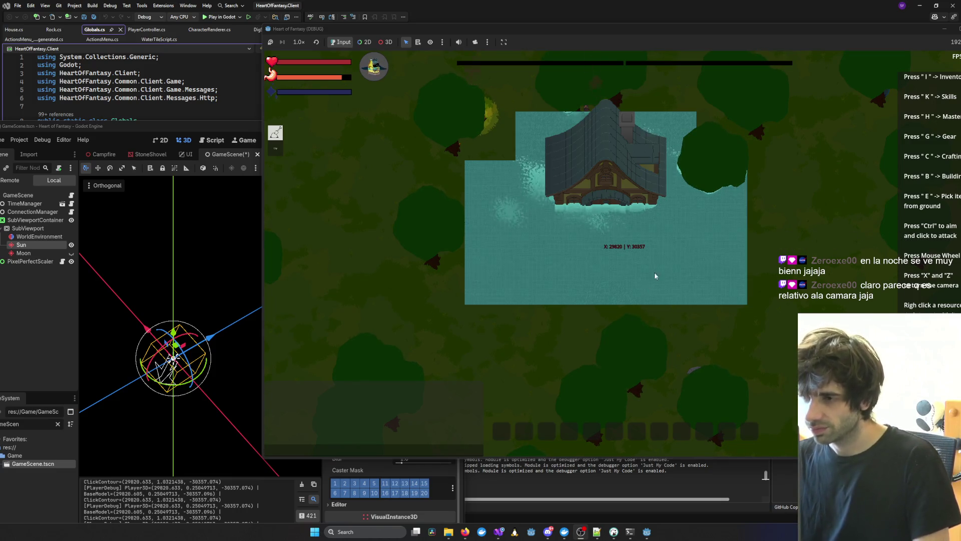
{"action": "scroll", "coordinate": [648, 270], "scroll_direction": "up", "scroll_amount": 5}
{"action": "scroll", "coordinate": [641, 260], "scroll_direction": "down", "scroll_amount": 3}
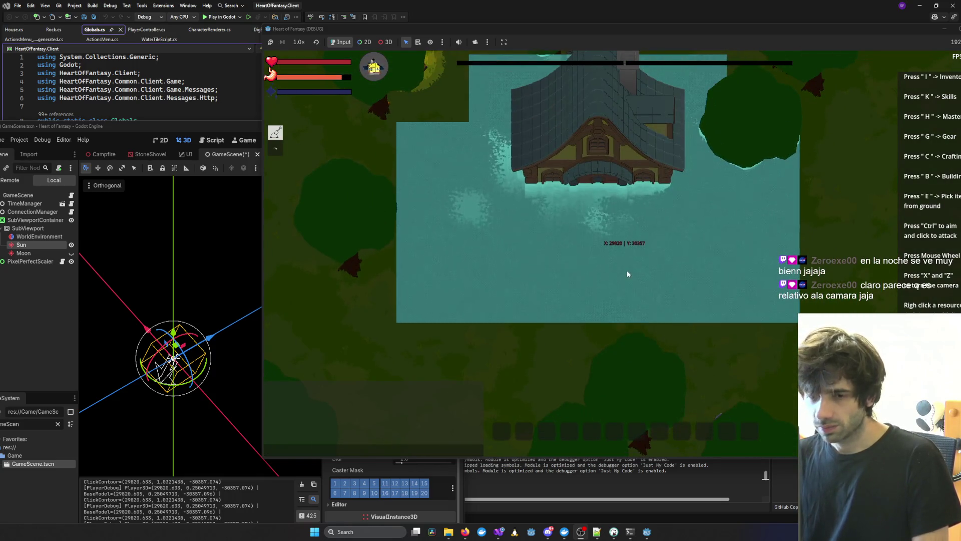
{"action": "key", "text": "x"}
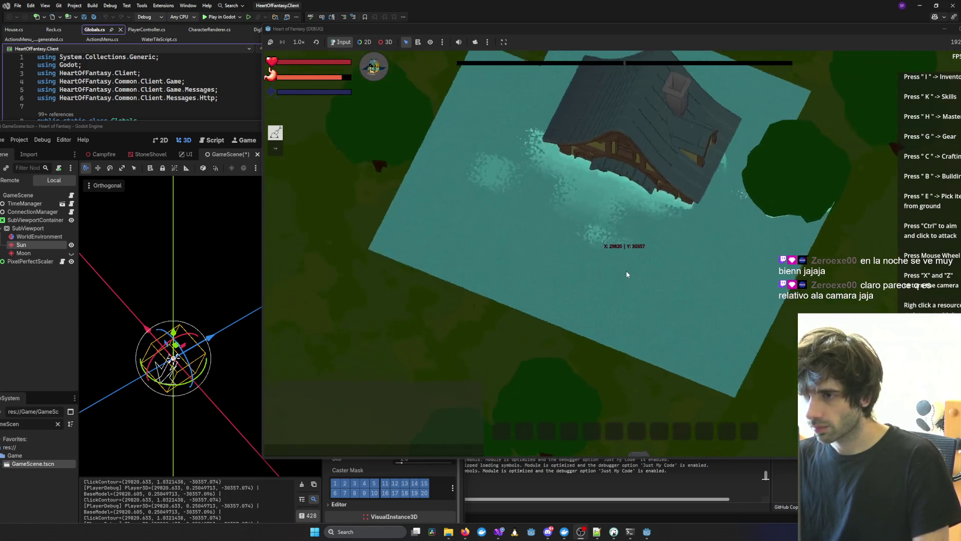
{"action": "scroll", "coordinate": [625, 275], "scroll_direction": "up", "scroll_amount": 3}
{"action": "key", "text": "x"}
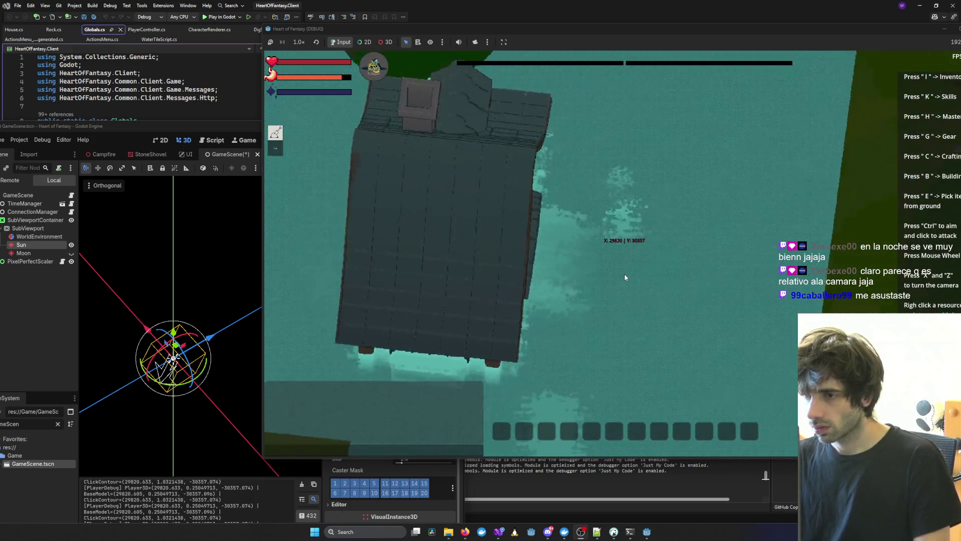
{"action": "key", "text": "x"}
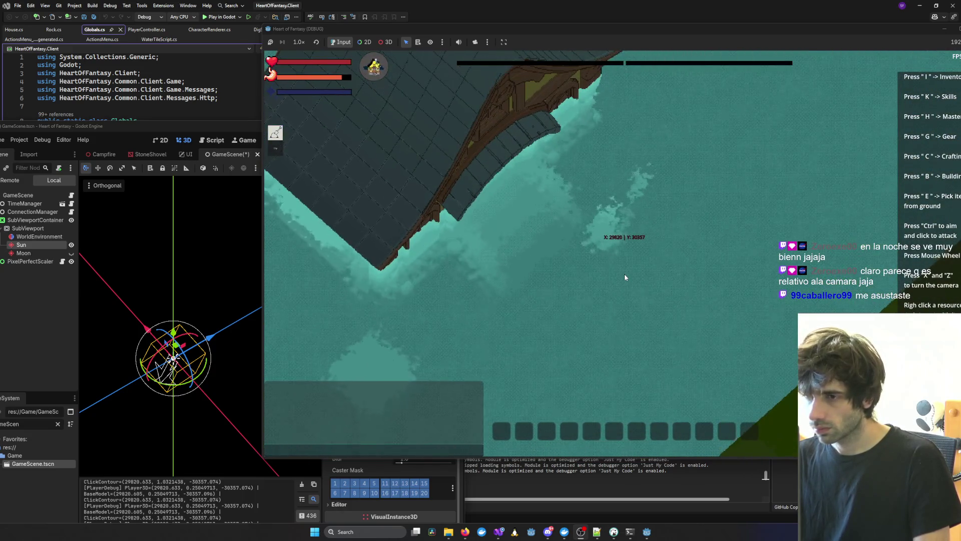
{"action": "key", "text": "x"}
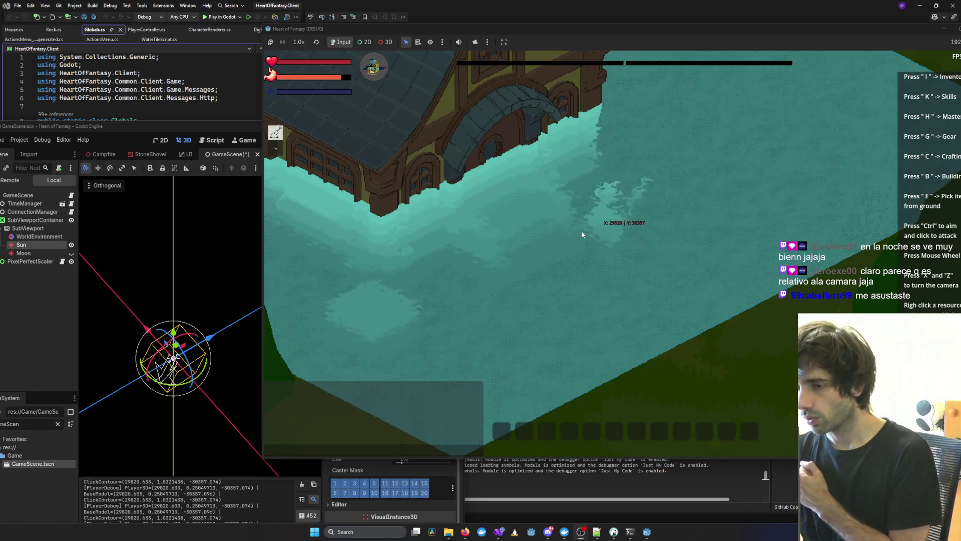
{"action": "left_click", "coordinate": [35, 237]}
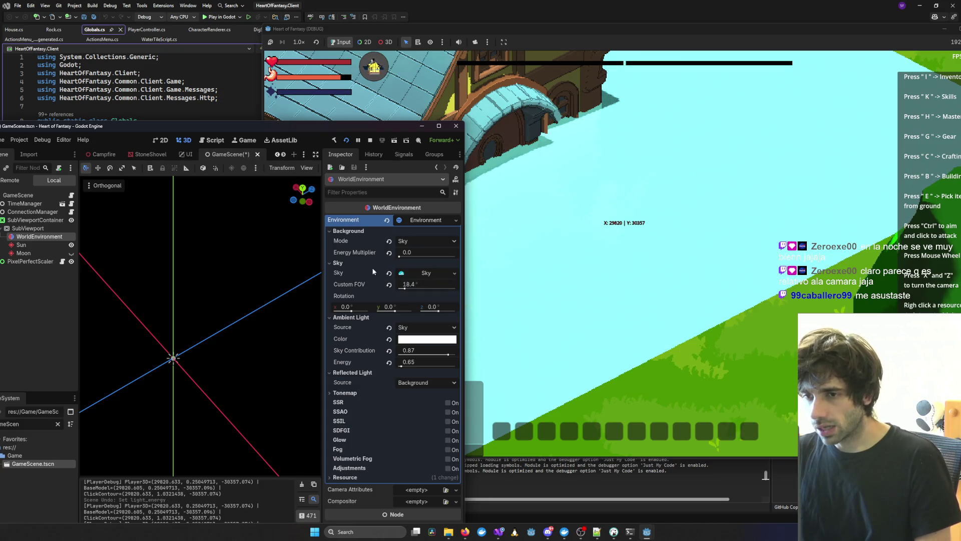
Push WorldEnvironment's Background Energy Multiplier up to 16 and check the result in the game.
{"action": "left_click", "coordinate": [437, 275]}
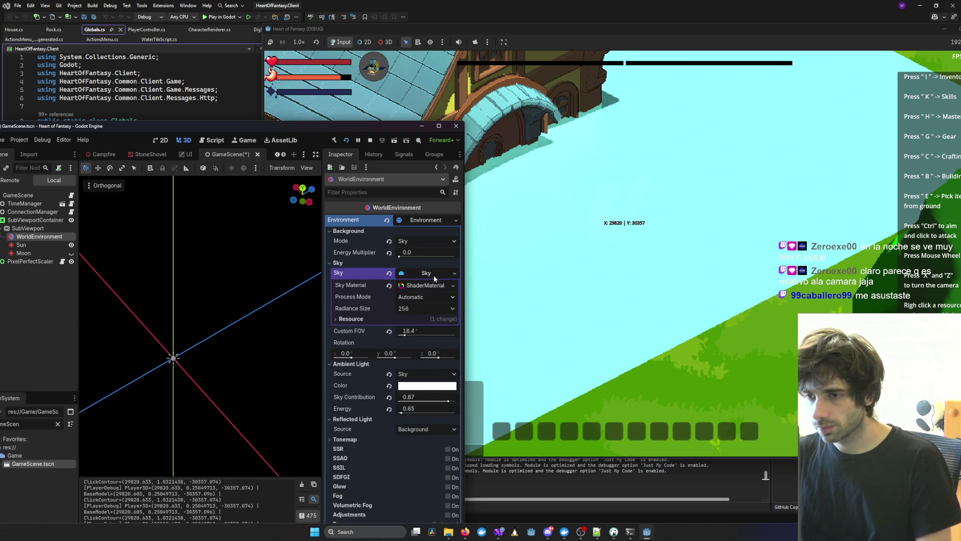
{"action": "left_click", "coordinate": [399, 289]}
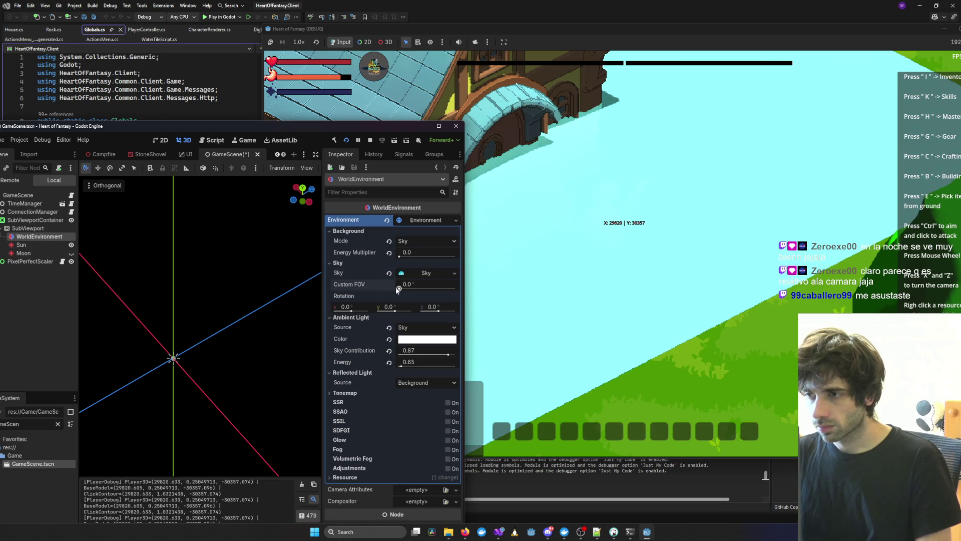
{"action": "left_click_drag", "start_coordinate": [398, 290], "coordinate": [405, 289]}
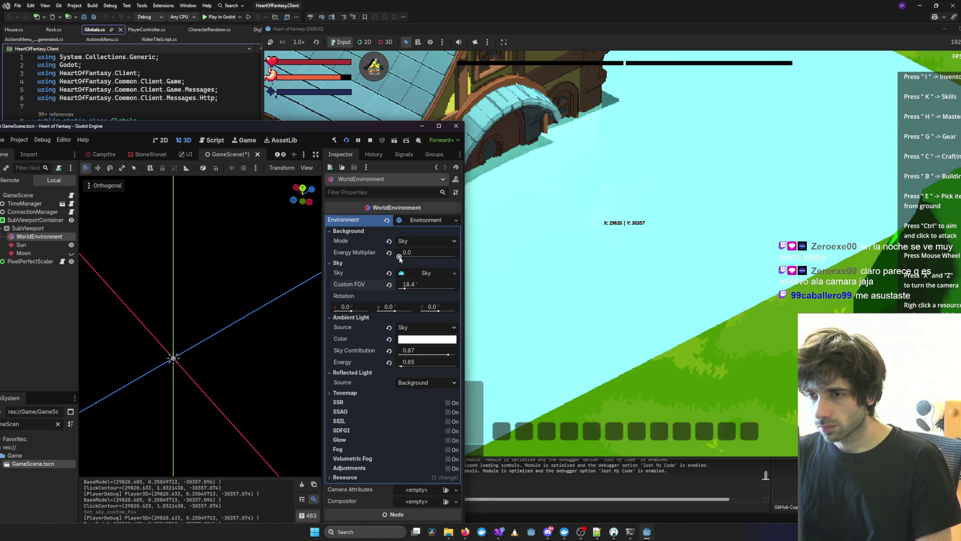
{"action": "left_click_drag", "start_coordinate": [399, 255], "coordinate": [410, 258]}
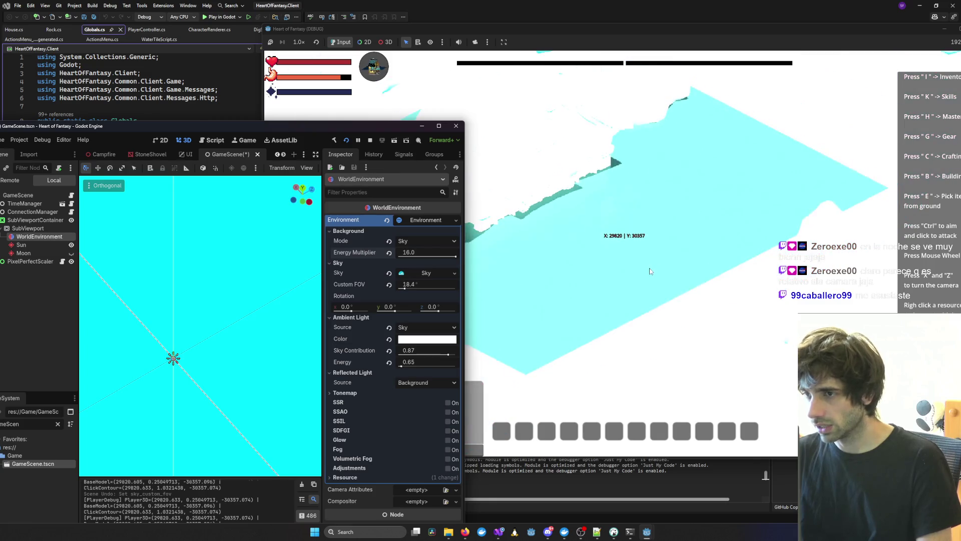
{"action": "left_click", "coordinate": [644, 278]}
{"action": "scroll", "coordinate": [644, 279], "scroll_direction": "down", "scroll_amount": 3}
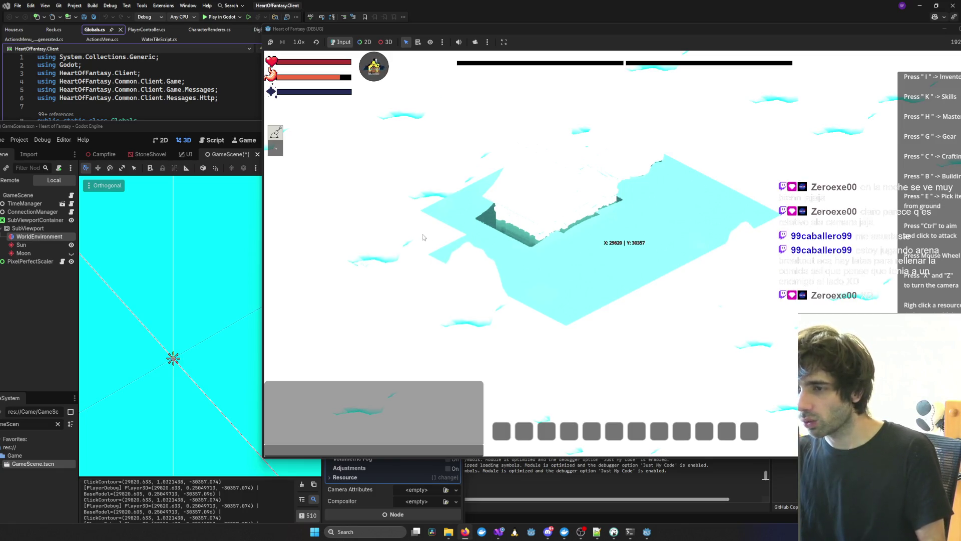
{"action": "left_click", "coordinate": [183, 233]}
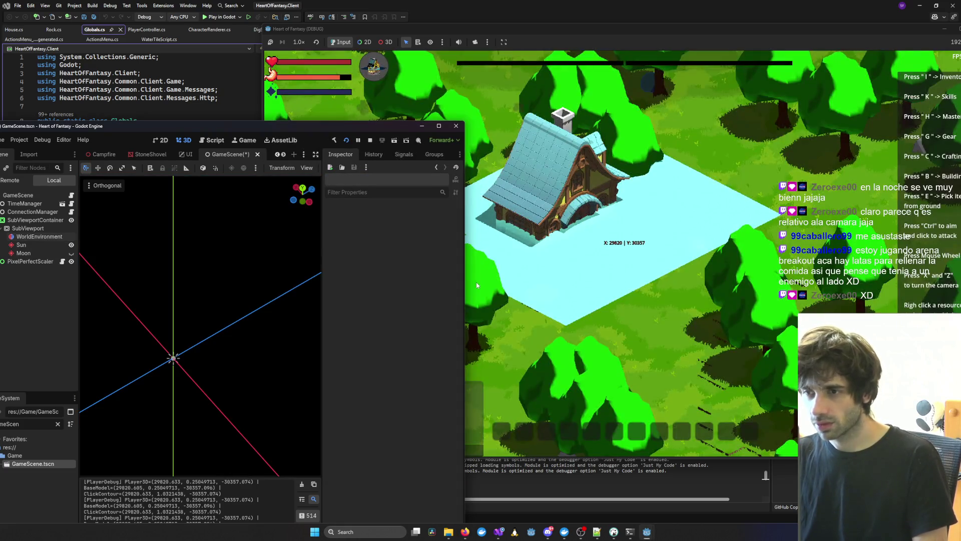
Undo the background energy change and try ambient sky contribution 0 in the running game.
{"action": "left_click", "coordinate": [39, 236]}
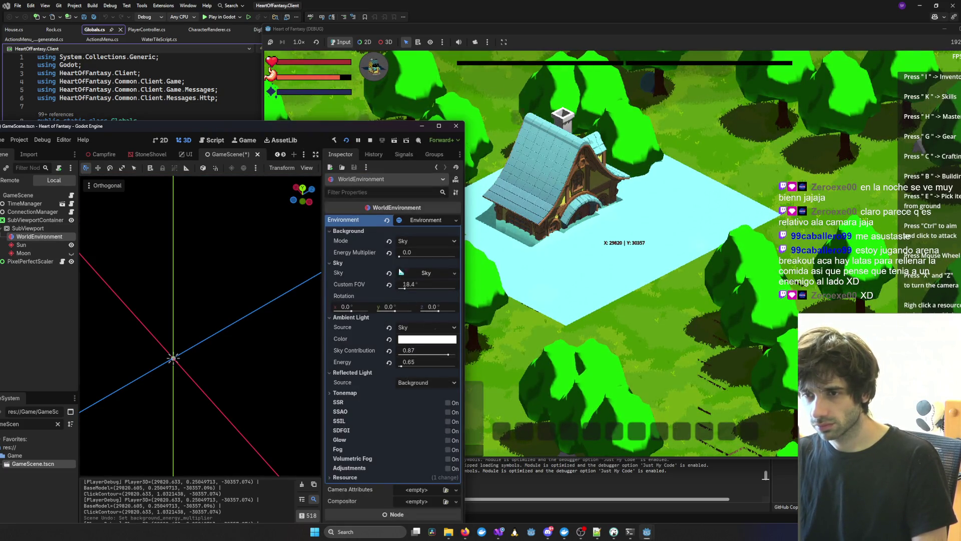
{"action": "key", "text": "ctrl+z"}
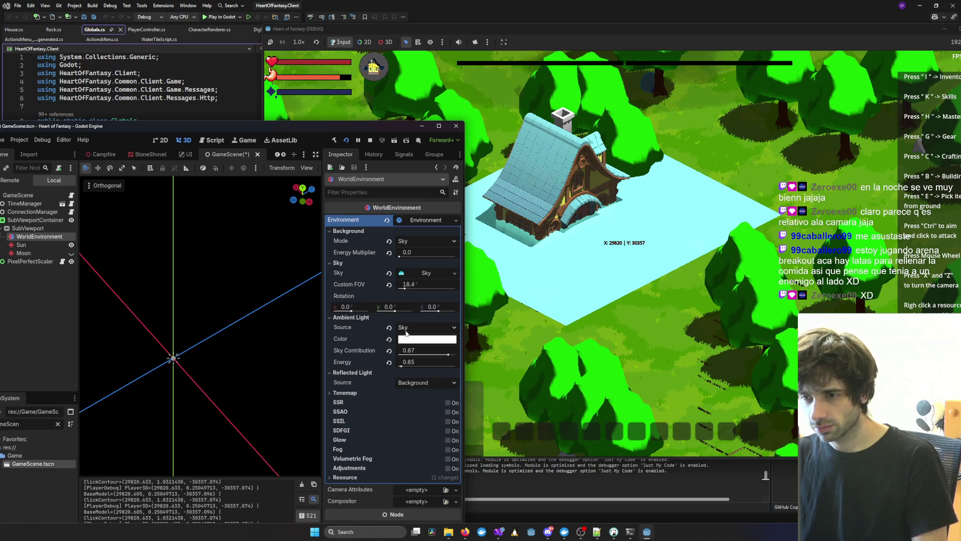
{"action": "left_click_drag", "start_coordinate": [447, 357], "coordinate": [391, 355]}
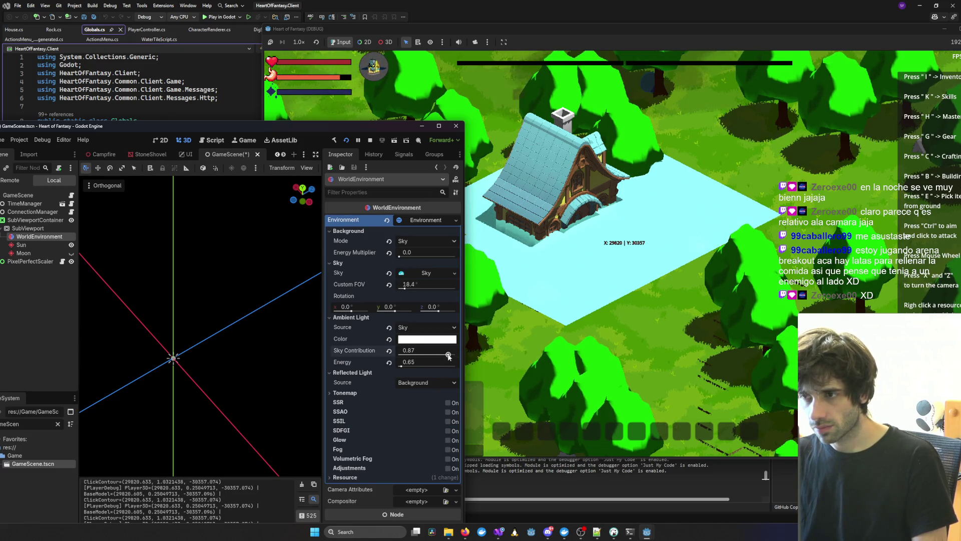
{"action": "left_click", "coordinate": [599, 264]}
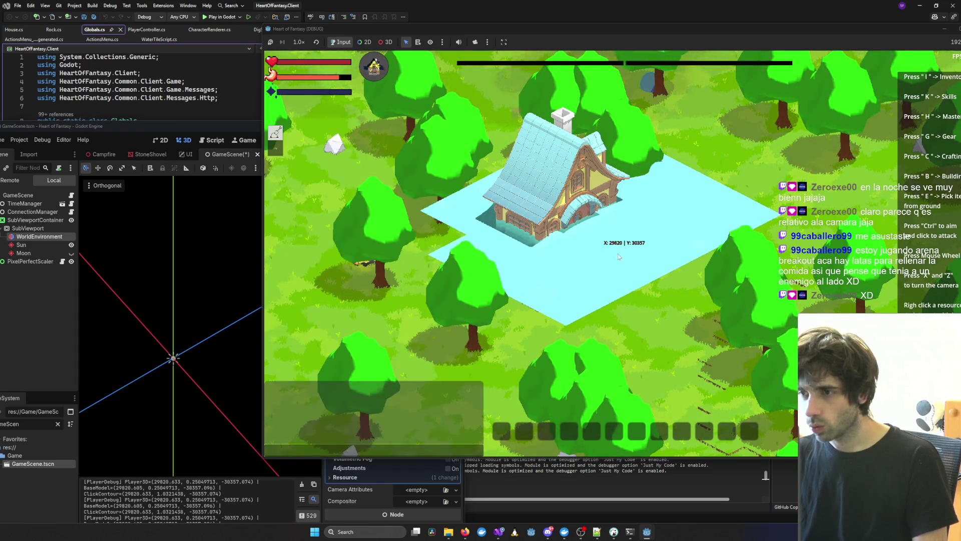
{"action": "scroll", "coordinate": [599, 263], "scroll_direction": "up", "scroll_amount": 5}
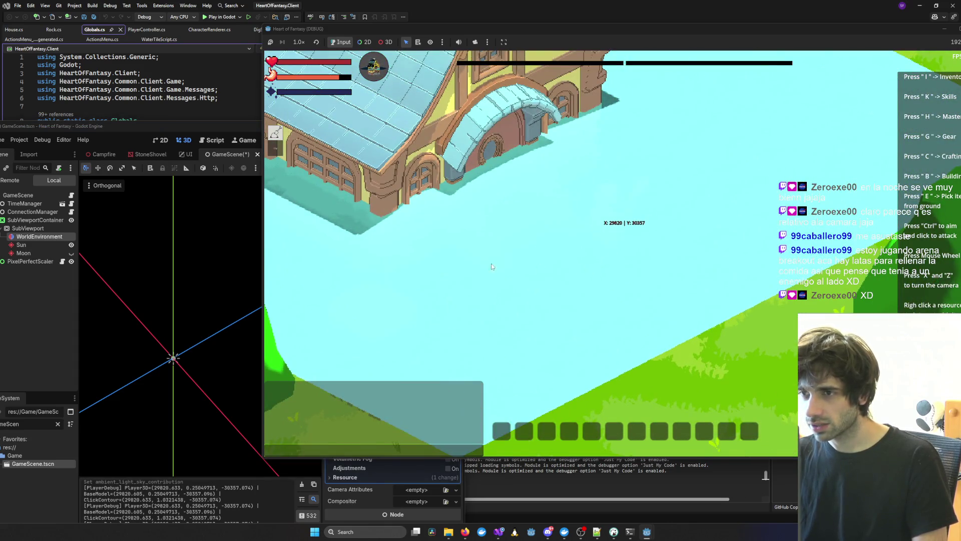
{"action": "left_click", "coordinate": [217, 264]}
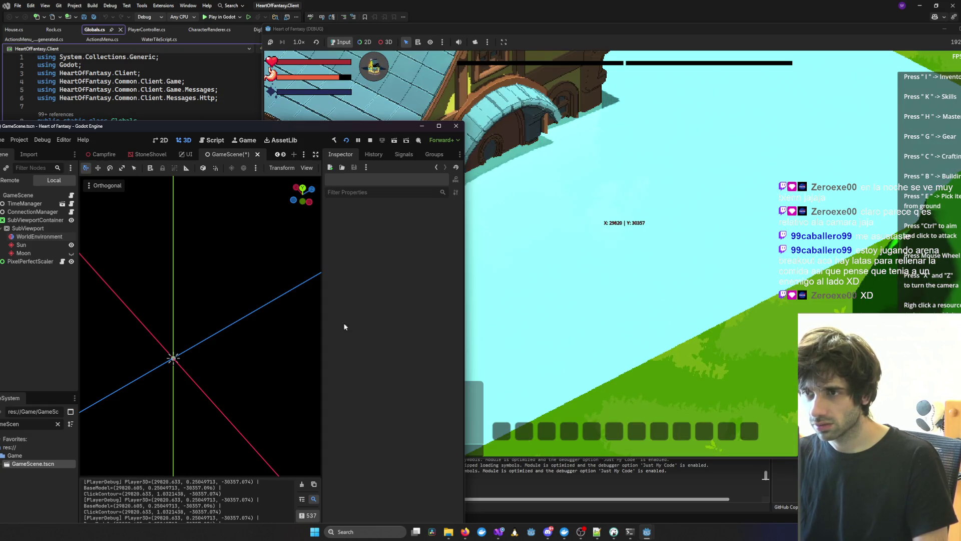
Retry sky contribution at 0, then 0.04, and undo back to 0.64 with energy 0.65.
{"action": "left_click", "coordinate": [39, 236]}
{"action": "key", "text": "ctrl+z"}
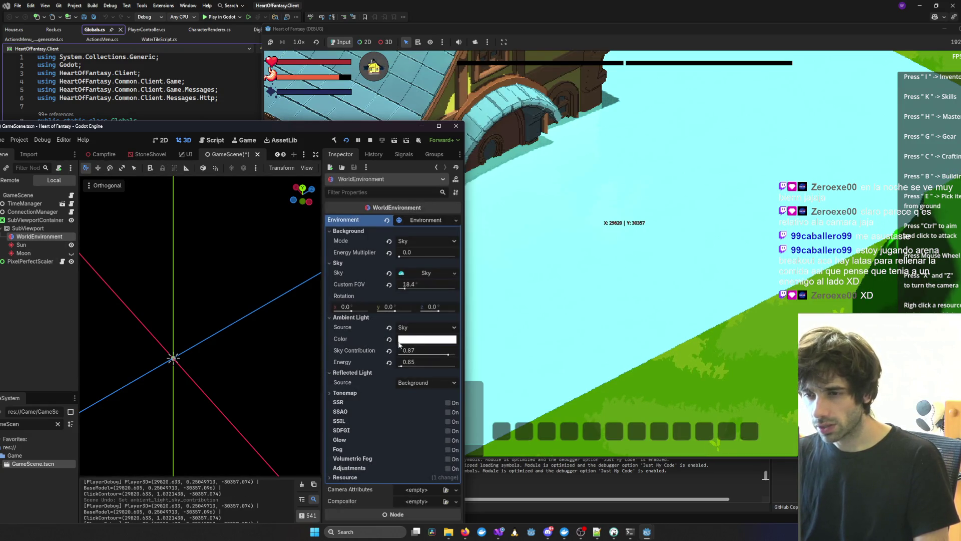
{"action": "left_click_drag", "start_coordinate": [448, 355], "coordinate": [384, 361]}
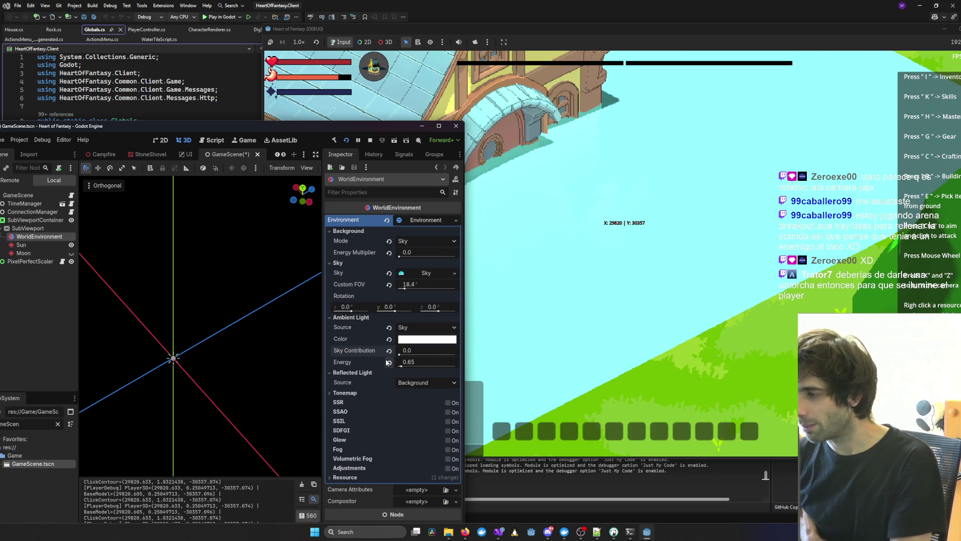
{"action": "left_click", "coordinate": [606, 349]}
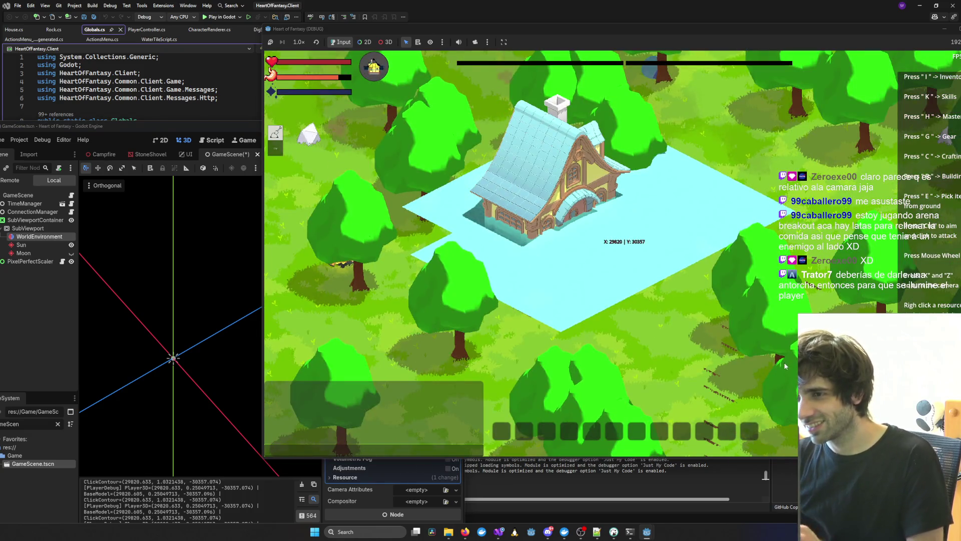
{"action": "left_click", "coordinate": [686, 368]}
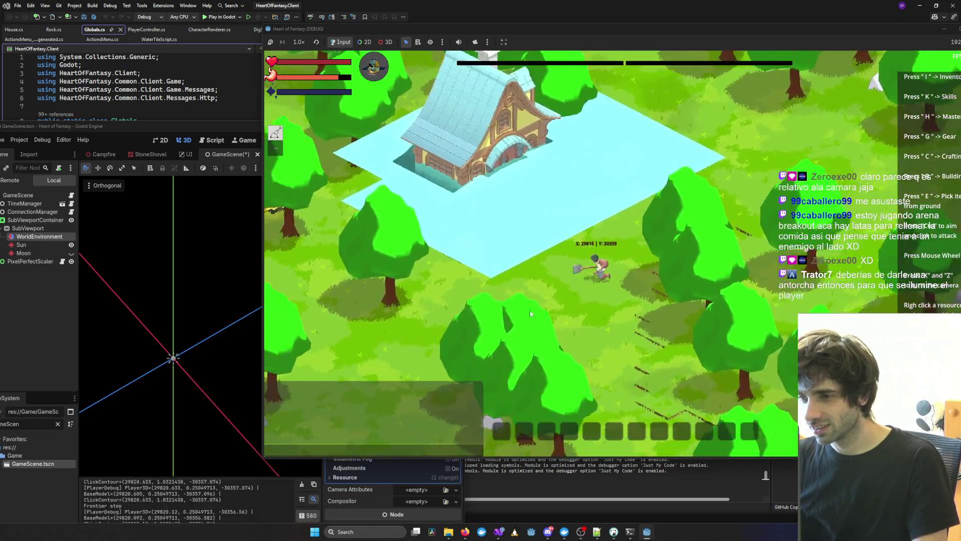
{"action": "scroll", "coordinate": [622, 302], "scroll_direction": "up", "scroll_amount": 5}
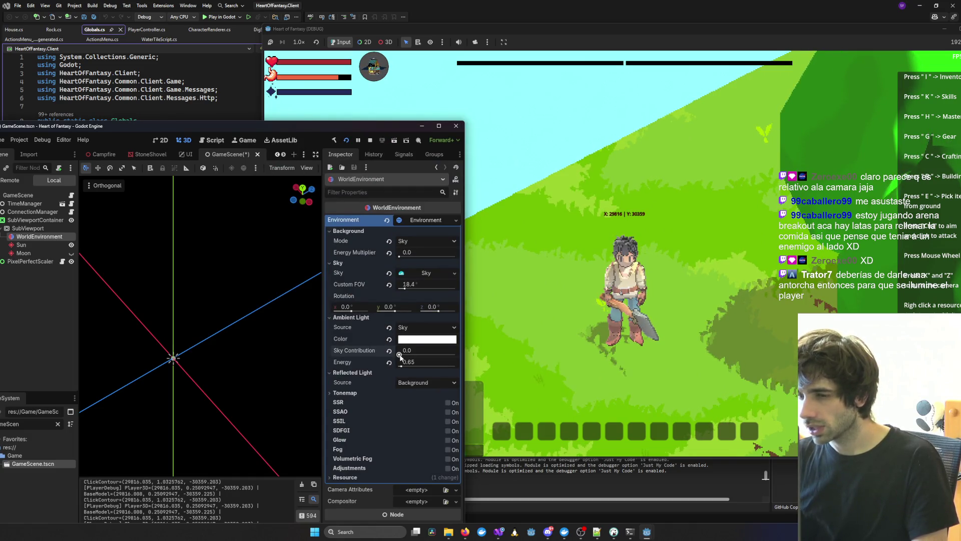
{"action": "mouse_move", "coordinate": [399, 354]}
{"action": "left_mouse_down"}
{"action": "mouse_move", "coordinate": [447, 356]}
{"action": "mouse_move", "coordinate": [434, 356]}
{"action": "left_mouse_up"}
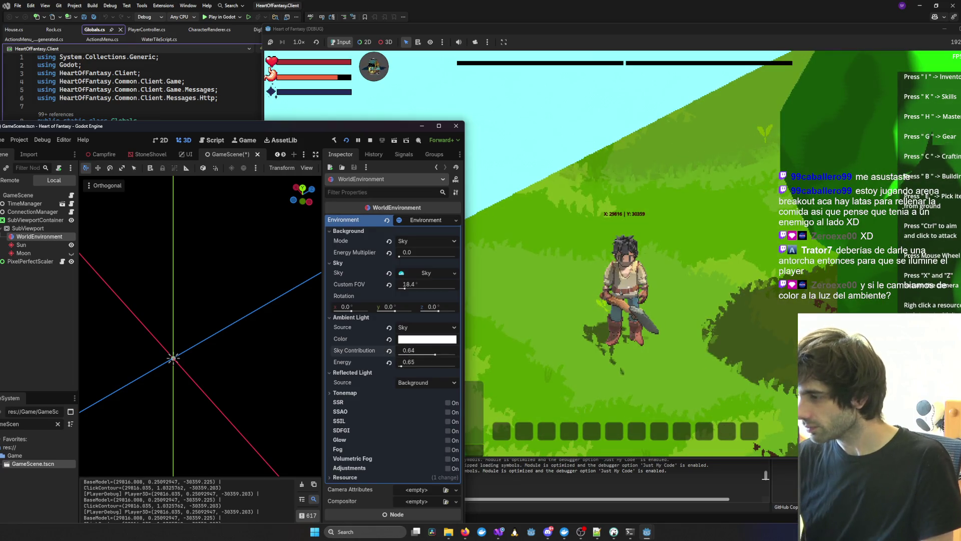
{"action": "key", "text": "ctrl+z"}
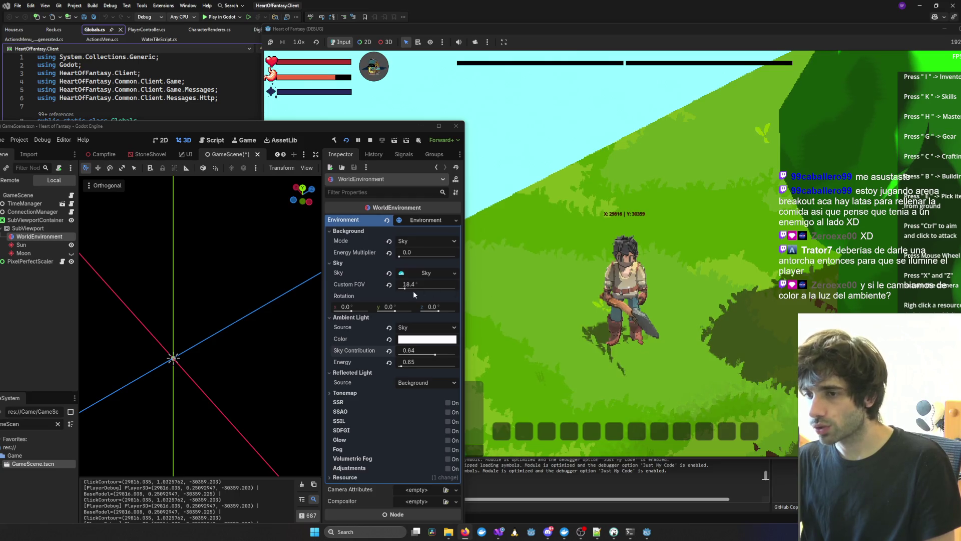
Set the WorldEnvironment ambient light colour to grey 8e8e8e and zoom the running game on the house.
{"action": "left_click", "coordinate": [304, 317]}
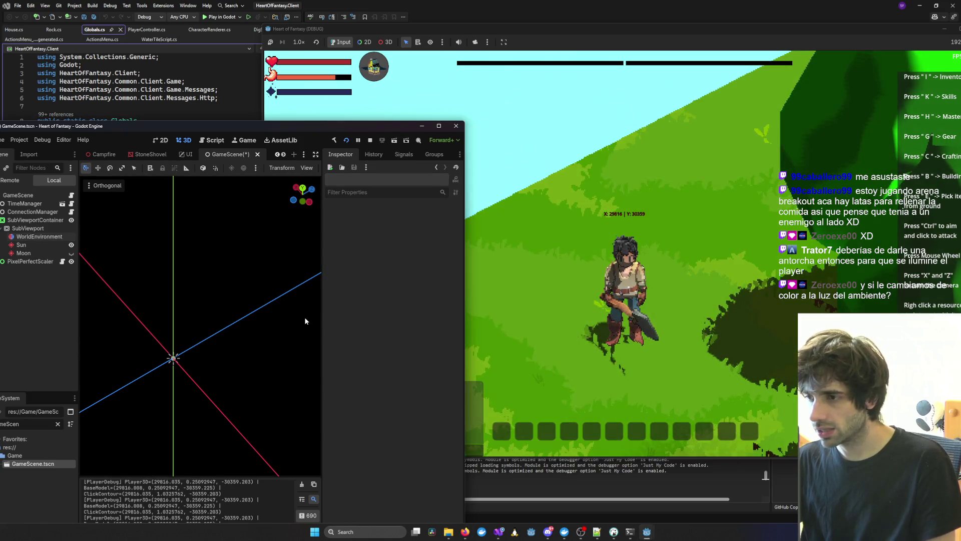
{"action": "left_click", "coordinate": [40, 236]}
{"action": "key", "text": "ctrl+z"}
{"action": "left_click", "coordinate": [414, 338]}
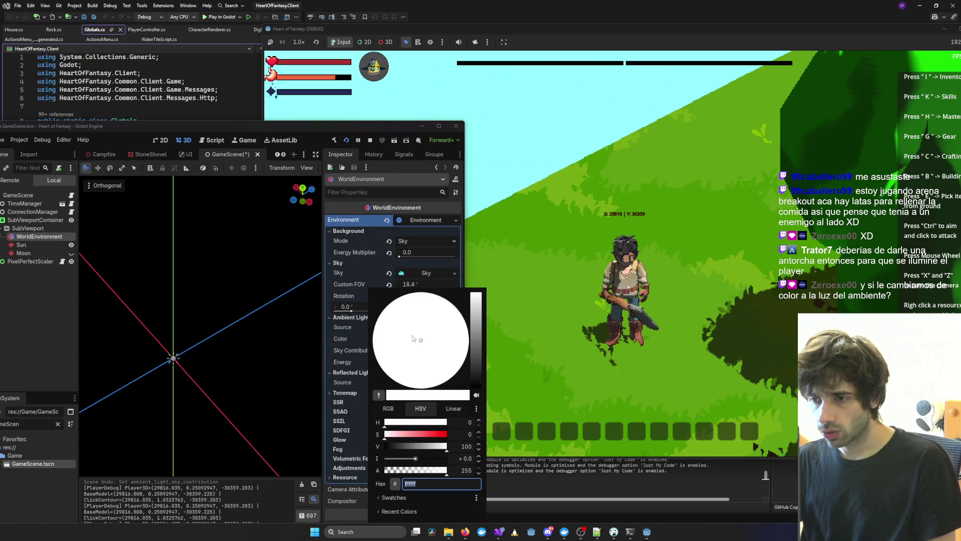
{"action": "left_click", "coordinate": [476, 331]}
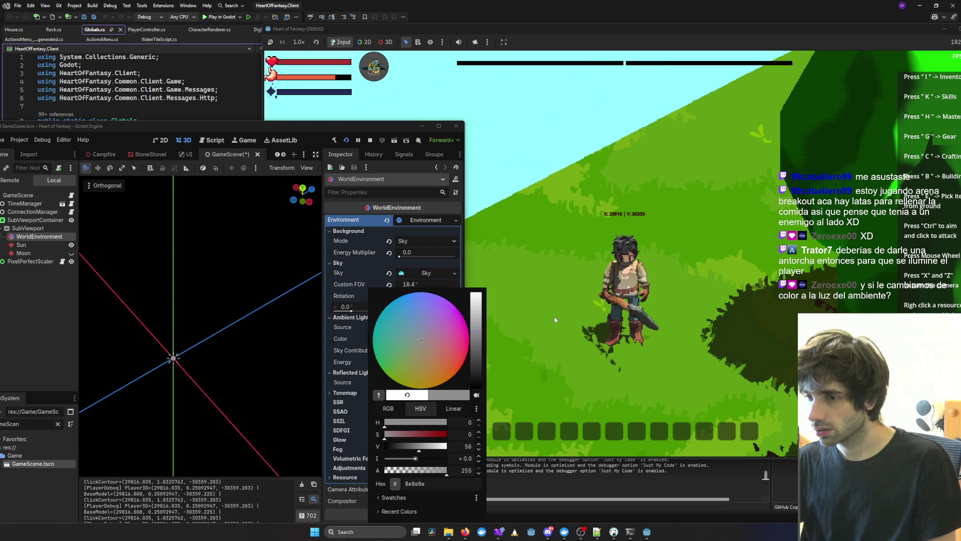
{"action": "left_click", "coordinate": [506, 325]}
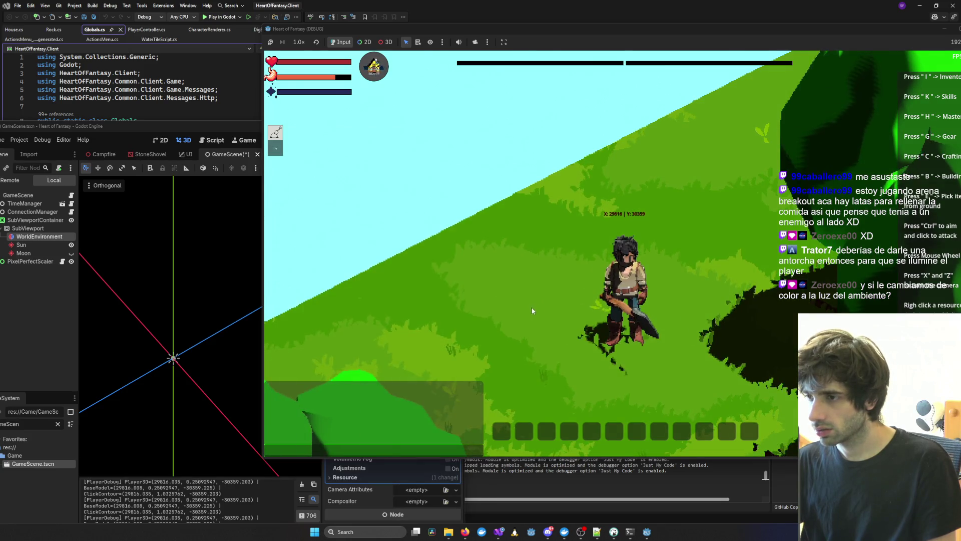
{"action": "scroll", "coordinate": [526, 311], "scroll_direction": "down", "scroll_amount": 3}
{"action": "scroll", "coordinate": [500, 301], "scroll_direction": "up", "scroll_amount": 4}
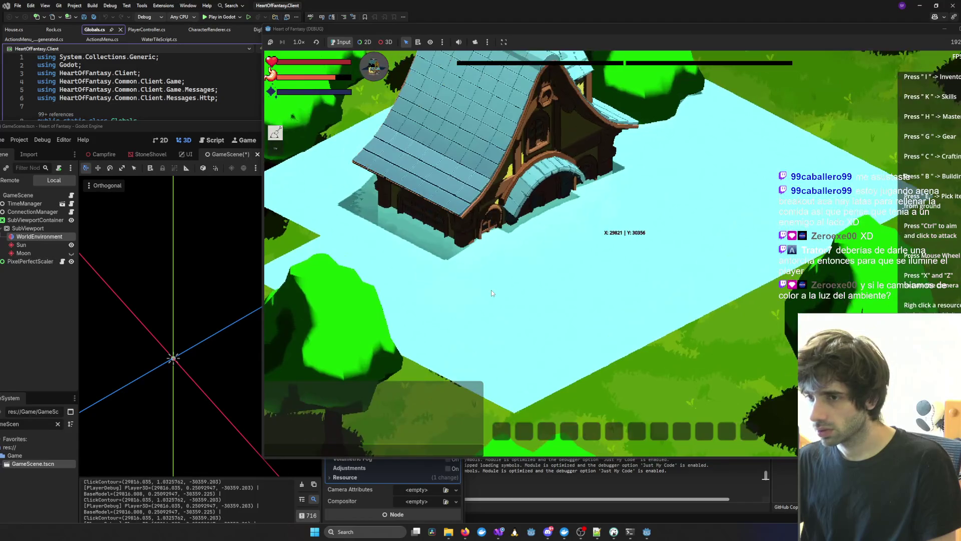
{"action": "scroll", "coordinate": [412, 234], "scroll_direction": "down", "scroll_amount": 3}
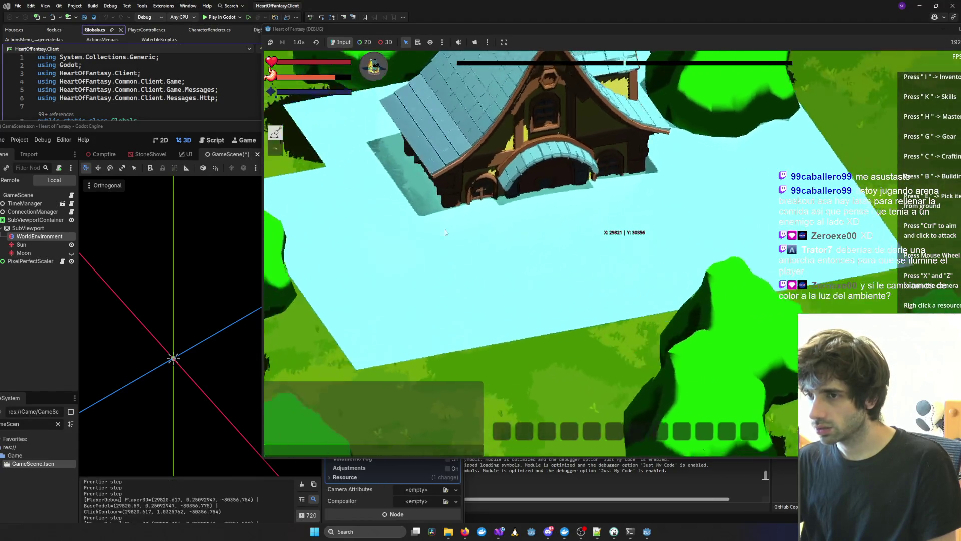
{"action": "scroll", "coordinate": [573, 222], "scroll_direction": "up", "scroll_amount": 3}
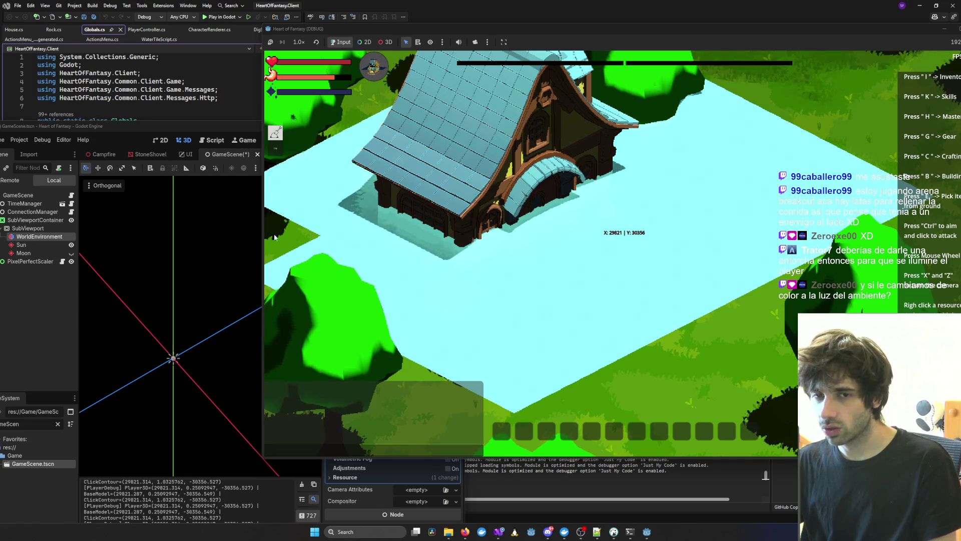
Try and reset the Sun's shadow bias to 0.1, revert ambient light to white, and widen the editor.
{"action": "left_click", "coordinate": [53, 245]}
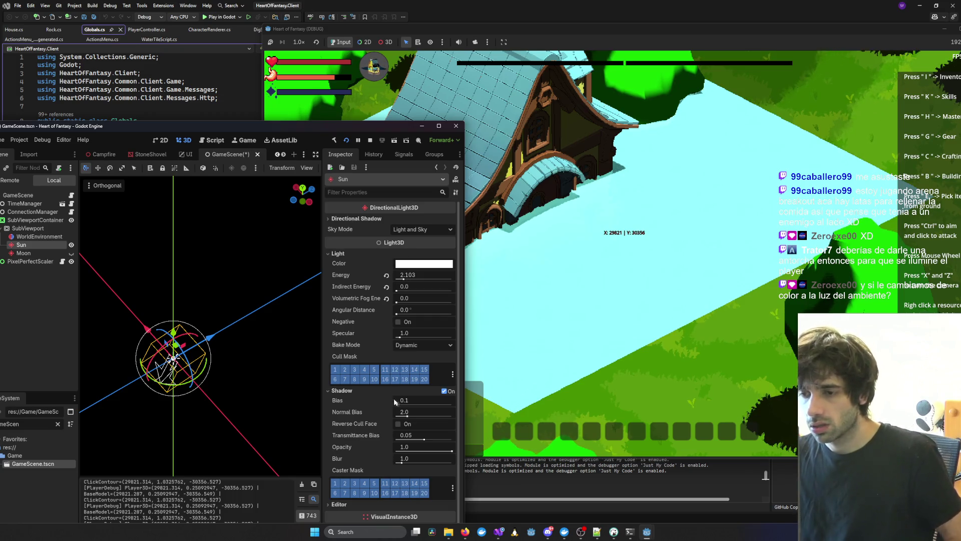
{"action": "left_click_drag", "start_coordinate": [396, 404], "coordinate": [402, 404]}
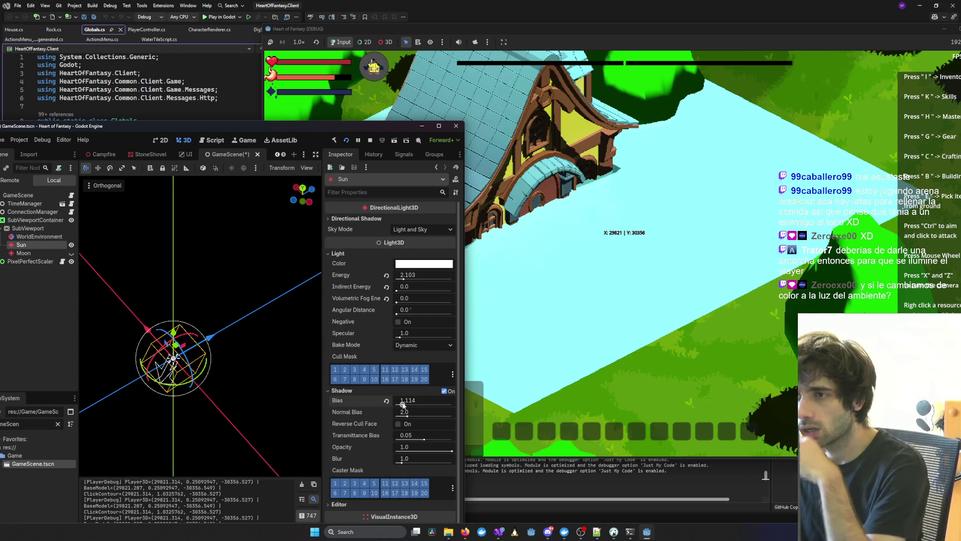
{"action": "left_click", "coordinate": [387, 400]}
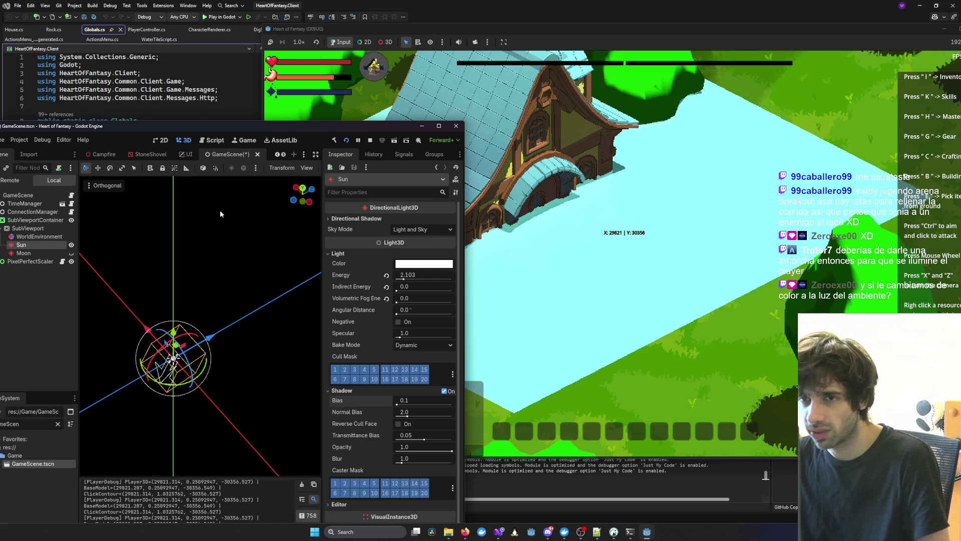
{"action": "key", "text": "ctrl+z"}
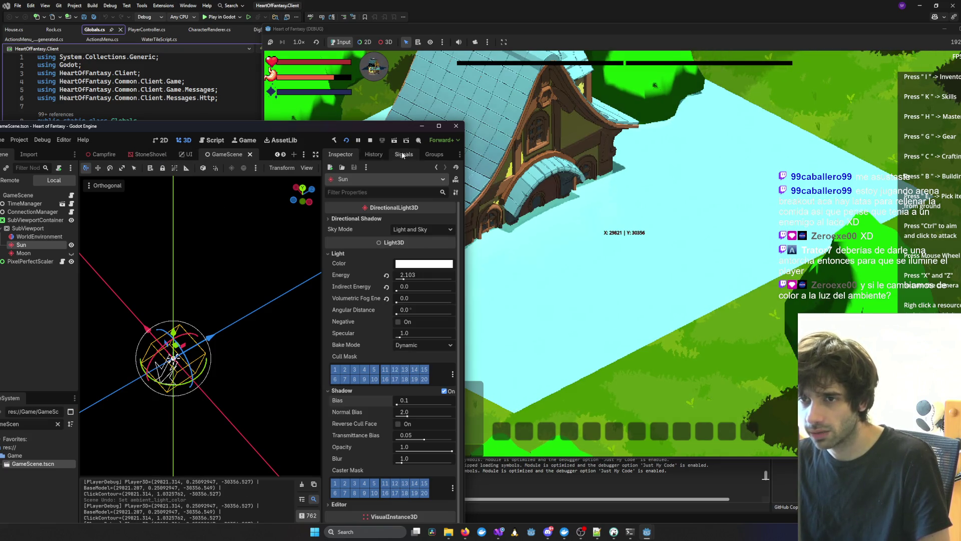
{"action": "left_click_drag", "start_coordinate": [463, 153], "coordinate": [550, 174]}
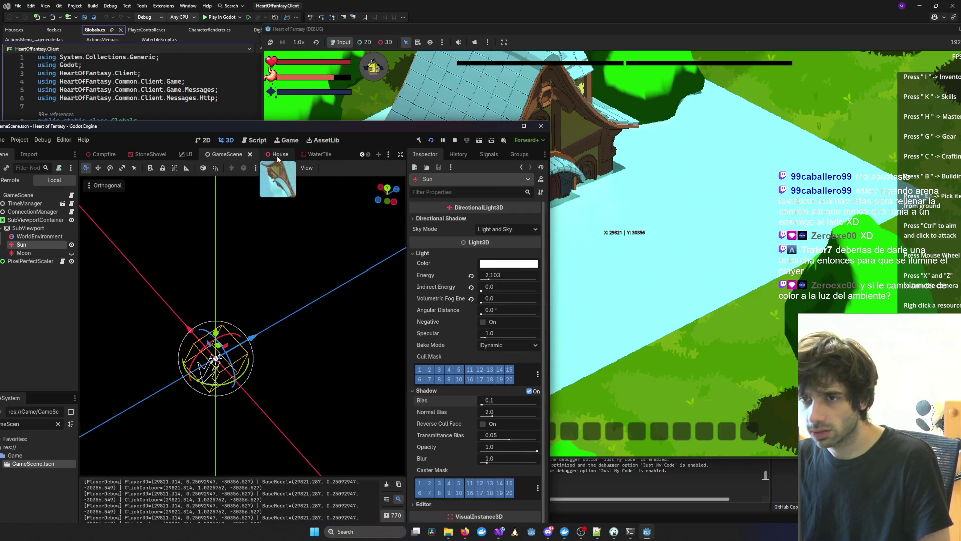
Select the House scene's water MeshInstance3D and collapse the Appearance, Motion, Specular and Dithering shader groups.
{"action": "left_click", "coordinate": [279, 154]}
{"action": "scroll", "coordinate": [32, 378], "scroll_direction": "down", "scroll_amount": 1}
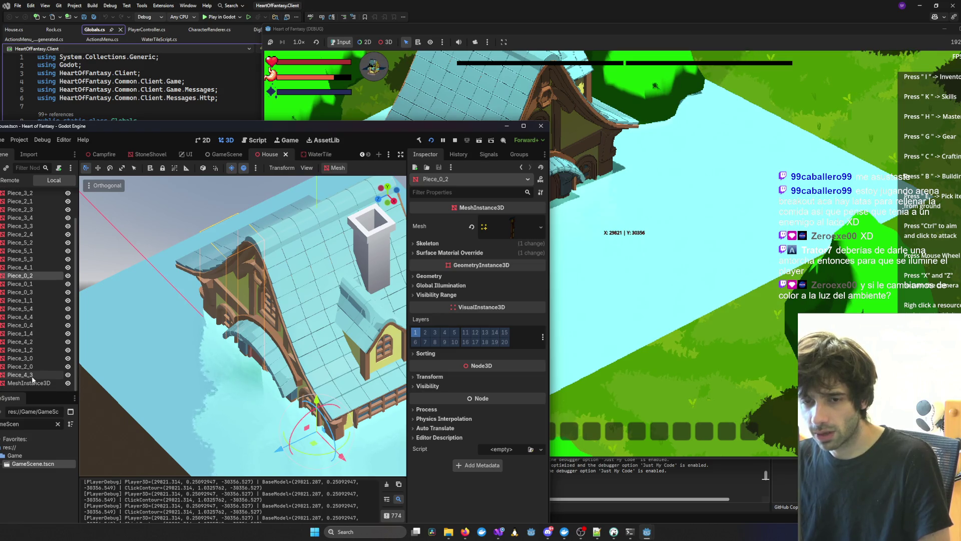
{"action": "left_click", "coordinate": [32, 383]}
{"action": "scroll", "coordinate": [445, 416], "scroll_direction": "down", "scroll_amount": 5}
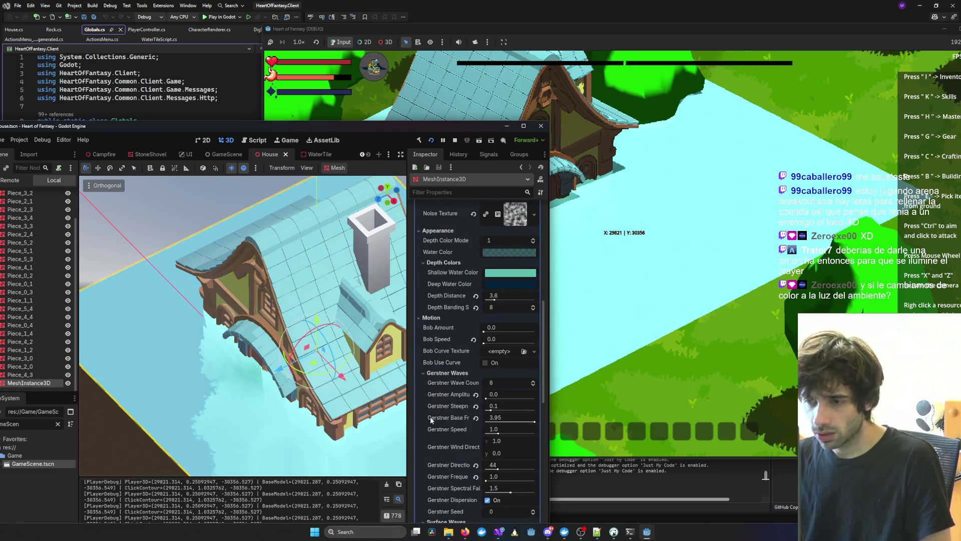
{"action": "mouse_move", "coordinate": [475, 129]}
{"action": "left_mouse_down"}
{"action": "mouse_move", "coordinate": [391, 93]}
{"action": "mouse_move", "coordinate": [377, 48]}
{"action": "left_mouse_up"}
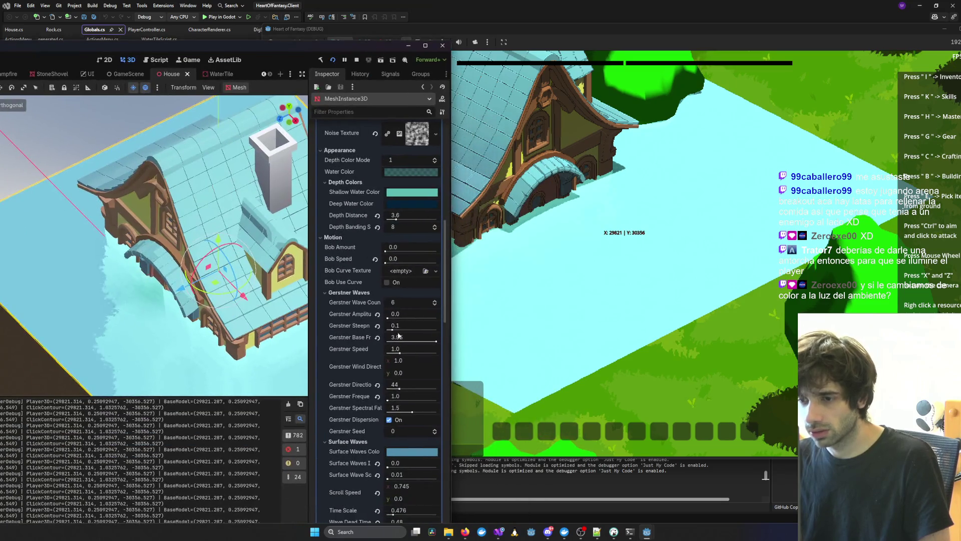
{"action": "left_click", "coordinate": [334, 151]}
{"action": "left_click", "coordinate": [334, 160]}
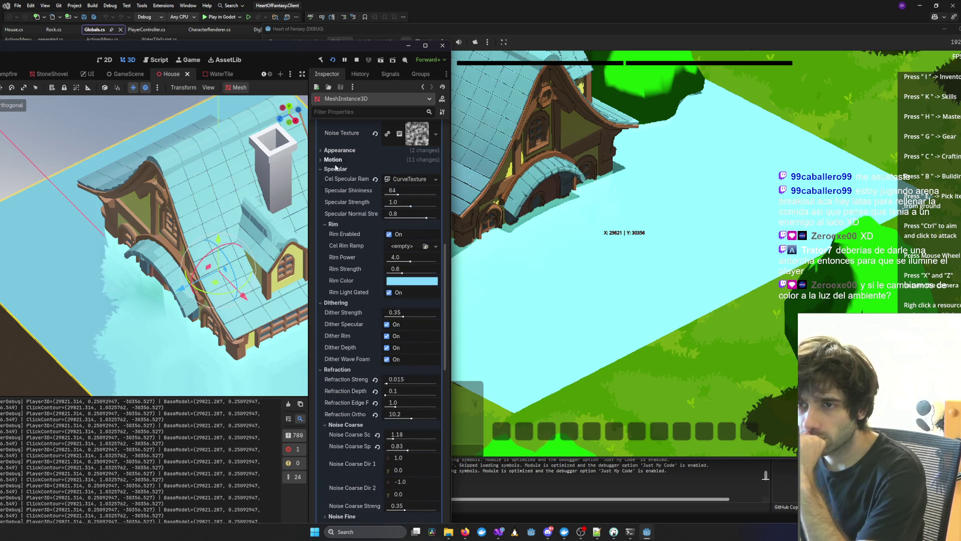
{"action": "left_click", "coordinate": [337, 169]}
{"action": "left_click", "coordinate": [339, 179]}
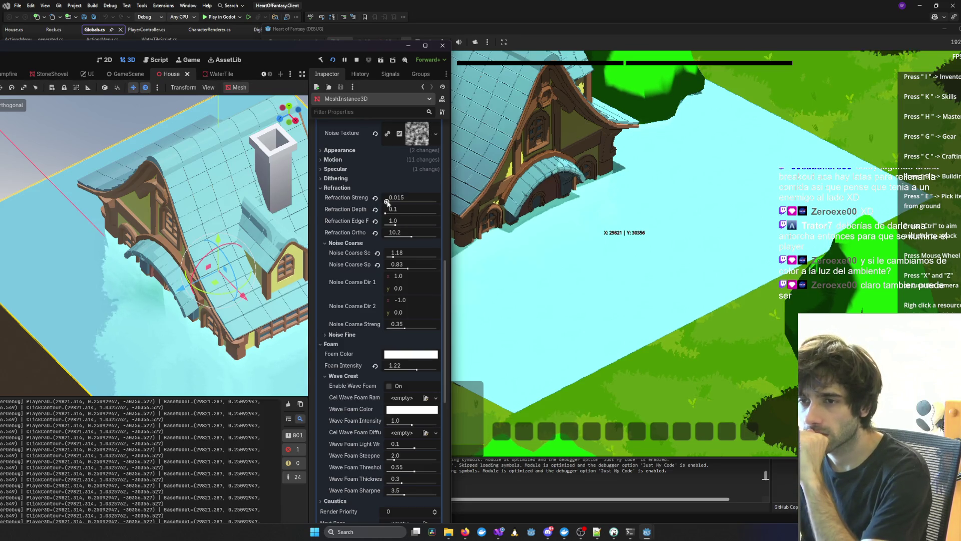
Test refraction strength 0, keep it at 0.015, and pick a new Wave Foam Color.
{"action": "left_click_drag", "start_coordinate": [387, 203], "coordinate": [378, 205]}
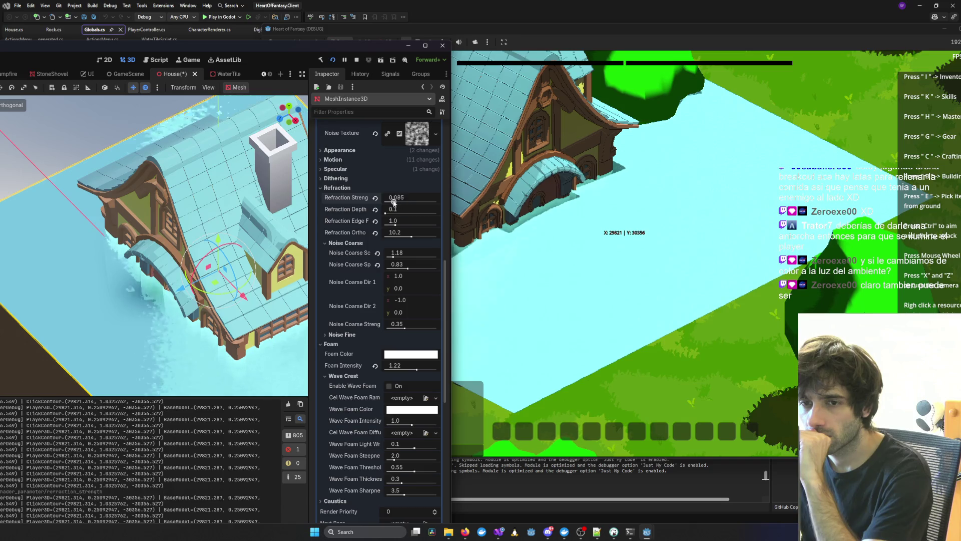
{"action": "key", "text": "ctrl+z"}
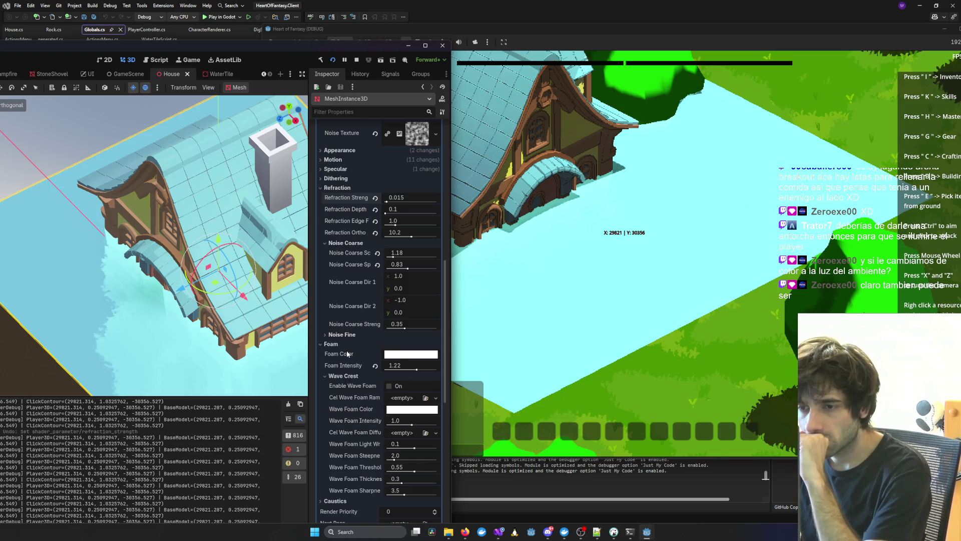
{"action": "scroll", "coordinate": [346, 350], "scroll_direction": "down", "scroll_amount": 2}
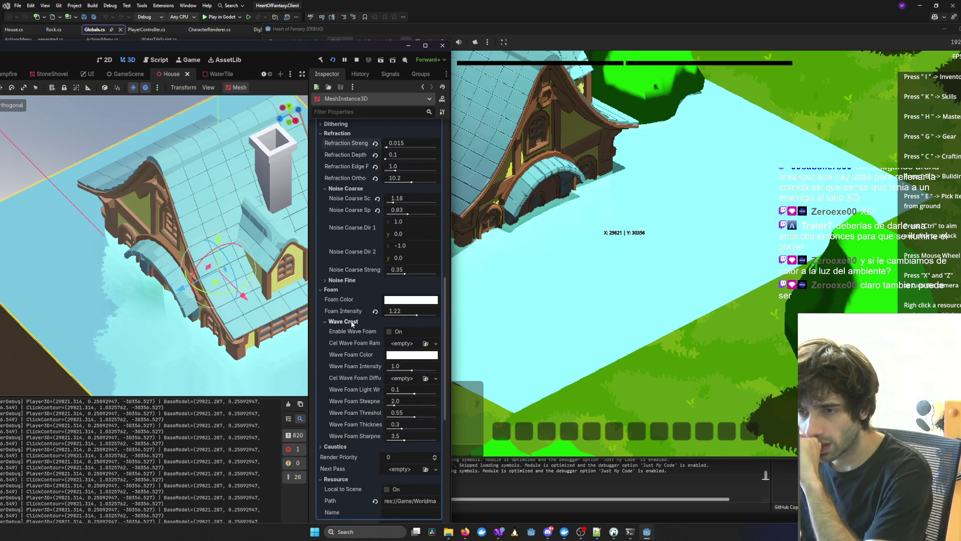
{"action": "scroll", "coordinate": [345, 360], "scroll_direction": "down", "scroll_amount": 2}
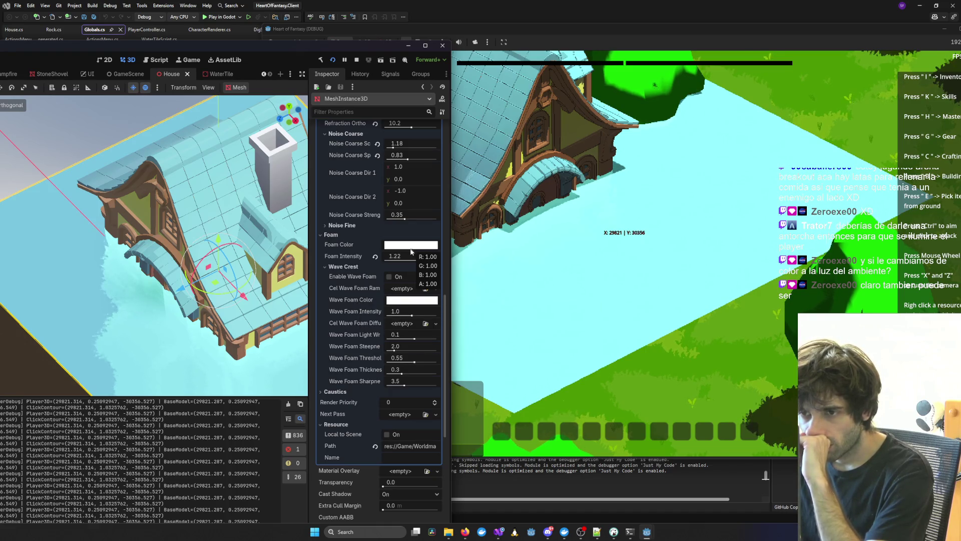
{"action": "left_click", "coordinate": [408, 301]}
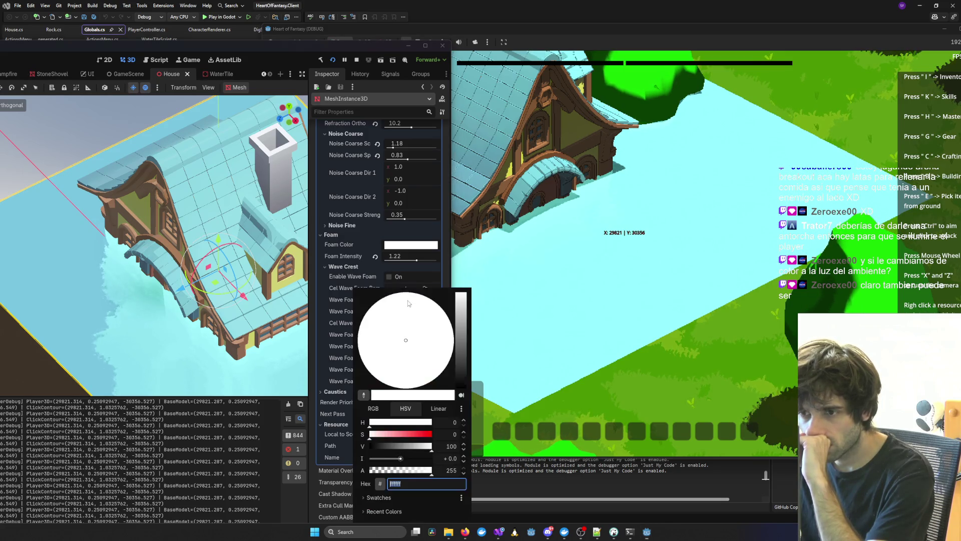
{"action": "left_click", "coordinate": [463, 348]}
{"action": "left_click", "coordinate": [566, 311]}
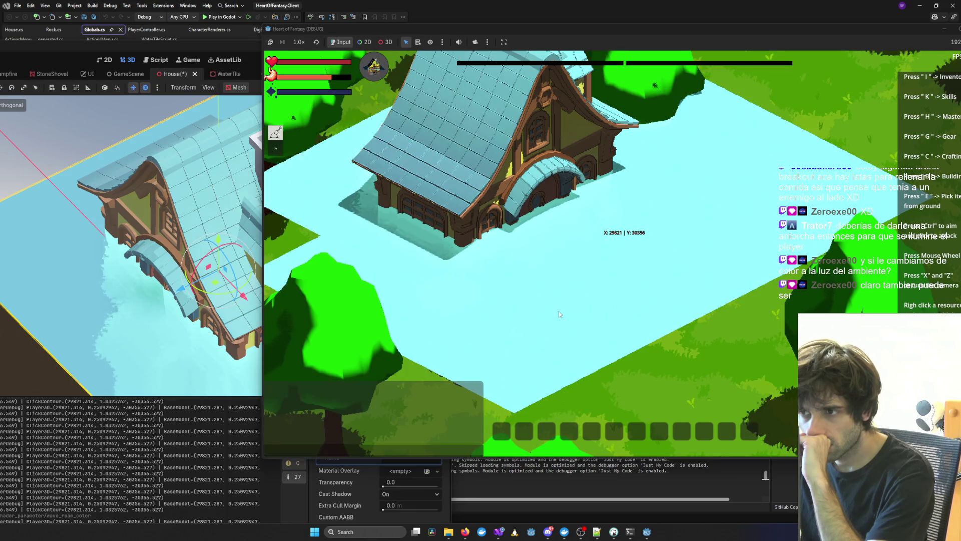
Undo the wave foam colour change and try a darker Shallow Water Color on the water.
{"action": "left_click", "coordinate": [202, 308]}
{"action": "key", "text": "ctrl+z"}
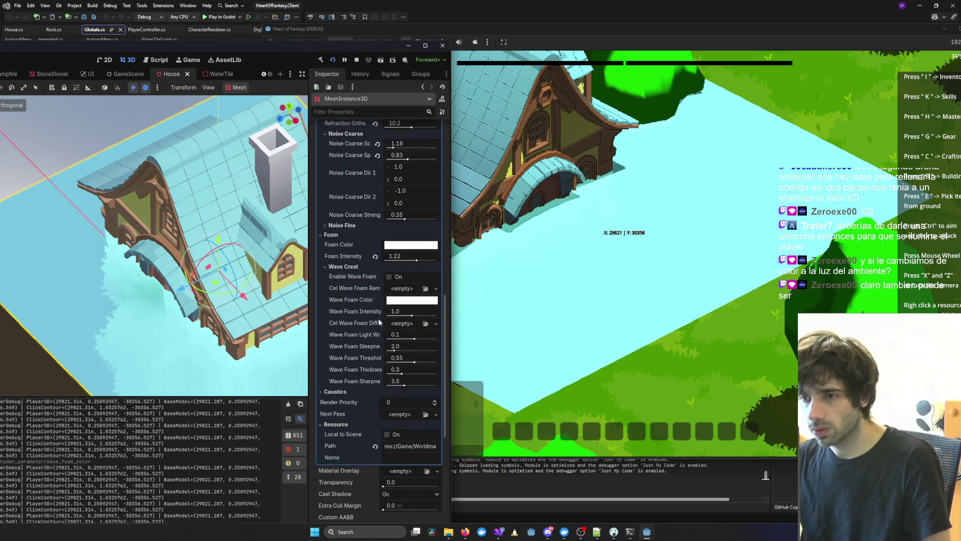
{"action": "scroll", "coordinate": [391, 283], "scroll_direction": "up", "scroll_amount": 15}
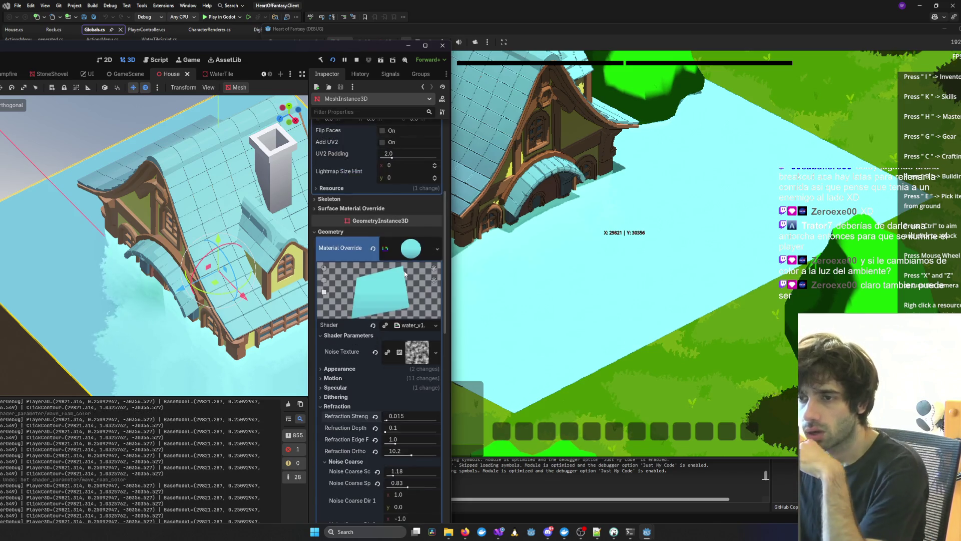
{"action": "scroll", "coordinate": [400, 290], "scroll_direction": "down", "scroll_amount": 5}
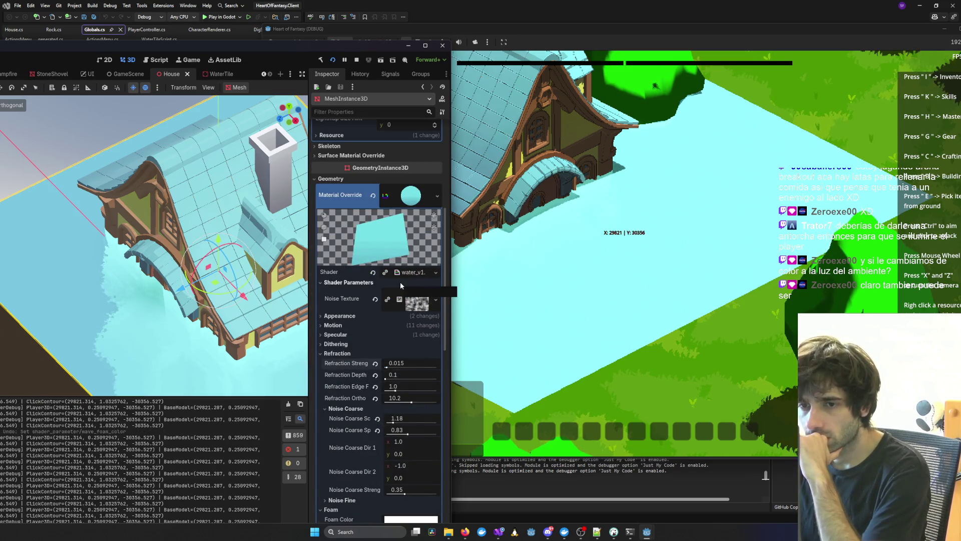
{"action": "left_click", "coordinate": [342, 316]}
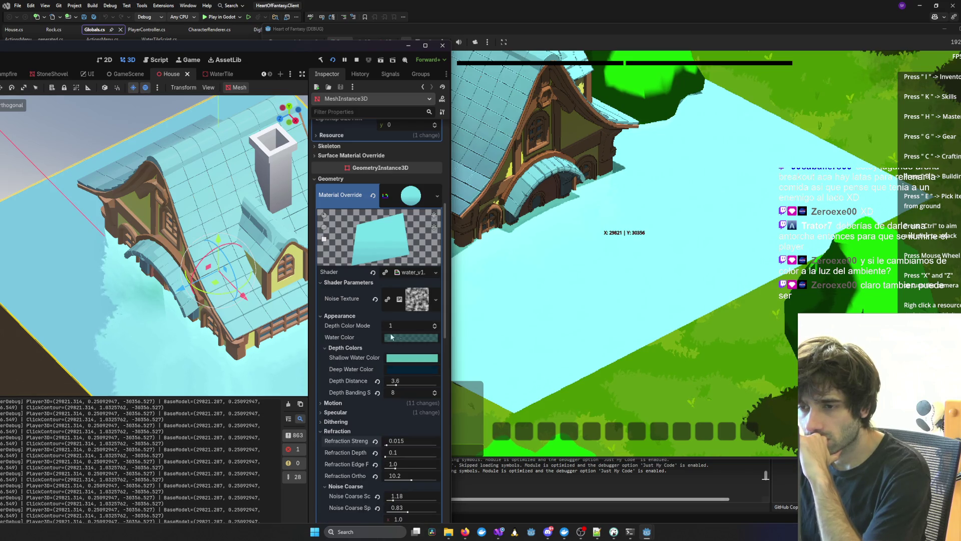
{"action": "left_click", "coordinate": [407, 359]}
{"action": "left_click_drag", "start_coordinate": [468, 176], "coordinate": [462, 200]}
{"action": "left_click_drag", "start_coordinate": [265, 264], "coordinate": [188, 313]}
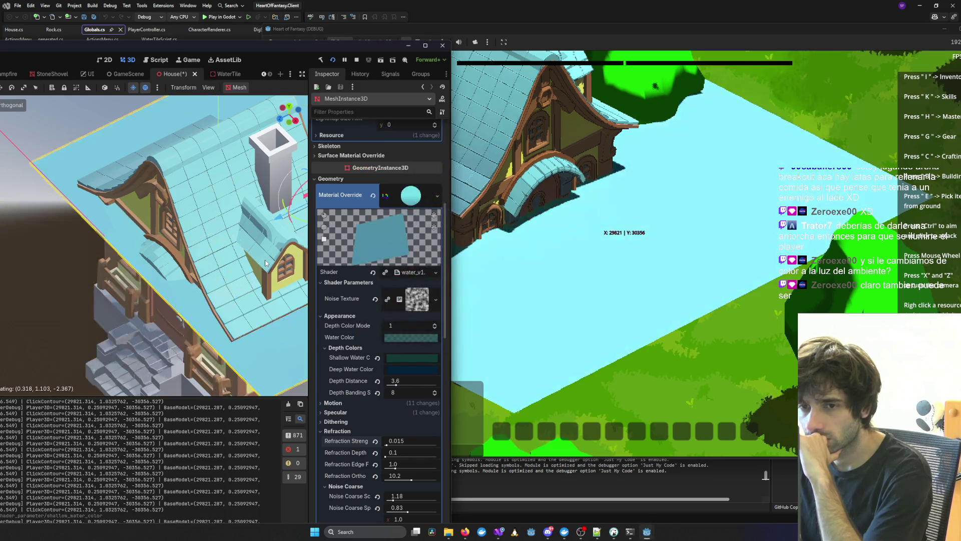
{"action": "key", "text": "ctrl+z"}
Select the Piece_2_1 house piece, clear the selection, then reselect the water plane mesh.
{"action": "left_click", "coordinate": [142, 319]}
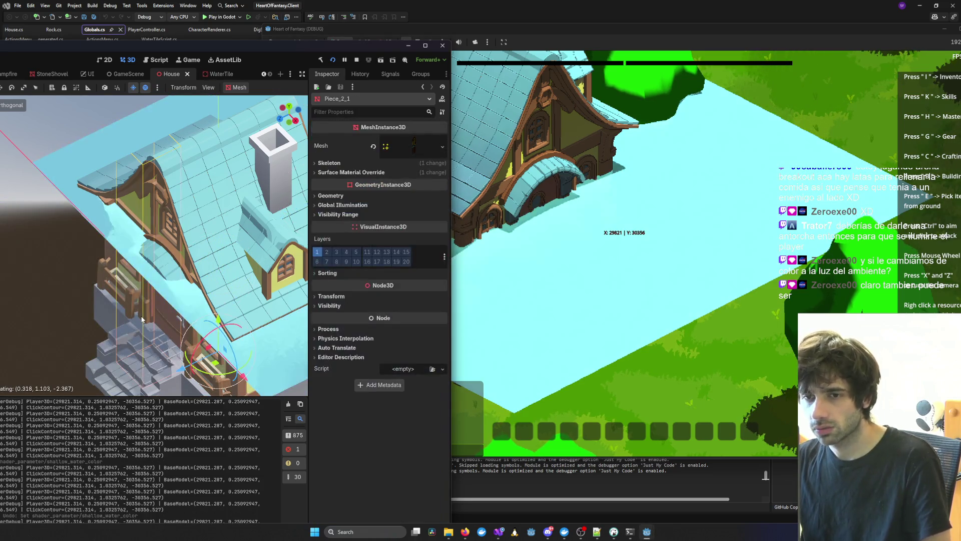
{"action": "scroll", "coordinate": [147, 313], "scroll_direction": "down", "scroll_amount": 5}
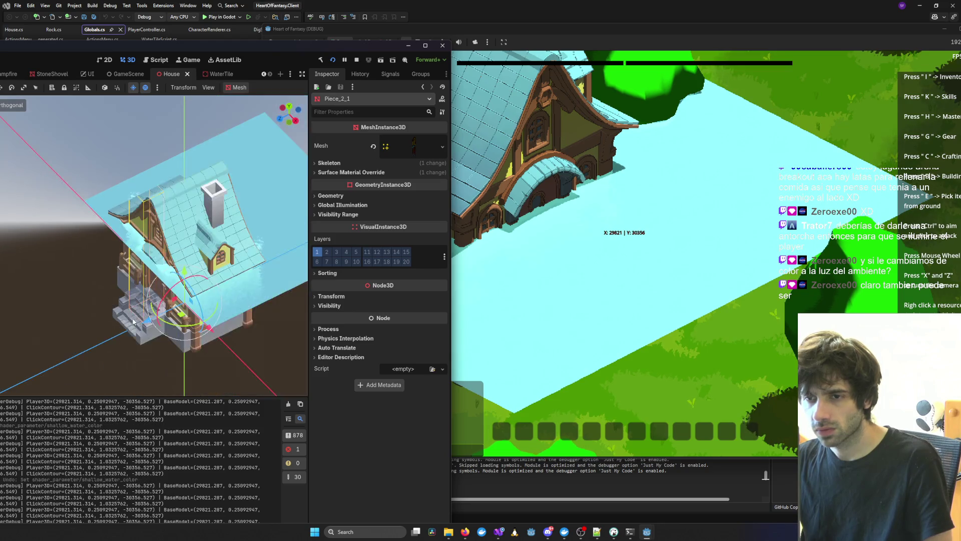
{"action": "left_click", "coordinate": [73, 307]}
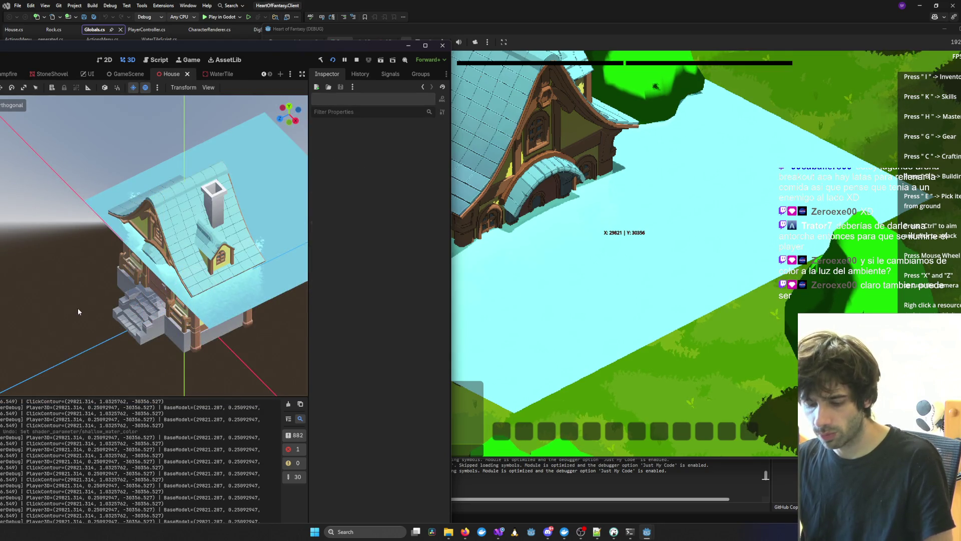
{"action": "left_click", "coordinate": [587, 319]}
{"action": "left_click", "coordinate": [94, 265]}
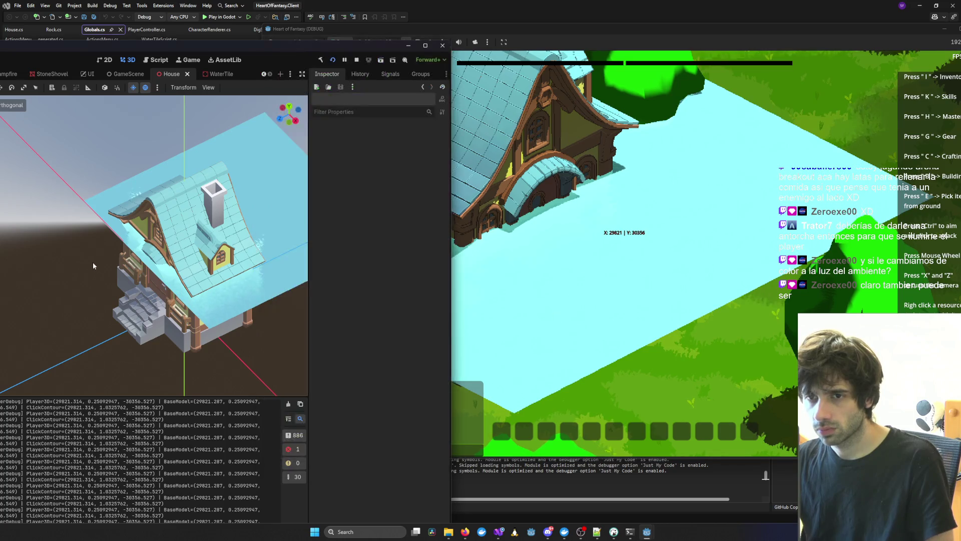
{"action": "left_click", "coordinate": [232, 177]}
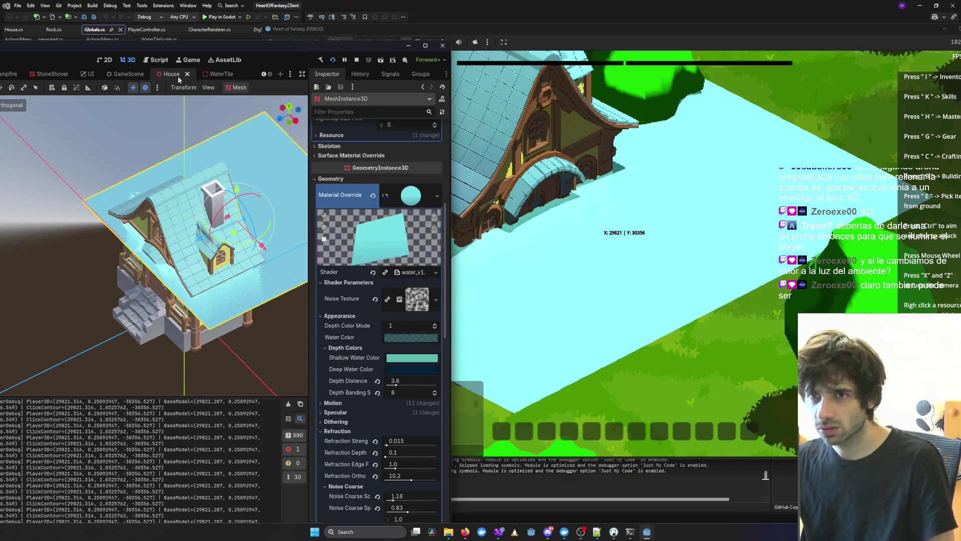
Close the House scene, maximize the editor, and filter the FileSystem by 'House'.
{"action": "middle_click", "coordinate": [180, 76]}
{"action": "double_click", "coordinate": [266, 43]}
{"action": "left_click", "coordinate": [47, 302]}
{"action": "type", "text": "House"}
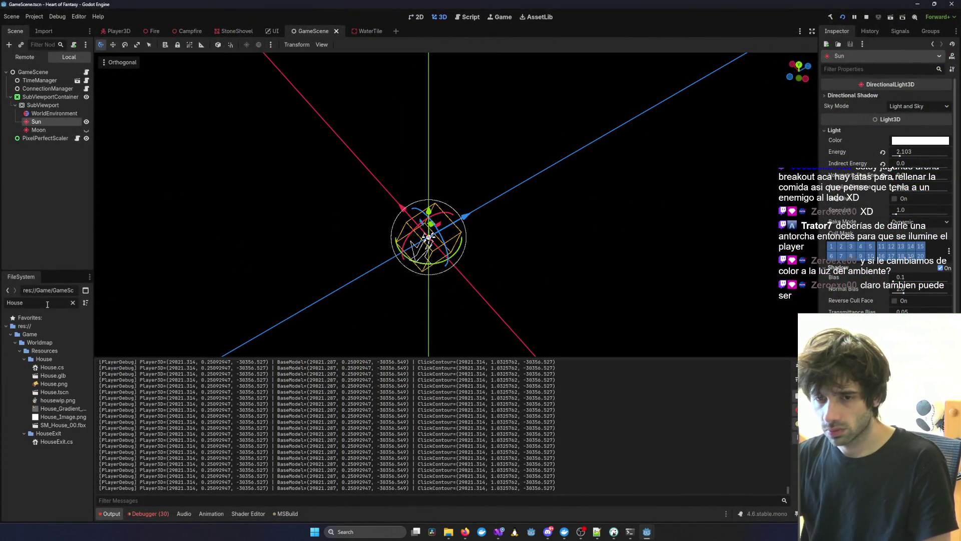
Open House.tscn and dock the editor on the left half beside the running game.
{"action": "double_click", "coordinate": [63, 392]}
{"action": "mouse_move", "coordinate": [287, 325]}
{"action": "left_mouse_down"}
{"action": "mouse_move", "coordinate": [450, 292]}
{"action": "mouse_move", "coordinate": [512, 165]}
{"action": "left_mouse_up"}
{"action": "key", "text": "super+Left"}
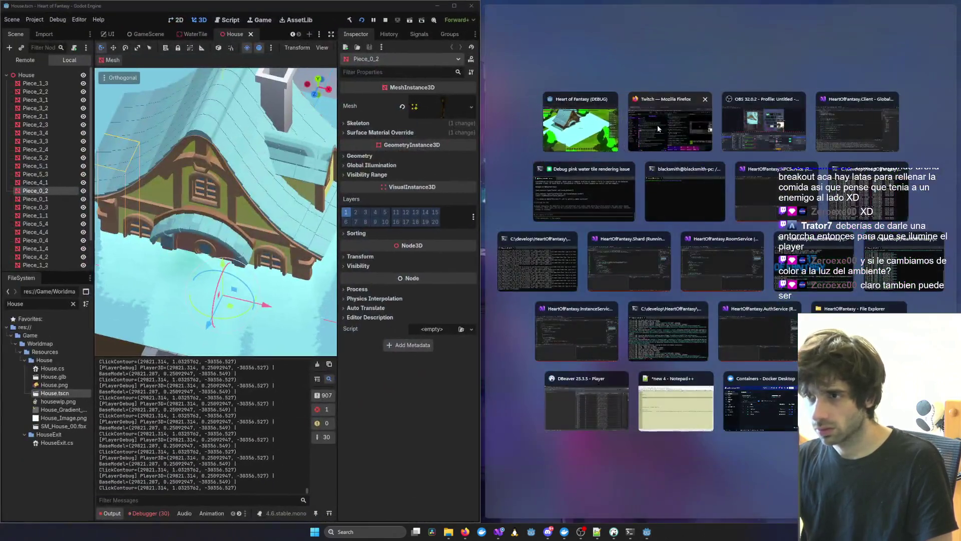
{"action": "left_click", "coordinate": [581, 123]}
{"action": "left_click_drag", "start_coordinate": [211, 220], "coordinate": [247, 270]}
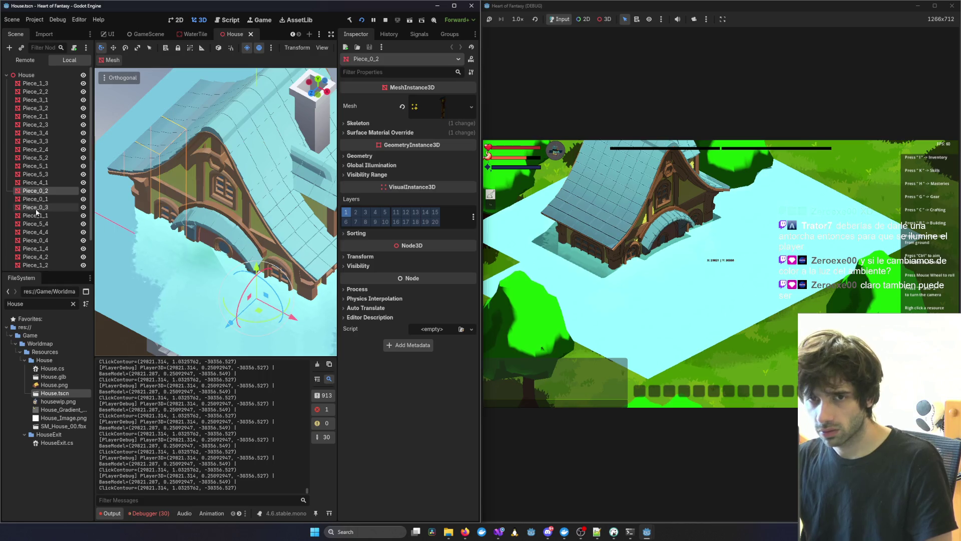
{"action": "scroll", "coordinate": [37, 260], "scroll_direction": "down", "scroll_amount": 3}
Darken the water's Shallow Water Color and view the result through the running game camera.
{"action": "left_click", "coordinate": [42, 262]}
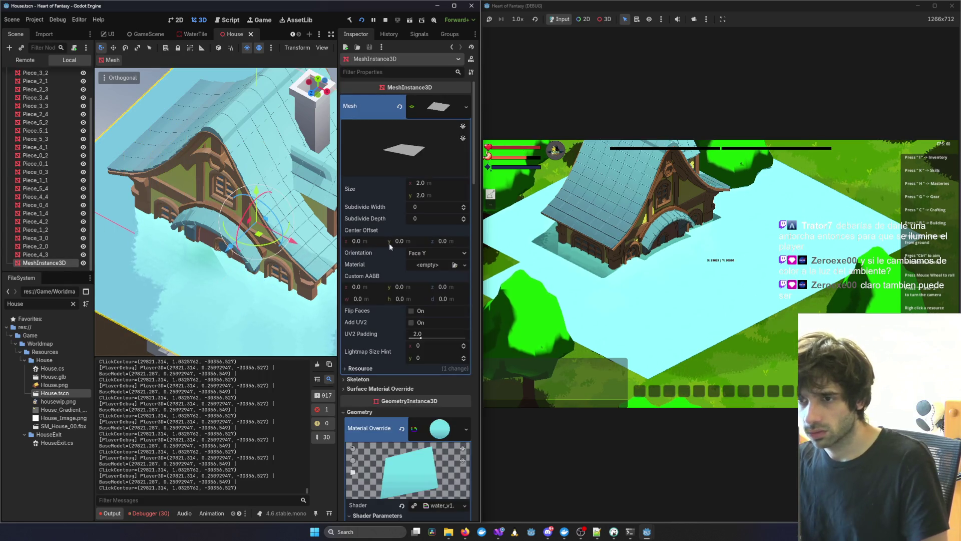
{"action": "scroll", "coordinate": [392, 328], "scroll_direction": "down", "scroll_amount": 10}
{"action": "scroll", "coordinate": [407, 329], "scroll_direction": "up", "scroll_amount": 10}
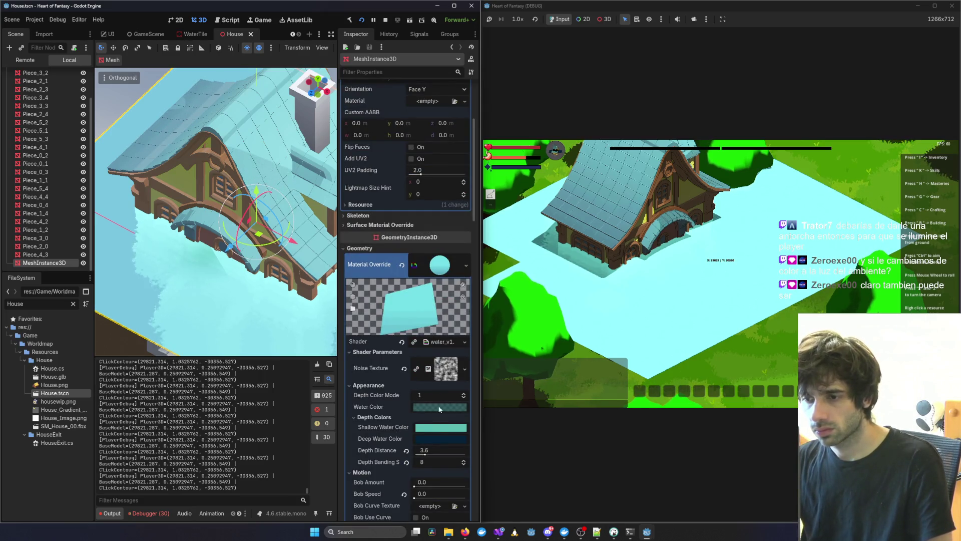
{"action": "left_click", "coordinate": [439, 434]}
{"action": "left_click_drag", "start_coordinate": [490, 207], "coordinate": [493, 262]}
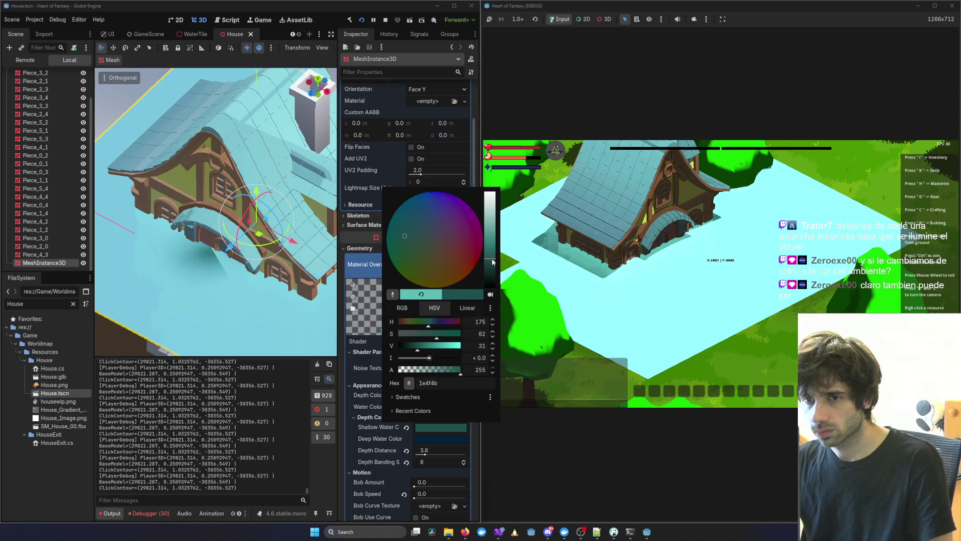
{"action": "left_click", "coordinate": [753, 248]}
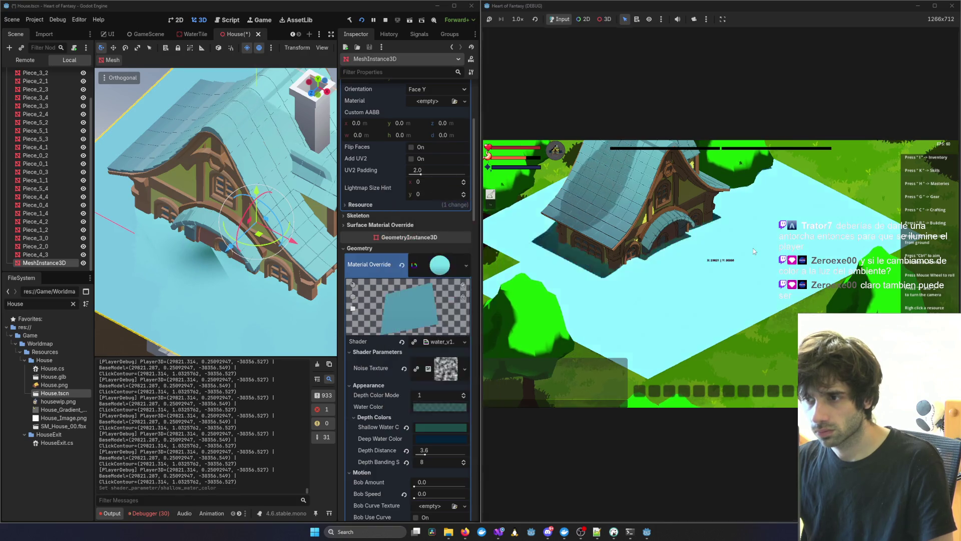
{"action": "left_click_drag", "start_coordinate": [752, 248], "coordinate": [362, 301]}
Revert the shallow water colour, save the House scene, and stop the game with F8.
{"action": "key", "text": "ctrl+z"}
{"action": "key", "text": "ctrl+s"}
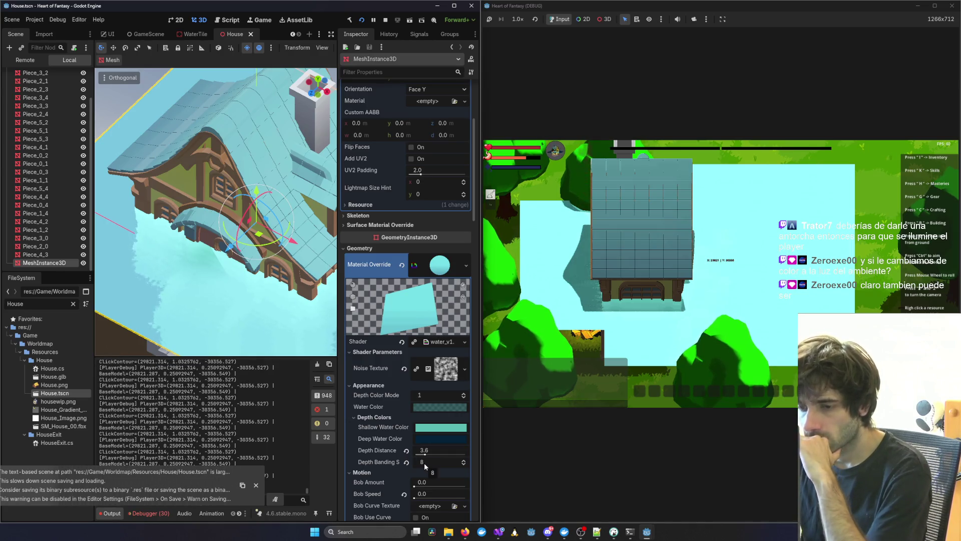
{"action": "scroll", "coordinate": [404, 407], "scroll_direction": "down", "scroll_amount": 2}
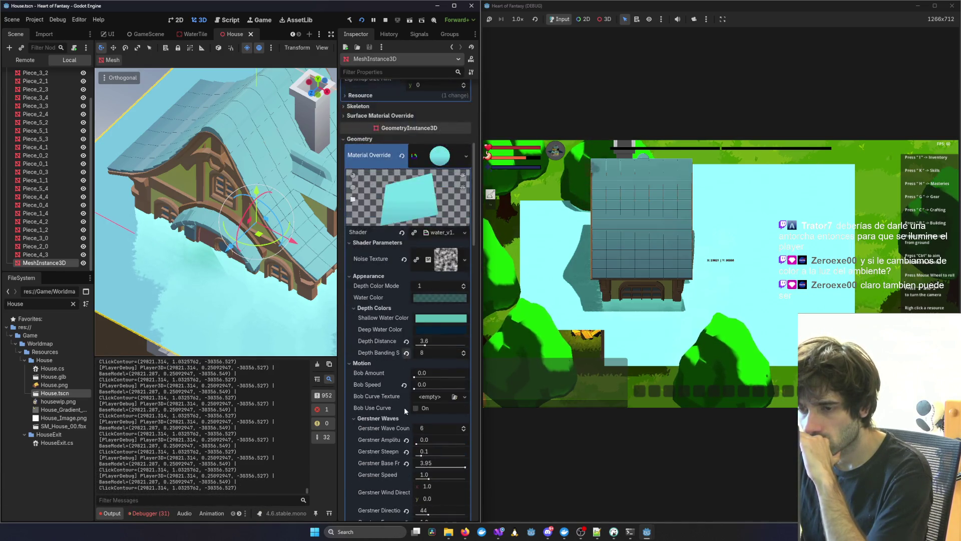
{"action": "scroll", "coordinate": [404, 407], "scroll_direction": "down", "scroll_amount": 2}
{"action": "key", "text": "F8"}
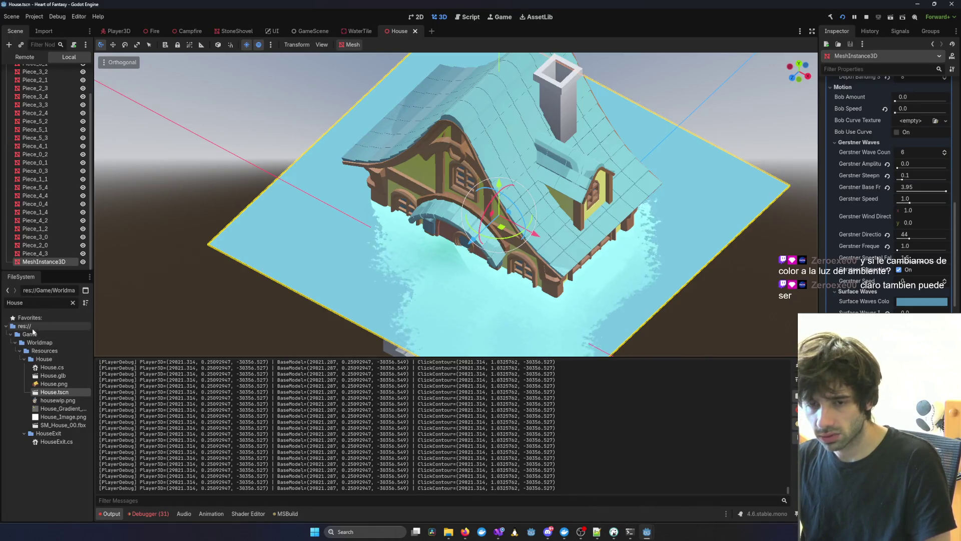
Clear the file filter, collapse the Game folder to reveal Shaders/water_v1.gdshader, and switch to the terminal.
{"action": "key", "text": "BackSpace"}
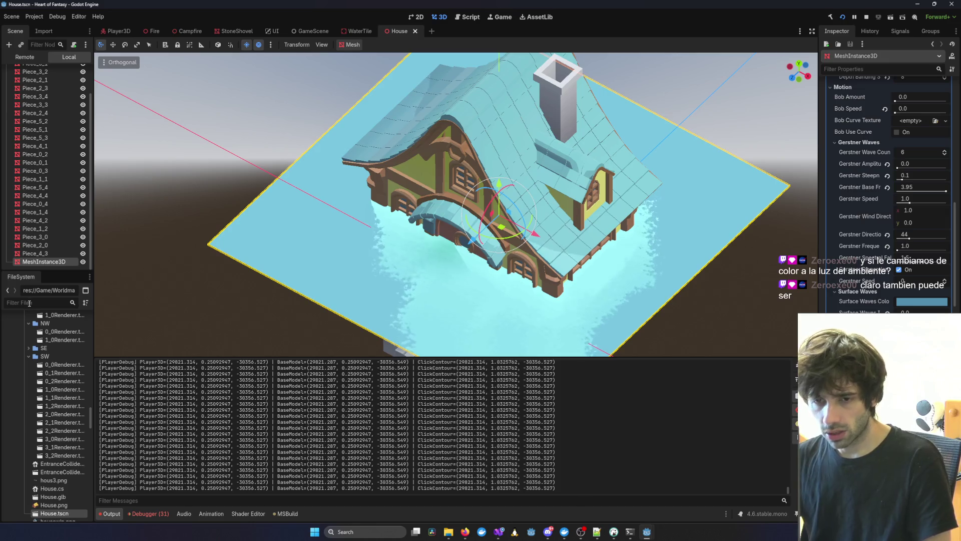
{"action": "scroll", "coordinate": [42, 461], "scroll_direction": "up", "scroll_amount": 3}
{"action": "scroll", "coordinate": [41, 451], "scroll_direction": "up", "scroll_amount": 10}
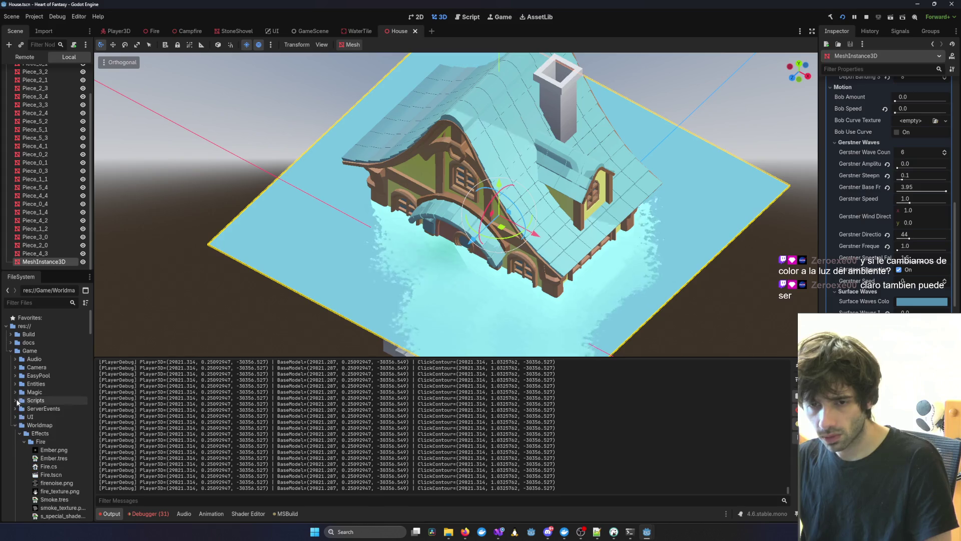
{"action": "left_click", "coordinate": [11, 351]}
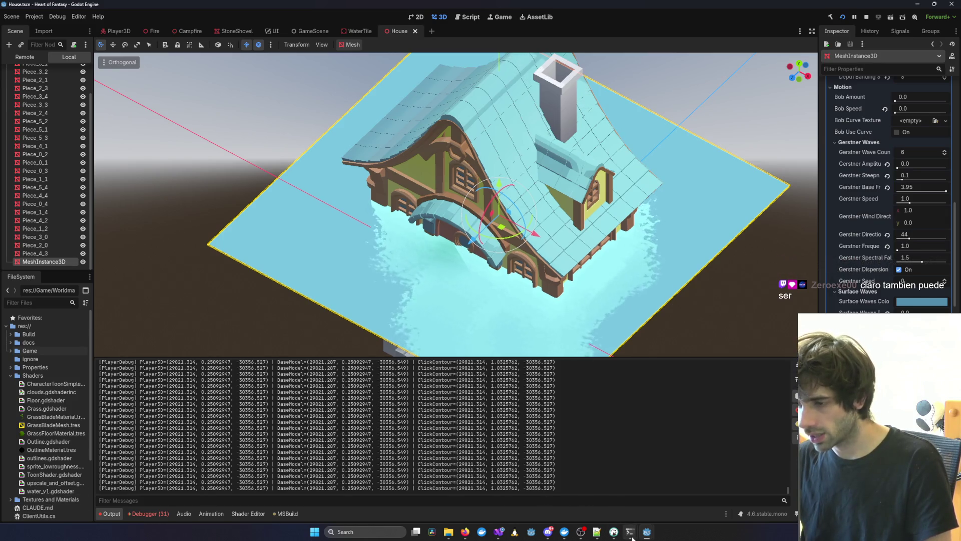
{"action": "mouse_move", "coordinate": [629, 532]}
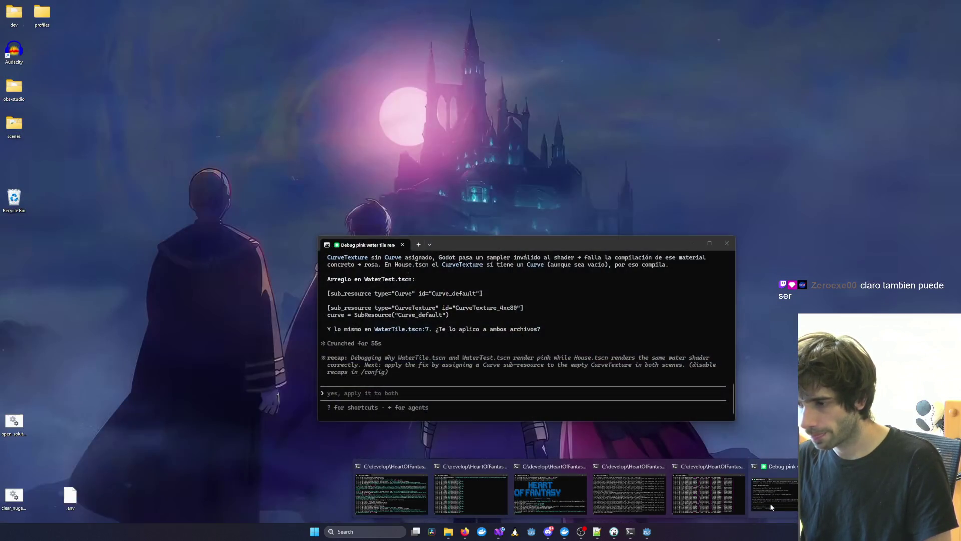
{"action": "left_click", "coordinate": [770, 503]}
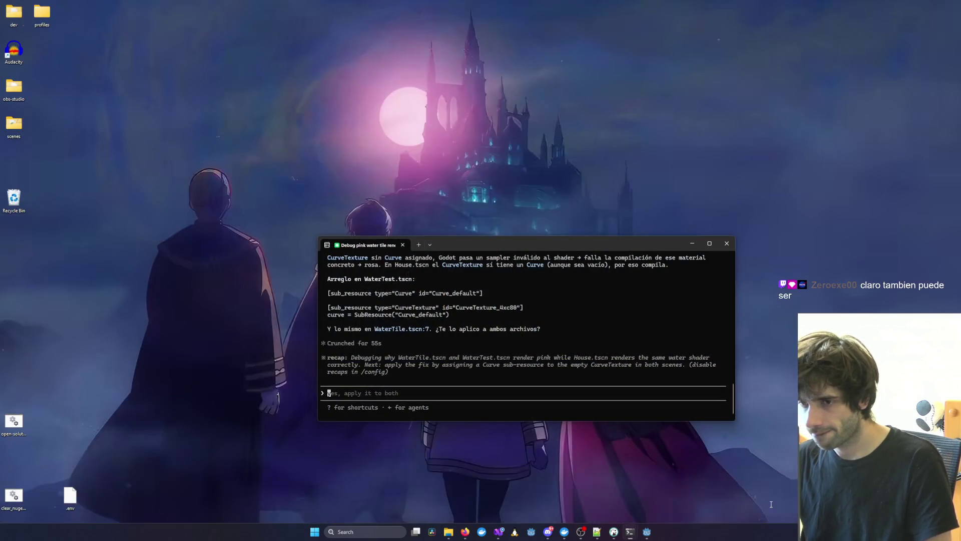
Write a prompt asking Claude Code to compensate in water_v1.gdshader for the light energy, then return to Godot.
{"action": "type", "text": "/vb"}
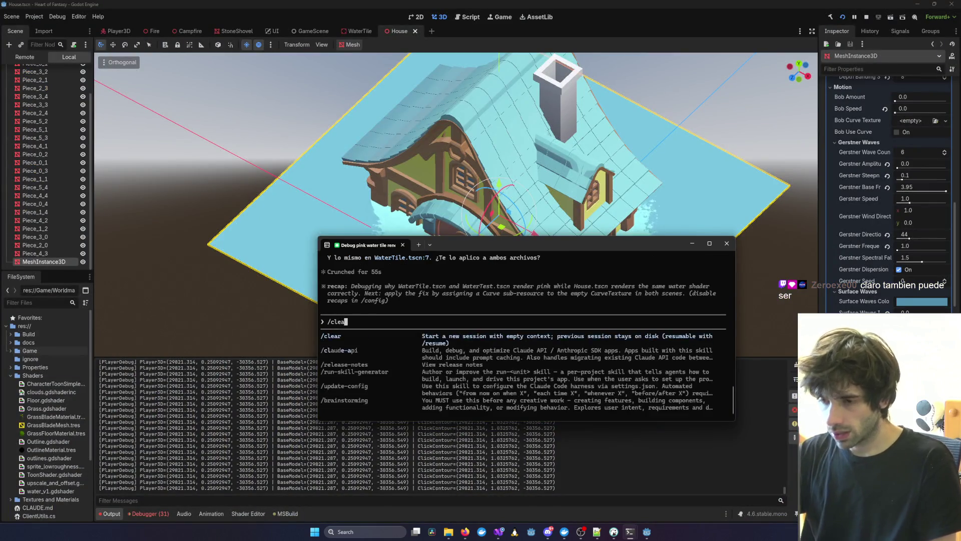
{"action": "key", "text": "BackSpace"}
{"action": "type", "text": "ale si arreglado,"}
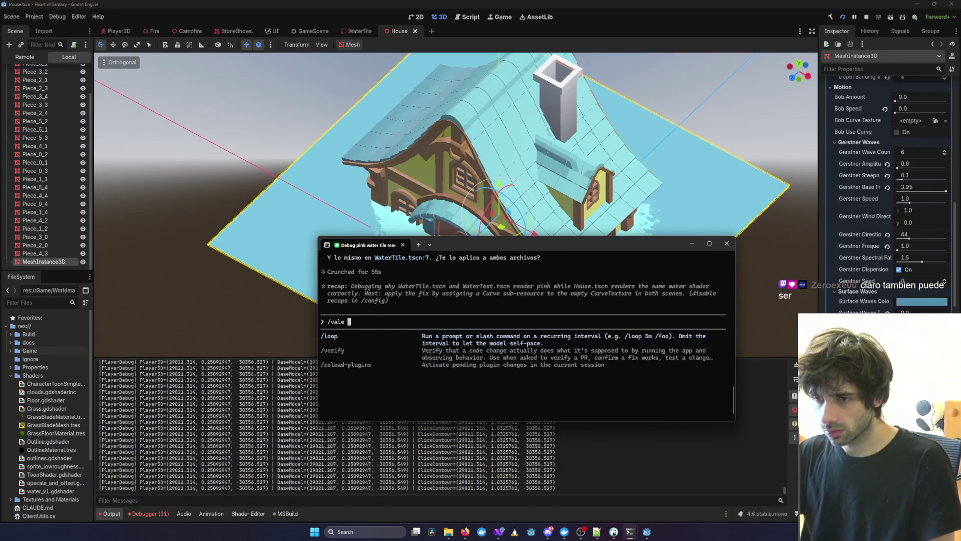
{"action": "type", "text": " ahora otra cosa, ingame por la"}
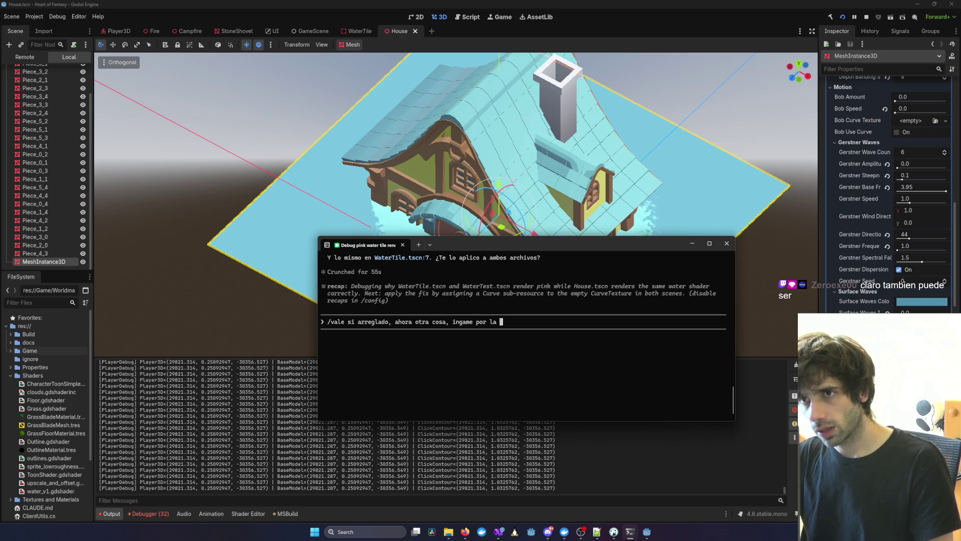
{"action": "type", "text": "gy de la luz, se ve muy quemada el agua hasta el p"}
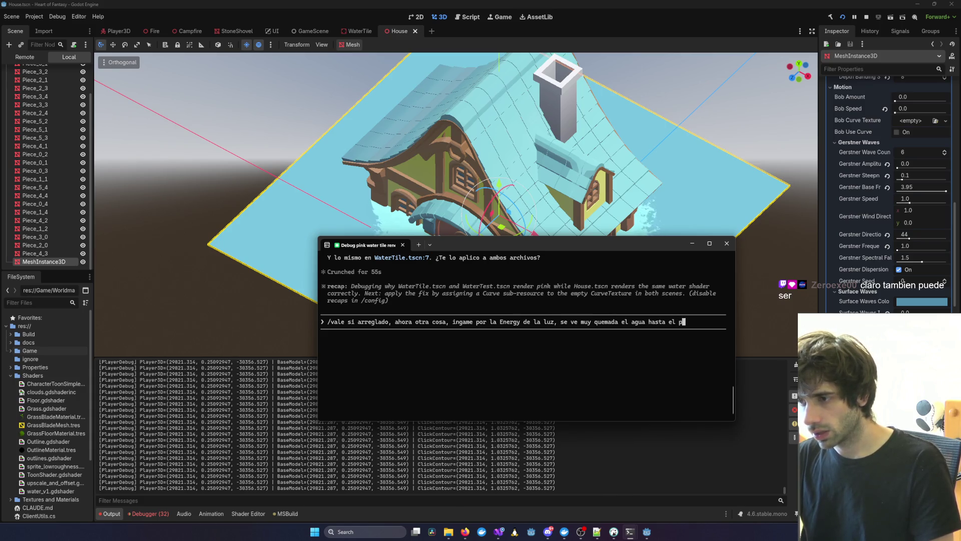
{"action": "type", "text": "o ve"}
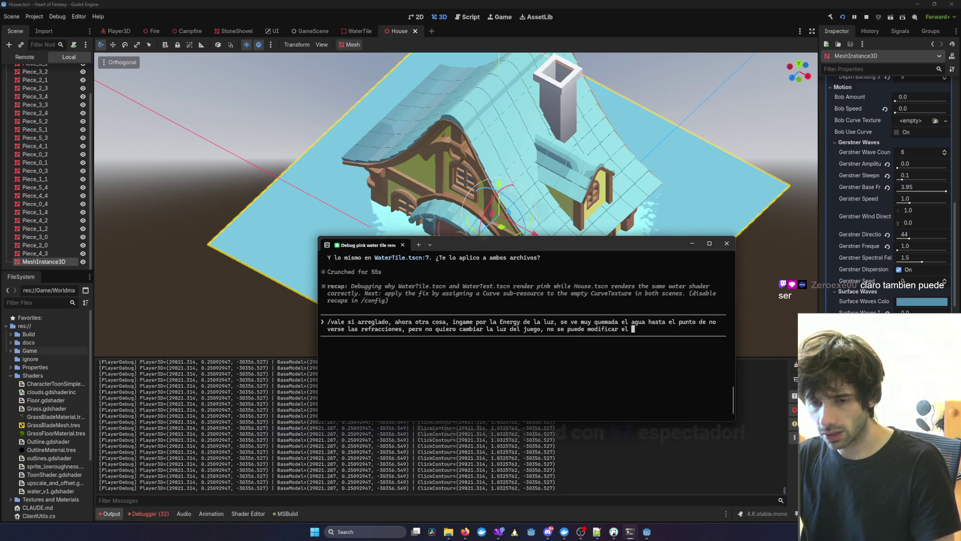
{"action": "type", "text": "1.gdshader"}
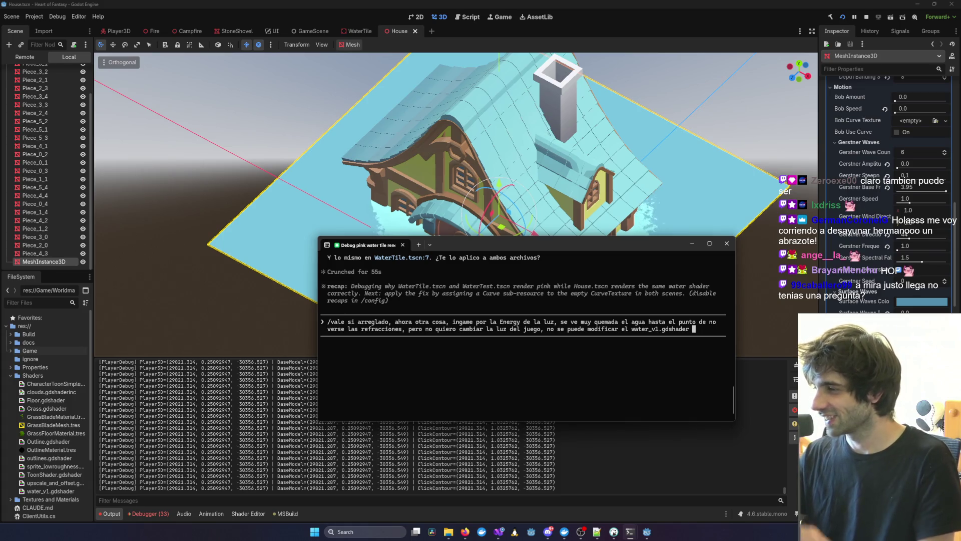
{"action": "key", "text": "alt+Tab"}
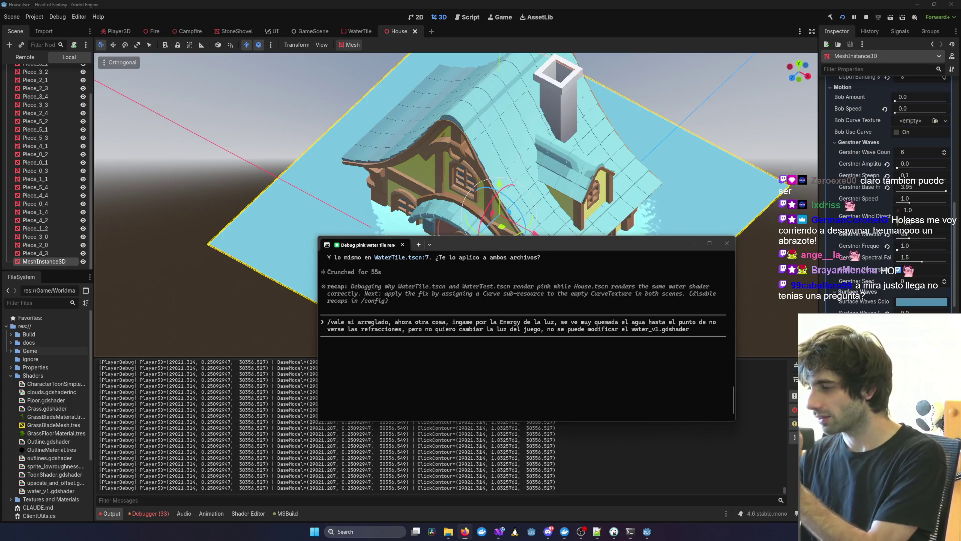
{"action": "left_click", "coordinate": [792, 279]}
Orbit the House view to look down on the water, then show the Forward+ renderer options.
{"action": "mouse_move", "coordinate": [657, 269]}
{"action": "left_mouse_down"}
{"action": "mouse_move", "coordinate": [567, 267]}
{"action": "mouse_move", "coordinate": [665, 261]}
{"action": "mouse_move", "coordinate": [683, 290]}
{"action": "mouse_move", "coordinate": [662, 258]}
{"action": "mouse_move", "coordinate": [704, 272]}
{"action": "mouse_move", "coordinate": [445, 209]}
{"action": "left_mouse_up"}
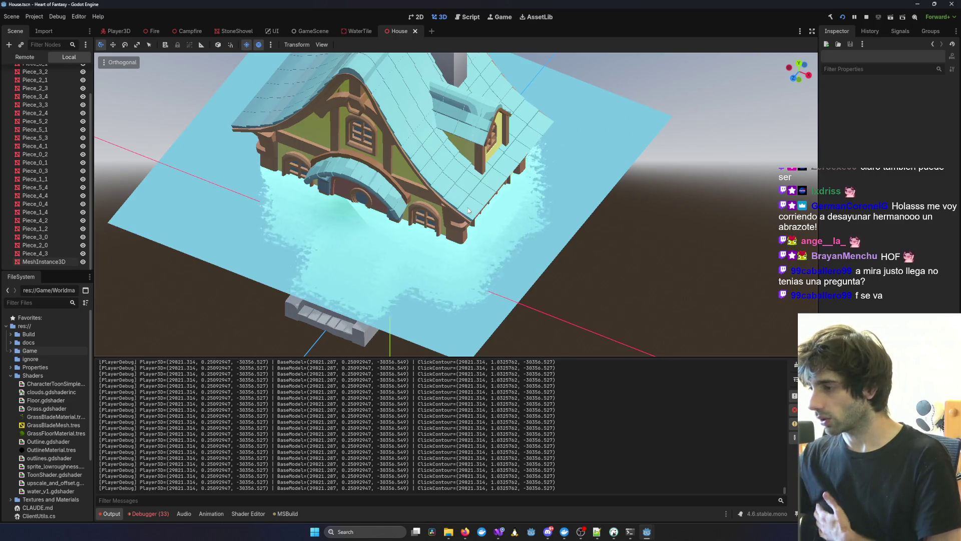
{"action": "mouse_move", "coordinate": [627, 535]}
{"action": "left_mouse_down"}
{"action": "mouse_move", "coordinate": [656, 286]}
{"action": "mouse_move", "coordinate": [648, 291]}
{"action": "left_mouse_up"}
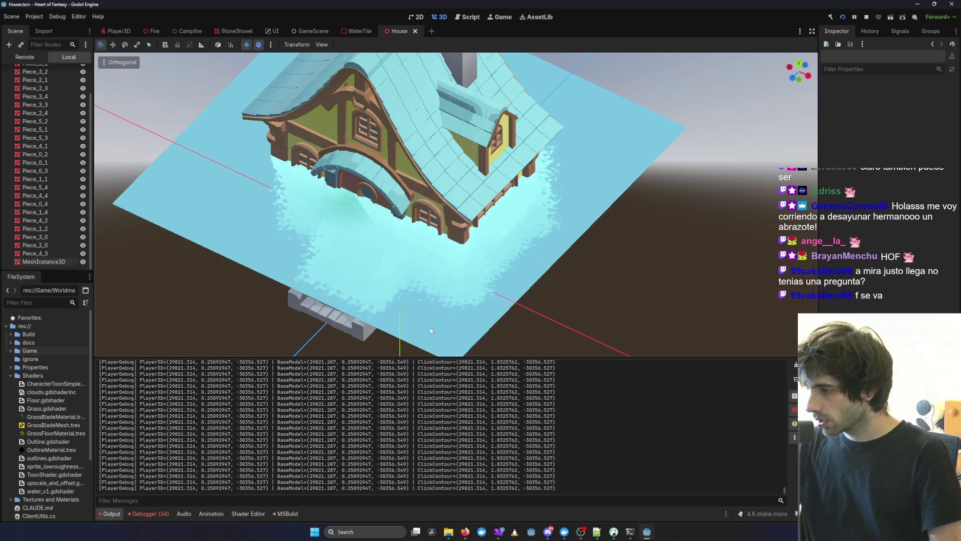
{"action": "key", "text": "alt+Tab"}
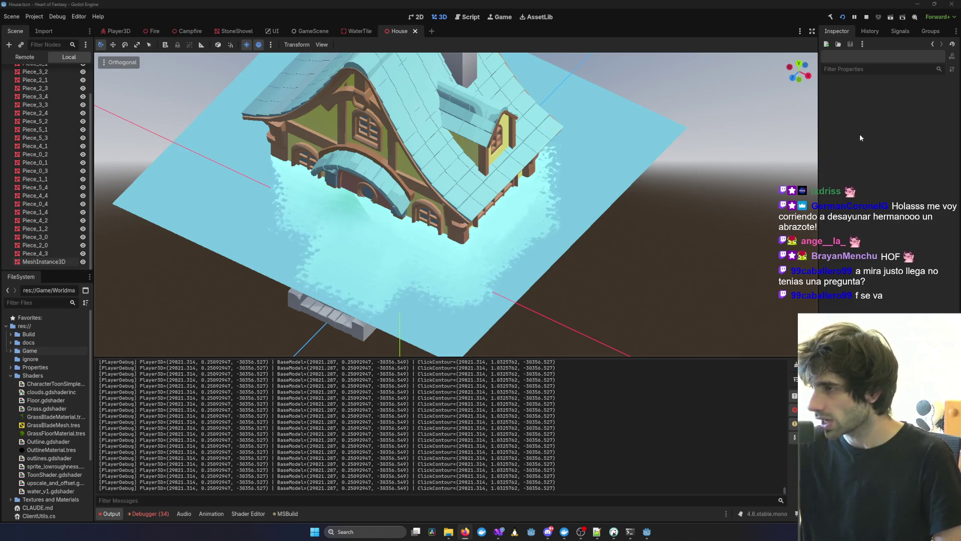
{"action": "left_click", "coordinate": [953, 19]}
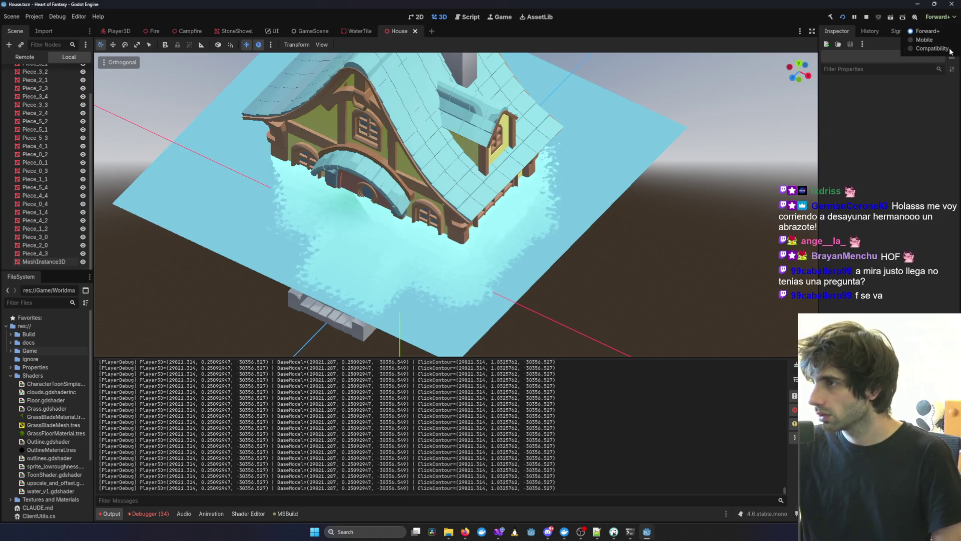
Orbit the house view and browse the renderer list, leaving Forward+ unchanged.
{"action": "scroll", "coordinate": [694, 266], "scroll_direction": "up", "scroll_amount": 2}
{"action": "scroll", "coordinate": [694, 276], "scroll_direction": "down", "scroll_amount": 3}
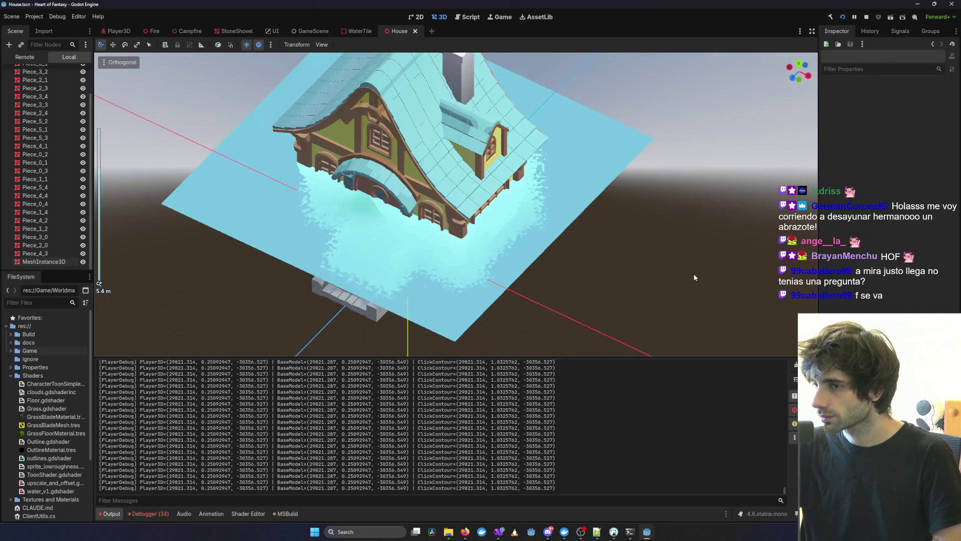
{"action": "scroll", "coordinate": [694, 277], "scroll_direction": "down", "scroll_amount": 1}
{"action": "mouse_move", "coordinate": [694, 276]}
{"action": "left_mouse_down"}
{"action": "mouse_move", "coordinate": [524, 269]}
{"action": "mouse_move", "coordinate": [566, 263]}
{"action": "mouse_move", "coordinate": [443, 237]}
{"action": "mouse_move", "coordinate": [630, 228]}
{"action": "mouse_move", "coordinate": [541, 228]}
{"action": "left_mouse_up"}
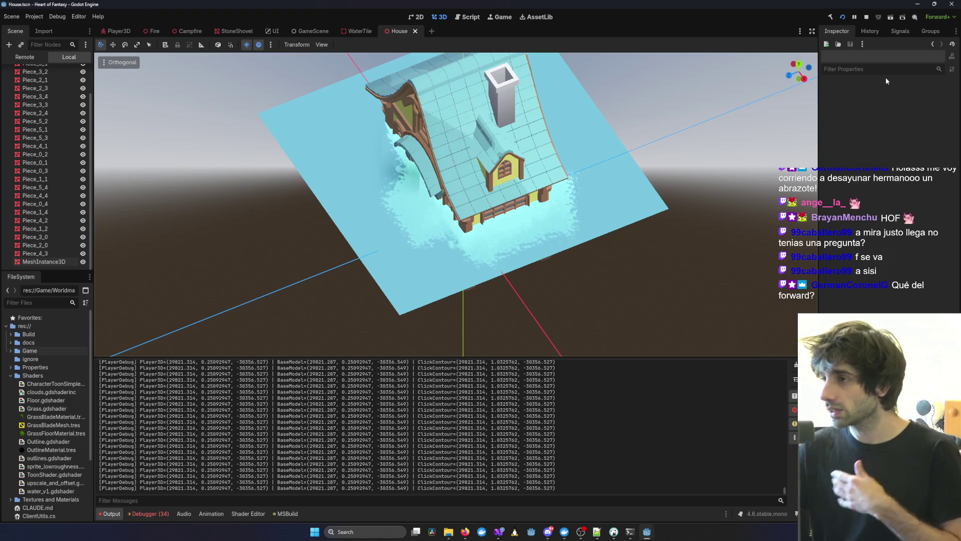
{"action": "left_click", "coordinate": [940, 17]}
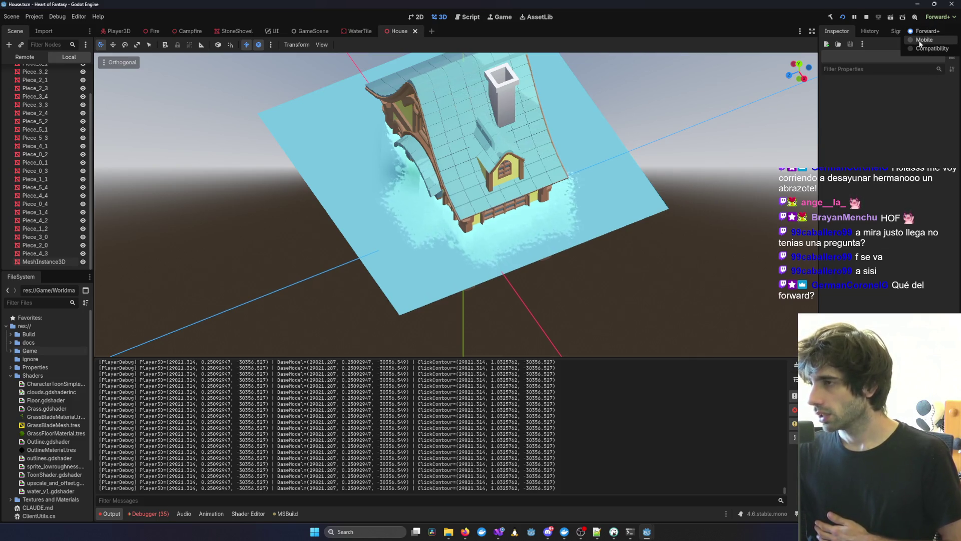
{"action": "left_click", "coordinate": [911, 15]}
{"action": "left_click", "coordinate": [934, 4]}
{"action": "left_click", "coordinate": [496, 186]}
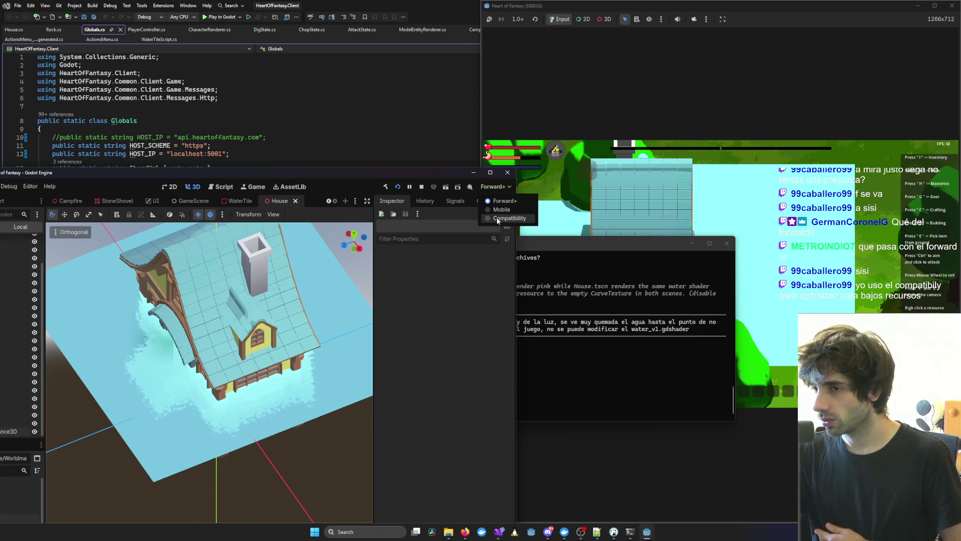
{"action": "left_click", "coordinate": [493, 187]}
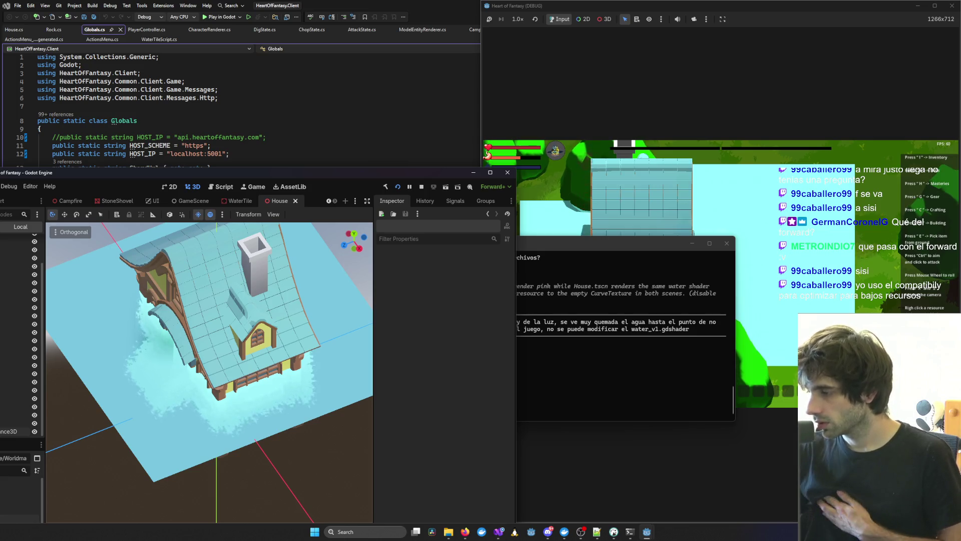
{"action": "left_click", "coordinate": [490, 172]}
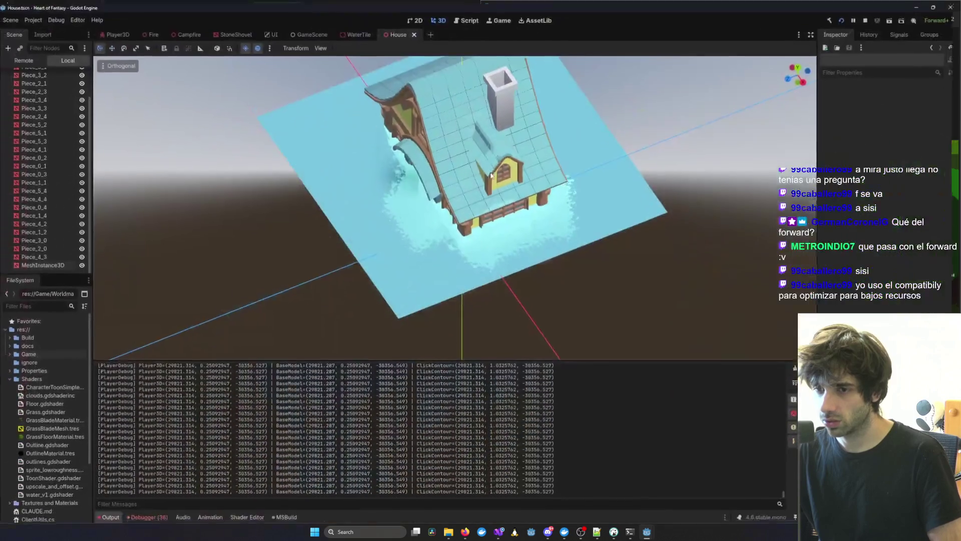
{"action": "mouse_move", "coordinate": [620, 155]}
{"action": "left_mouse_down"}
{"action": "mouse_move", "coordinate": [602, 170]}
{"action": "mouse_move", "coordinate": [575, 130]}
{"action": "left_mouse_up"}
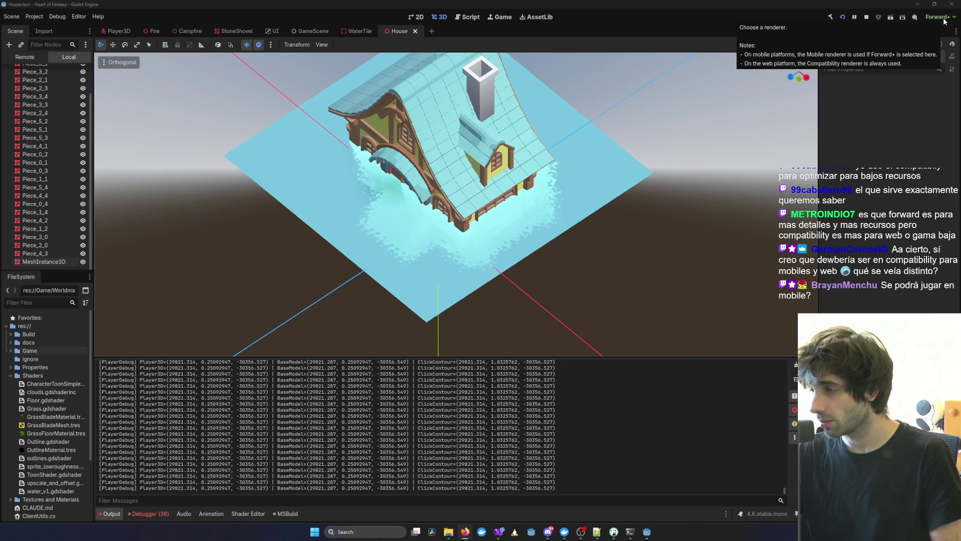
Switch the renderer to Compatibility with Save & Restart, then bring Visual Studio forward.
{"action": "left_click", "coordinate": [941, 17]}
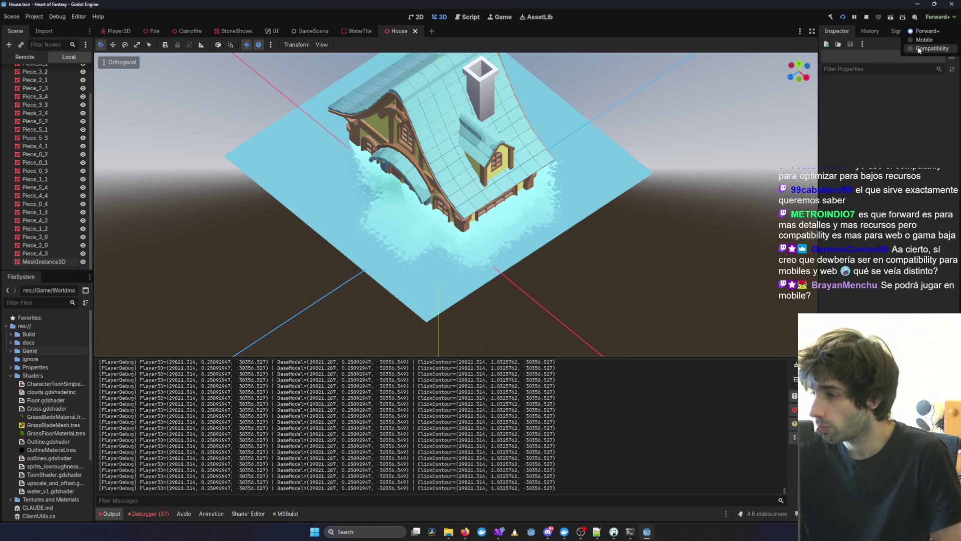
{"action": "left_click", "coordinate": [919, 49]}
{"action": "left_click", "coordinate": [442, 299]}
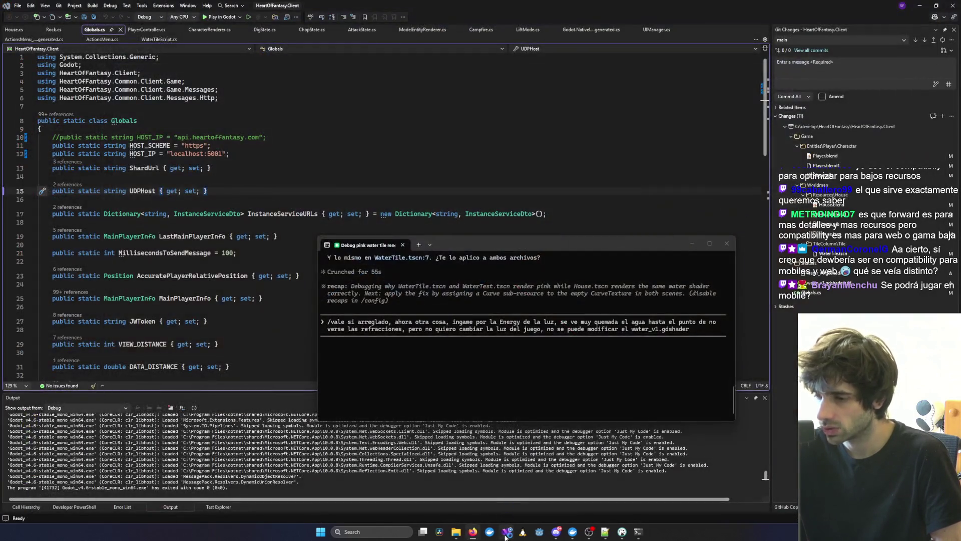
{"action": "mouse_move", "coordinate": [499, 532]}
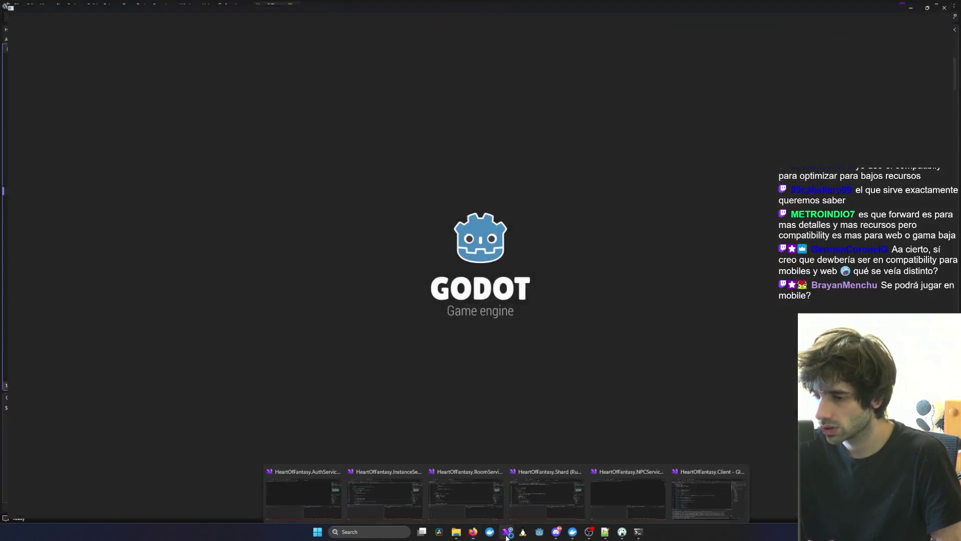
{"action": "left_click", "coordinate": [677, 504]}
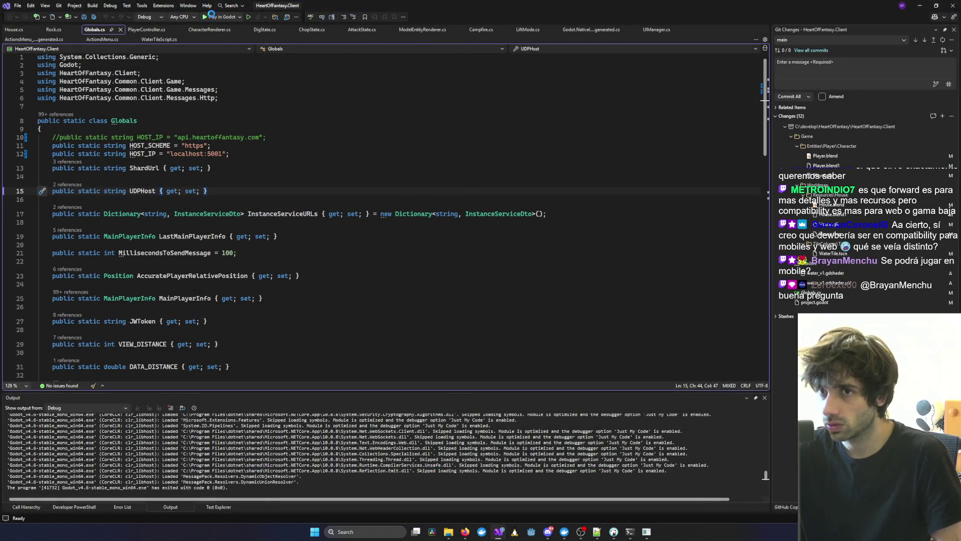
Start a Visual Studio debug run, quick-login as test1, and enter the grass field.
{"action": "left_click", "coordinate": [210, 15]}
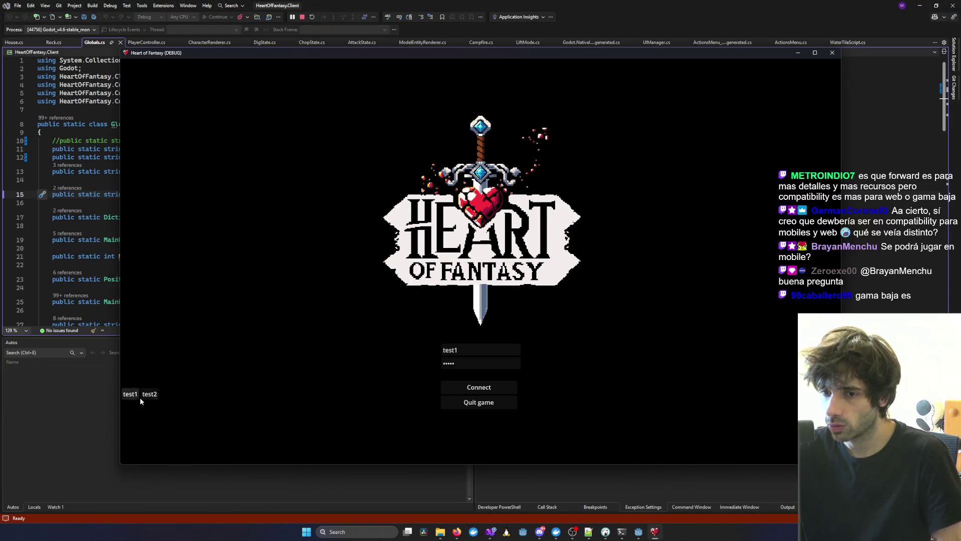
{"action": "left_click", "coordinate": [131, 395]}
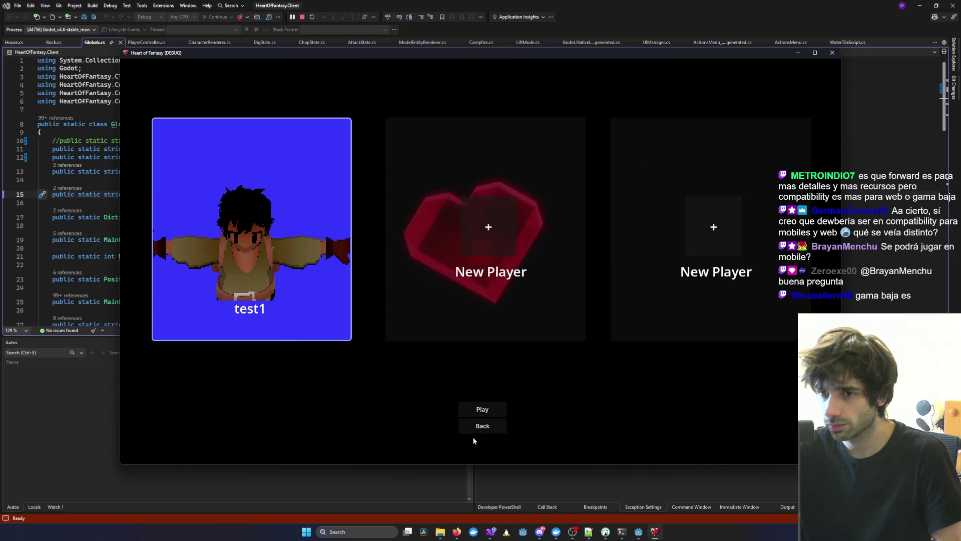
{"action": "left_click", "coordinate": [480, 409]}
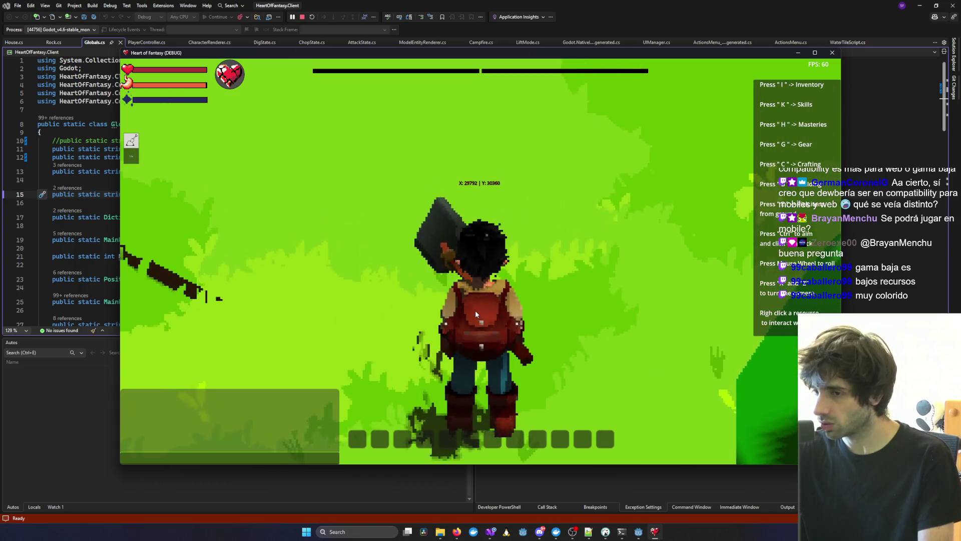
Rotate the camera around the character to view the field and cliff edges, then close the game.
{"action": "scroll", "coordinate": [475, 311], "scroll_direction": "down", "scroll_amount": 5}
{"action": "key", "text": "z"}
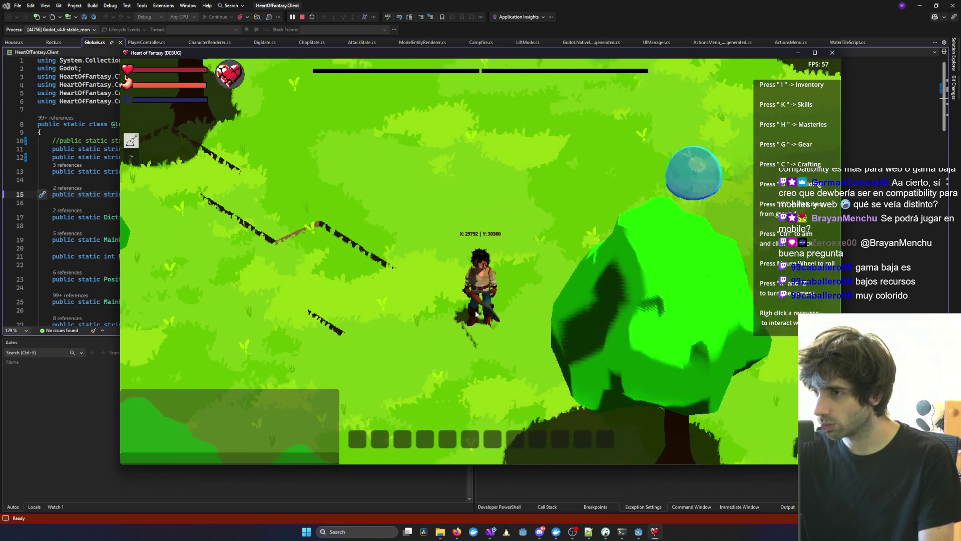
{"action": "key", "text": "z"}
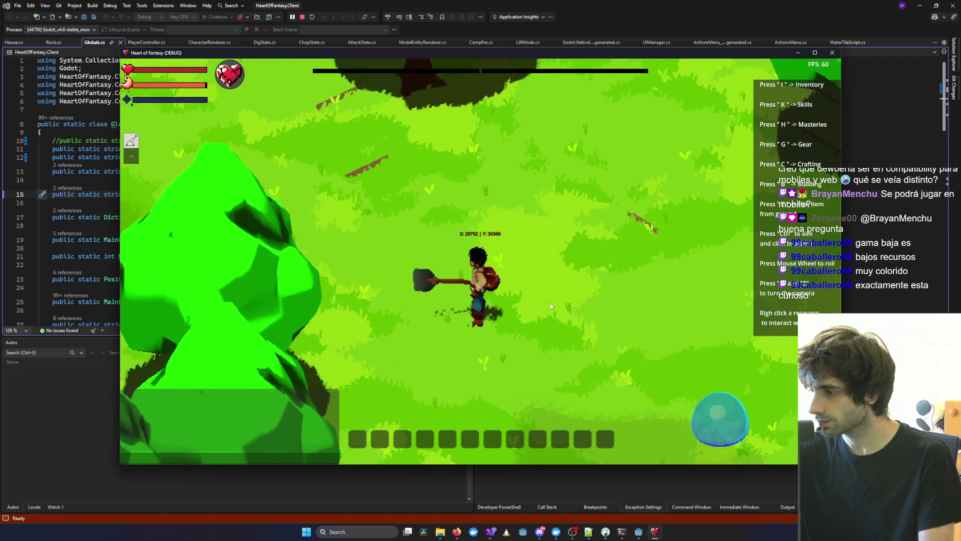
{"action": "scroll", "coordinate": [490, 281], "scroll_direction": "up", "scroll_amount": 5}
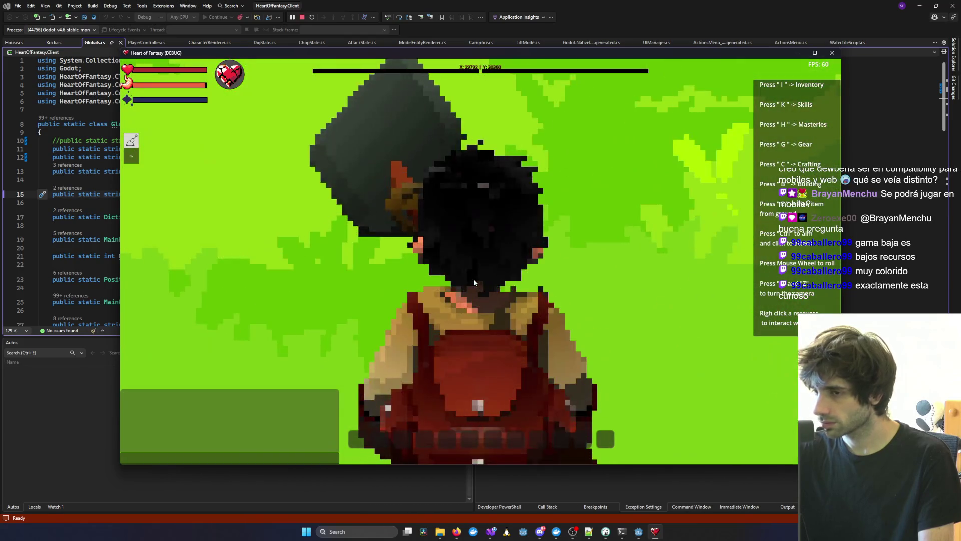
{"action": "scroll", "coordinate": [496, 285], "scroll_direction": "down", "scroll_amount": 4}
{"action": "scroll", "coordinate": [526, 297], "scroll_direction": "up", "scroll_amount": 2}
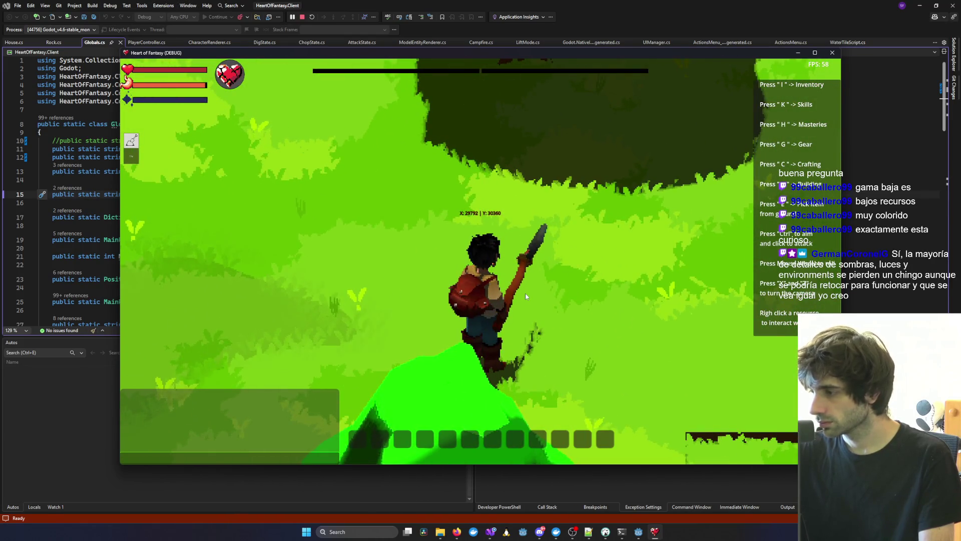
{"action": "key", "text": "z"}
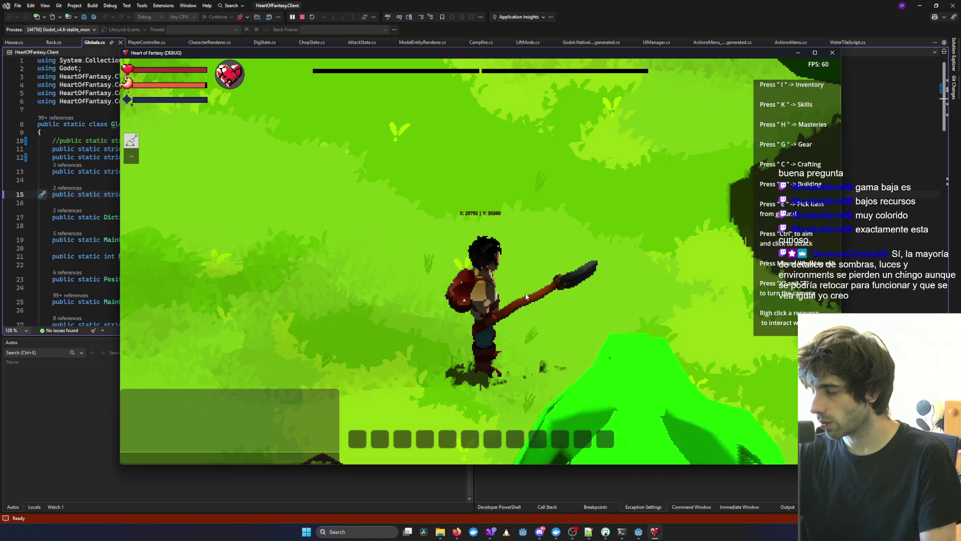
{"action": "key", "text": "z"}
{"action": "key", "text": "x"}
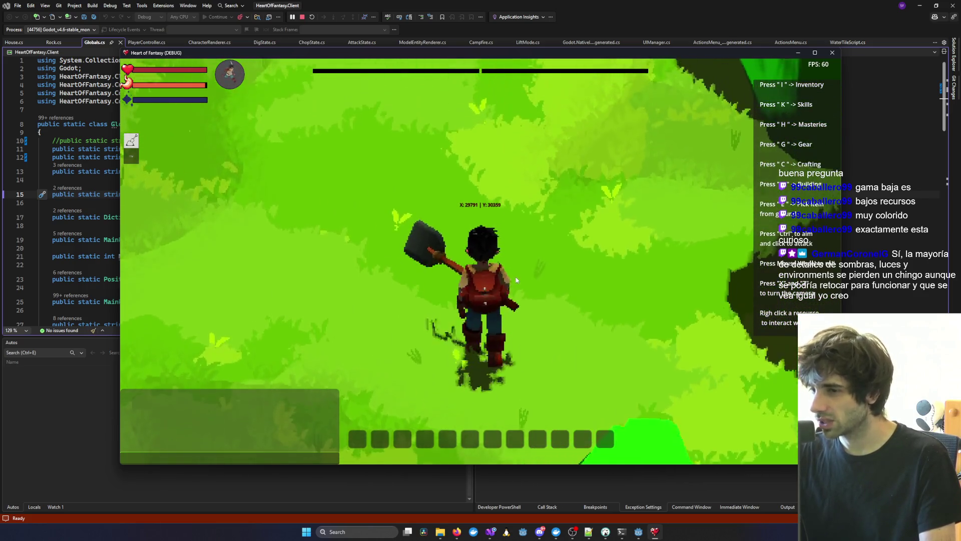
{"action": "key", "text": "z"}
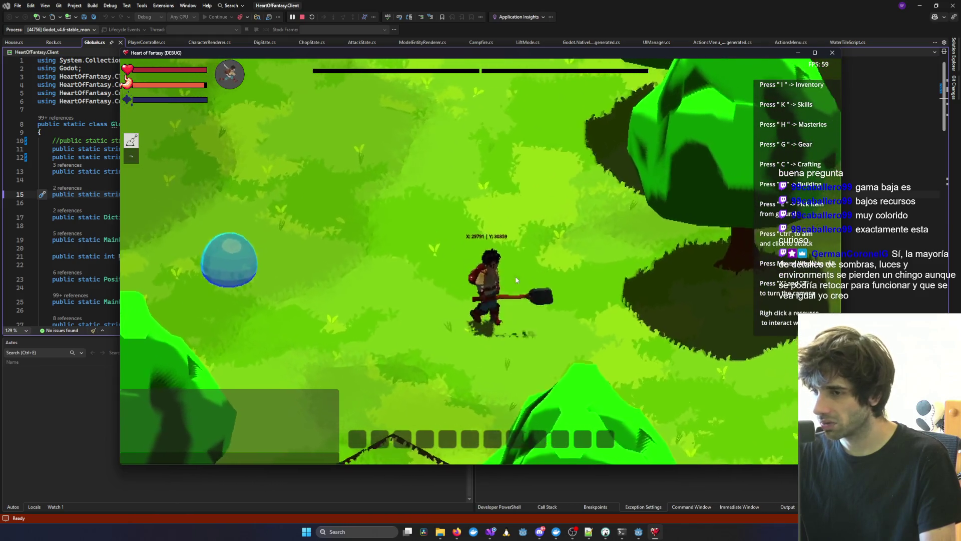
{"action": "key", "text": "z"}
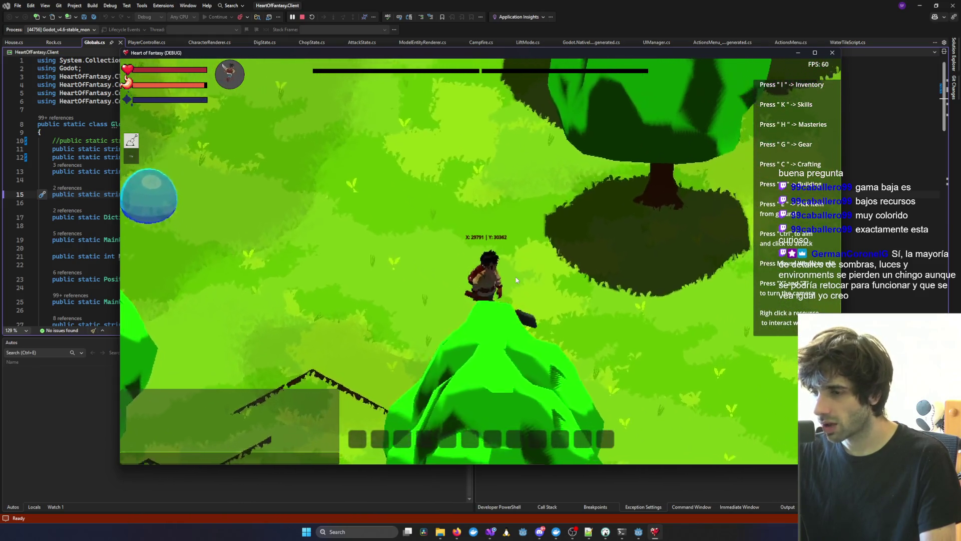
{"action": "key", "text": "z"}
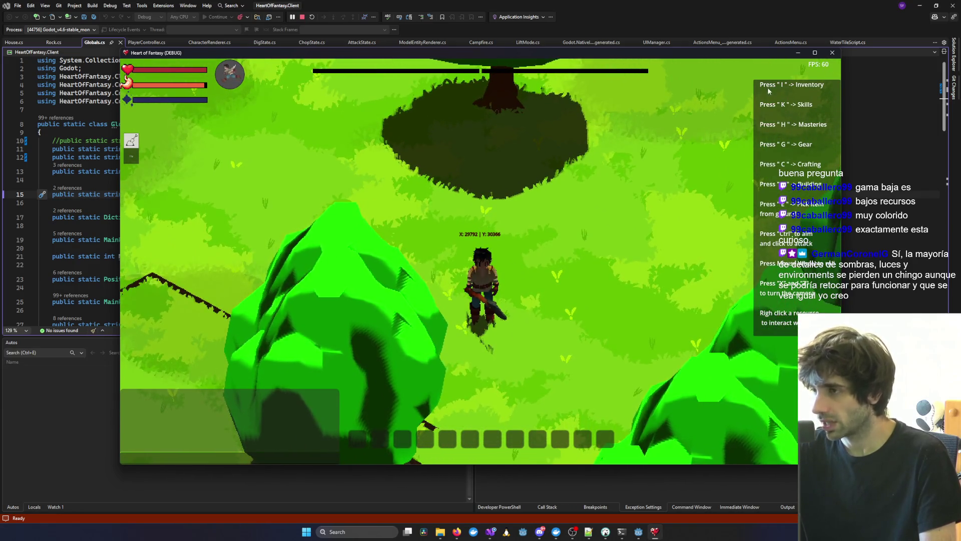
{"action": "key", "text": "alt+F4"}
{"action": "key", "text": "alt+Tab"}
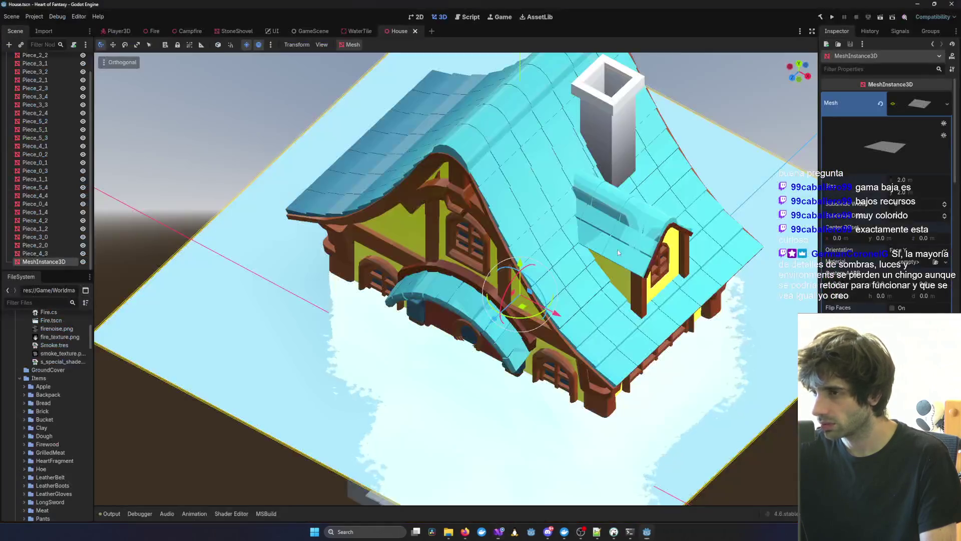
Switch the renderer to Forward+ and save and restart the editor.
{"action": "left_click", "coordinate": [934, 17]}
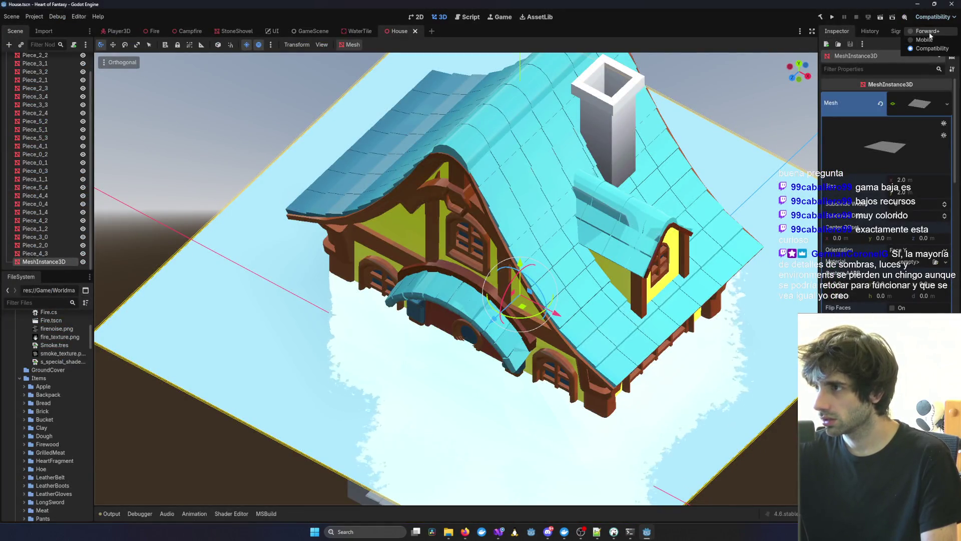
{"action": "left_click", "coordinate": [909, 45]}
{"action": "left_click", "coordinate": [463, 300]}
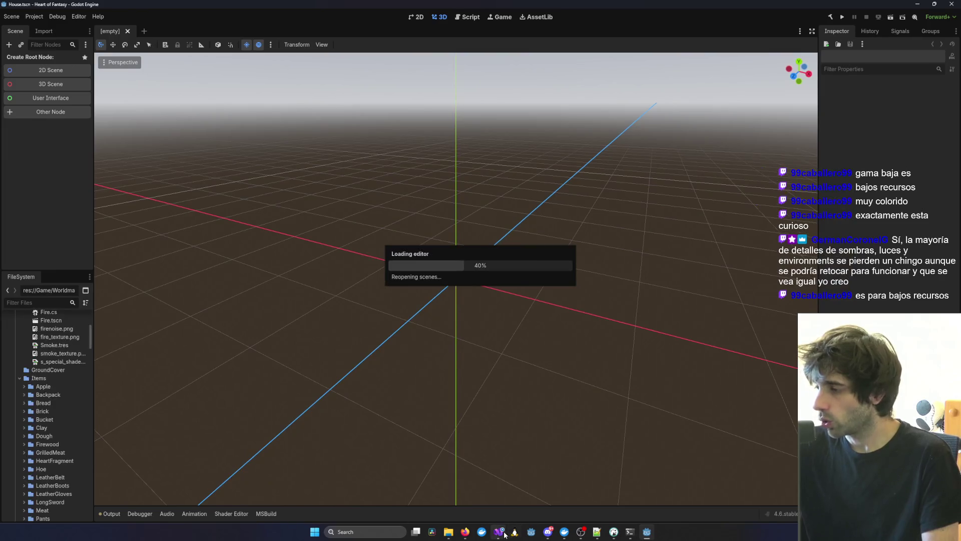
Zoom and orbit to a top-down, centred view of the house on its water tile.
{"action": "mouse_move", "coordinate": [499, 534]}
{"action": "scroll", "coordinate": [650, 373], "scroll_direction": "down", "scroll_amount": 5}
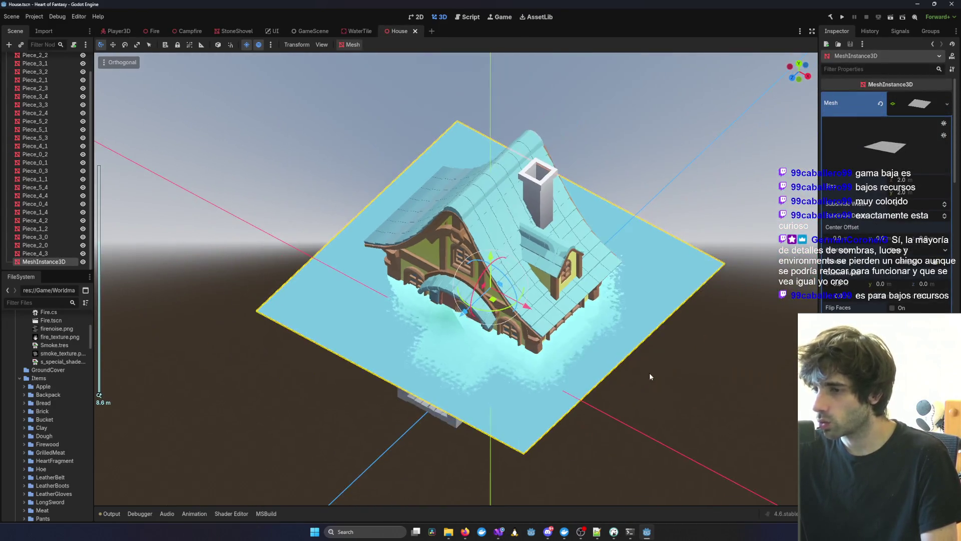
{"action": "mouse_move", "coordinate": [696, 337]}
{"action": "left_mouse_down"}
{"action": "mouse_move", "coordinate": [726, 340]}
{"action": "mouse_move", "coordinate": [691, 335]}
{"action": "mouse_move", "coordinate": [714, 336]}
{"action": "left_mouse_up"}
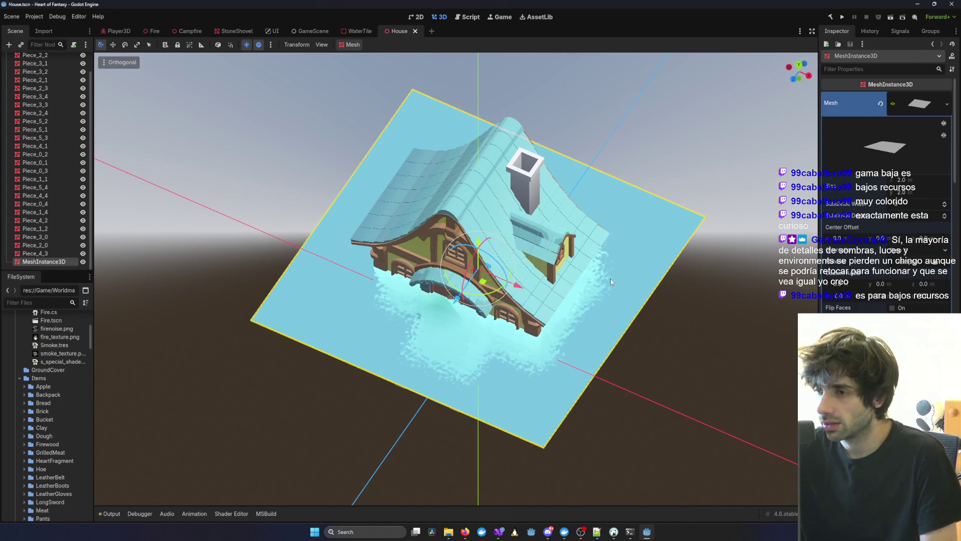
{"action": "mouse_move", "coordinate": [703, 296]}
{"action": "left_mouse_down"}
{"action": "mouse_move", "coordinate": [562, 302]}
{"action": "mouse_move", "coordinate": [669, 293]}
{"action": "mouse_move", "coordinate": [556, 336]}
{"action": "mouse_move", "coordinate": [521, 316]}
{"action": "left_mouse_up"}
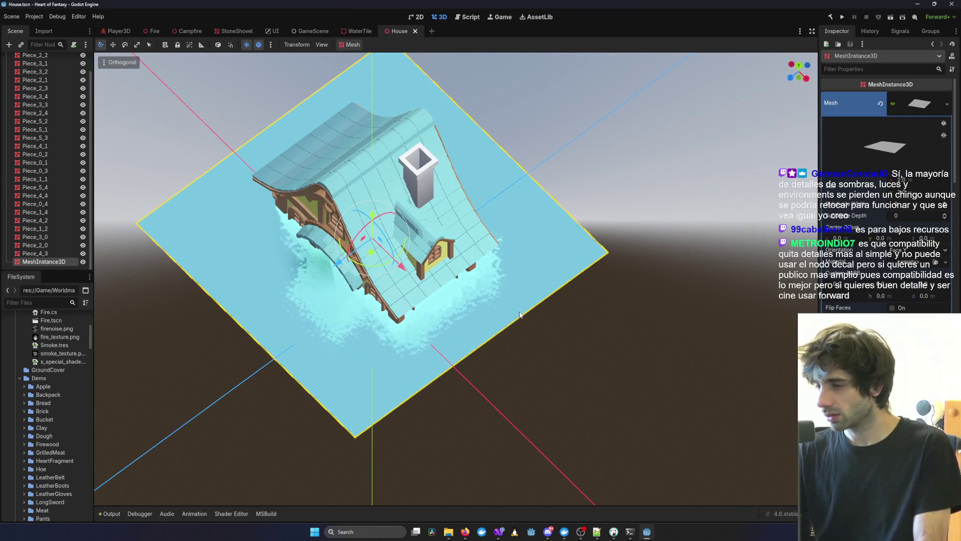
{"action": "left_click_drag", "start_coordinate": [573, 303], "coordinate": [516, 300]}
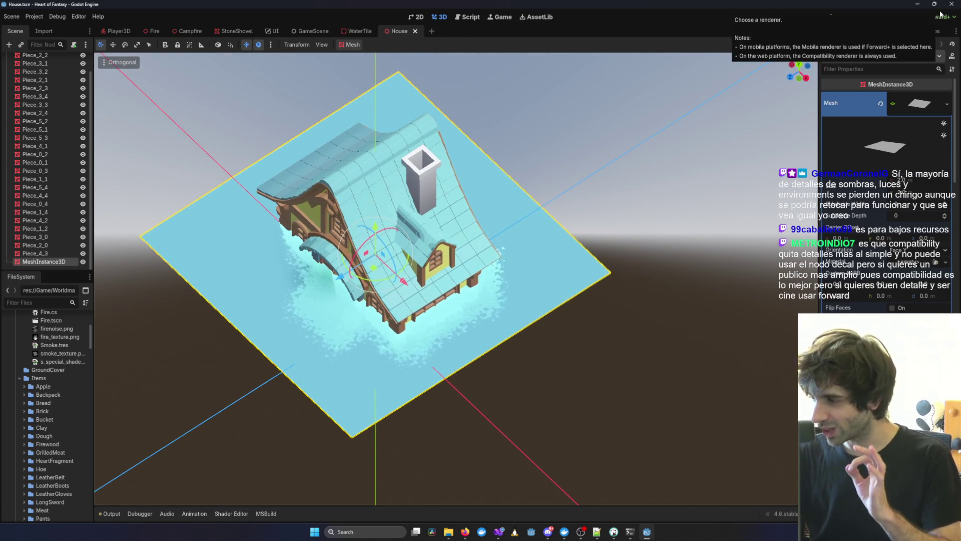
{"action": "mouse_move", "coordinate": [589, 226]}
{"action": "left_mouse_down"}
{"action": "mouse_move", "coordinate": [695, 215]}
{"action": "mouse_move", "coordinate": [650, 205]}
{"action": "mouse_move", "coordinate": [667, 191]}
{"action": "mouse_move", "coordinate": [552, 241]}
{"action": "mouse_move", "coordinate": [600, 301]}
{"action": "mouse_move", "coordinate": [503, 282]}
{"action": "mouse_move", "coordinate": [665, 295]}
{"action": "mouse_move", "coordinate": [506, 301]}
{"action": "mouse_move", "coordinate": [519, 292]}
{"action": "left_mouse_up"}
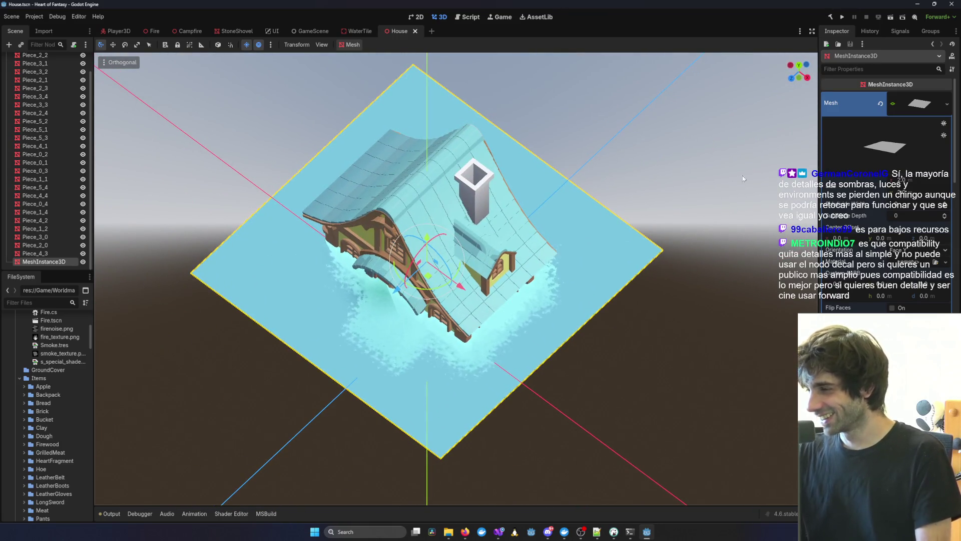
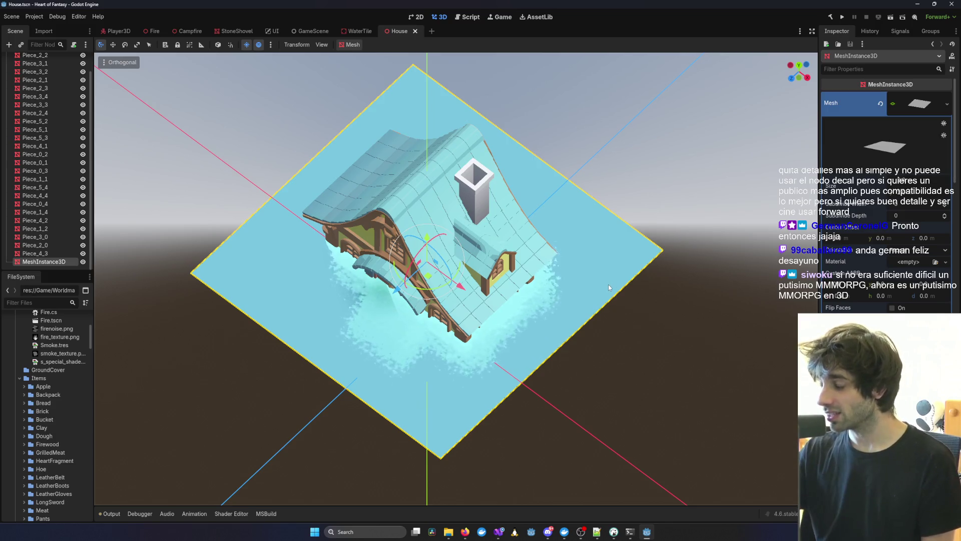
Orbit the 3D view around the house to see it rotated on its water plane.
{"action": "mouse_move", "coordinate": [634, 353]}
{"action": "left_mouse_down"}
{"action": "mouse_move", "coordinate": [607, 360]}
{"action": "mouse_move", "coordinate": [672, 351]}
{"action": "mouse_move", "coordinate": [599, 350]}
{"action": "left_mouse_up"}
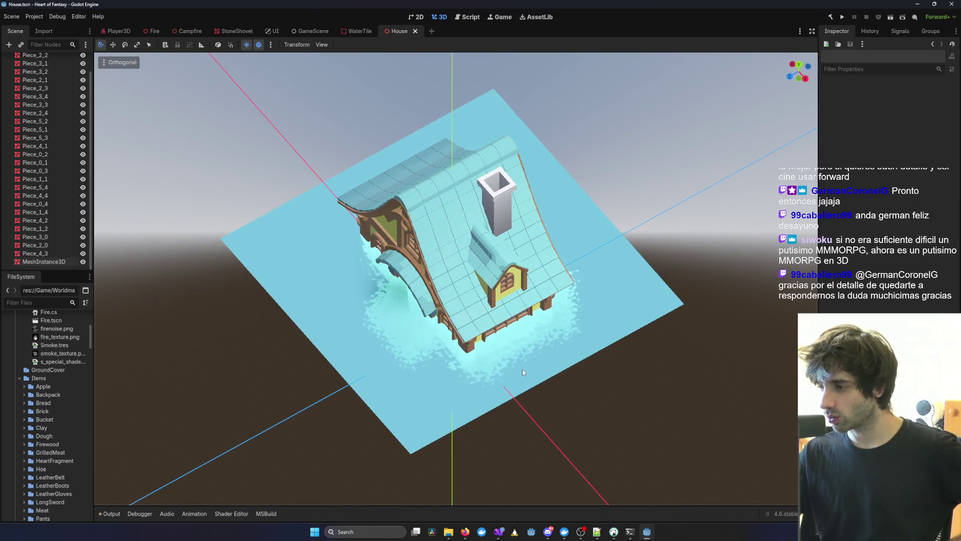
{"action": "mouse_move", "coordinate": [456, 375]}
{"action": "left_mouse_down"}
{"action": "mouse_move", "coordinate": [621, 411]}
{"action": "mouse_move", "coordinate": [425, 386]}
{"action": "mouse_move", "coordinate": [477, 383]}
{"action": "mouse_move", "coordinate": [481, 363]}
{"action": "mouse_move", "coordinate": [466, 381]}
{"action": "mouse_move", "coordinate": [532, 388]}
{"action": "mouse_move", "coordinate": [438, 388]}
{"action": "mouse_move", "coordinate": [564, 392]}
{"action": "mouse_move", "coordinate": [502, 395]}
{"action": "mouse_move", "coordinate": [692, 385]}
{"action": "mouse_move", "coordinate": [678, 390]}
{"action": "mouse_move", "coordinate": [725, 397]}
{"action": "left_mouse_up"}
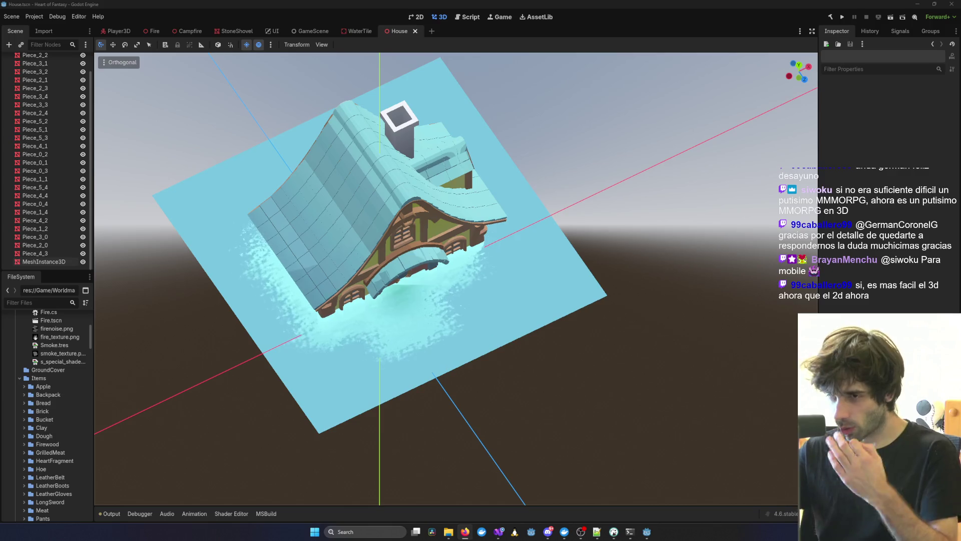
{"action": "mouse_move", "coordinate": [707, 230]}
{"action": "left_mouse_down"}
{"action": "mouse_move", "coordinate": [587, 246]}
{"action": "mouse_move", "coordinate": [657, 235]}
{"action": "left_mouse_up"}
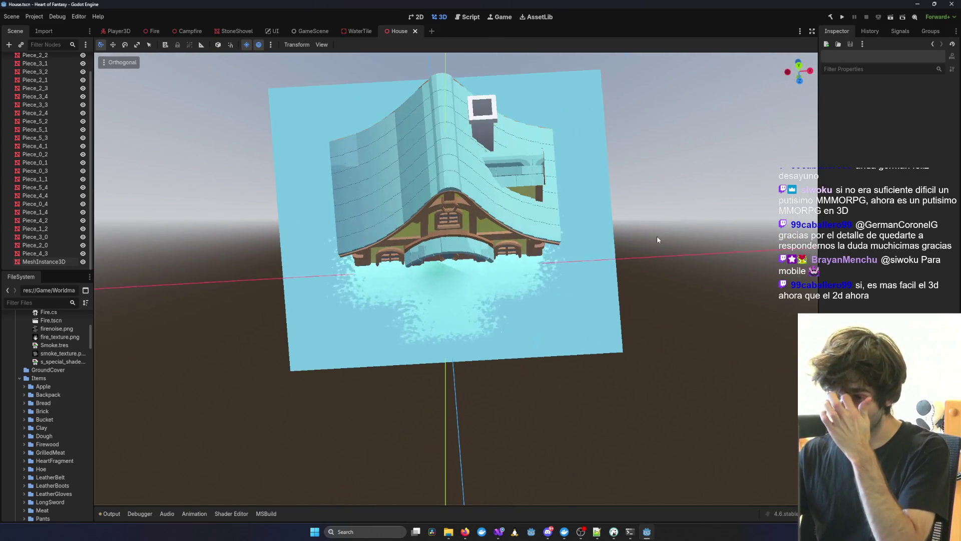
Undo the last Visual Studio edit, minimize Visual Studio and bring the Claude Code terminal forward.
{"action": "left_click", "coordinate": [646, 533]}
{"action": "left_click", "coordinate": [646, 533]}
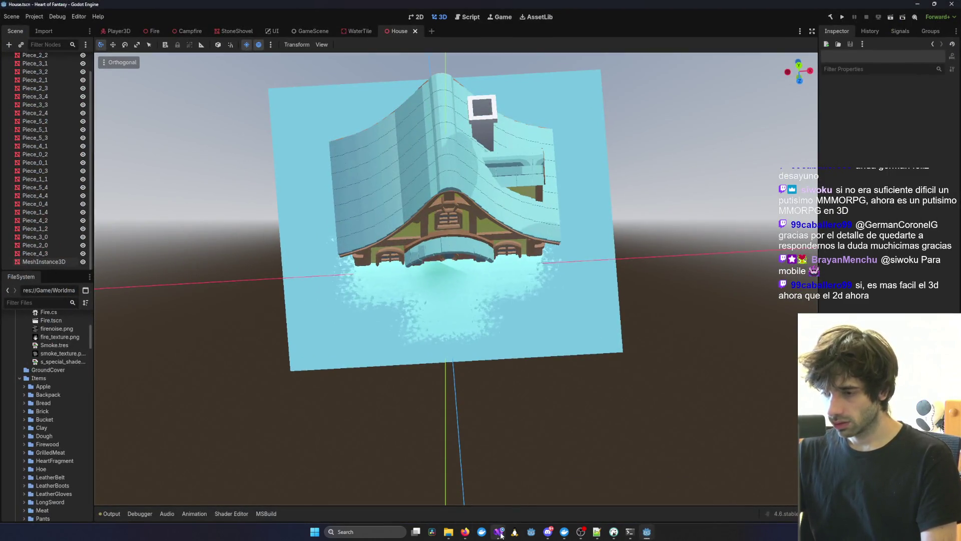
{"action": "mouse_move", "coordinate": [499, 531]}
{"action": "left_click", "coordinate": [689, 508]}
{"action": "key", "text": "ctrl+z"}
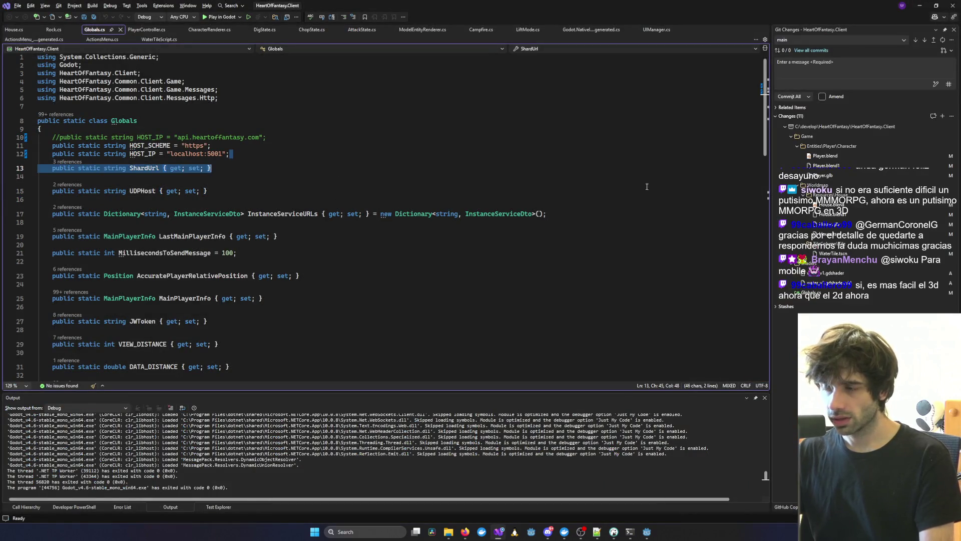
{"action": "left_click", "coordinate": [918, 6]}
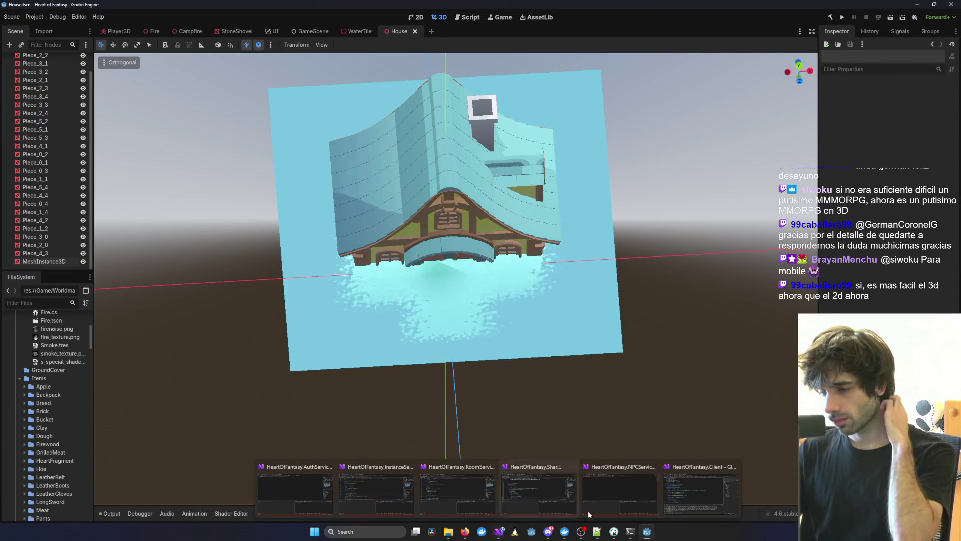
{"action": "mouse_move", "coordinate": [631, 536]}
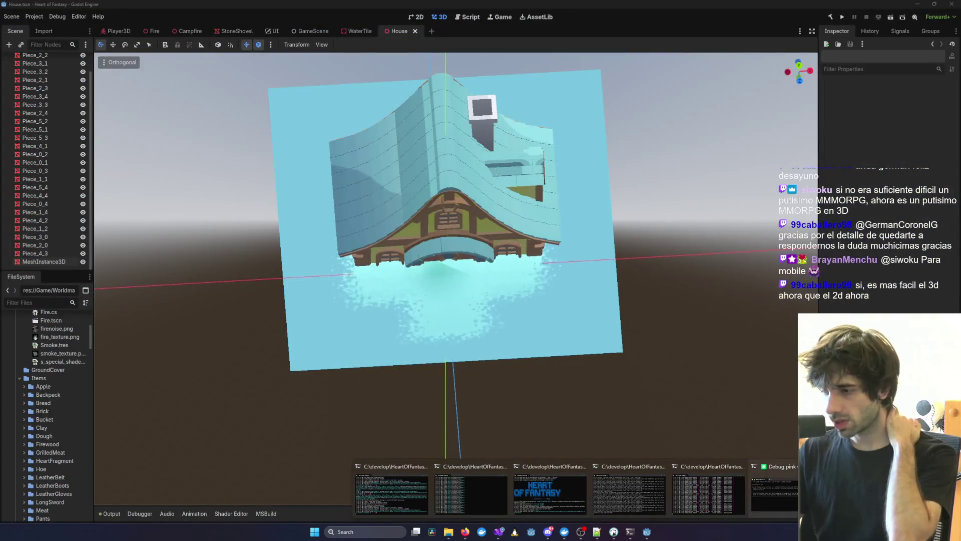
{"action": "left_click", "coordinate": [551, 483]}
Submit the pending request, then start a fresh Claude Code session with /clear.
{"action": "key", "text": "Return"}
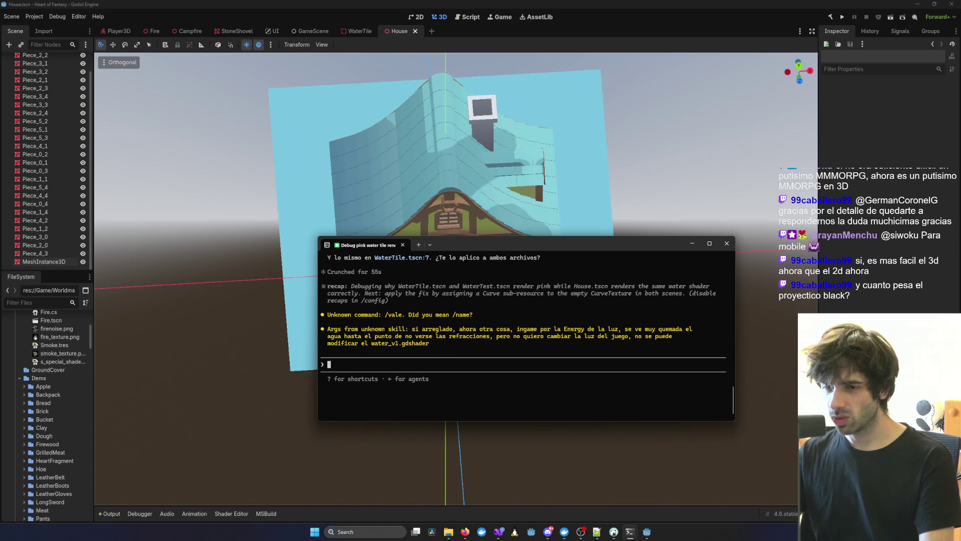
{"action": "type", "text": "/clear"}
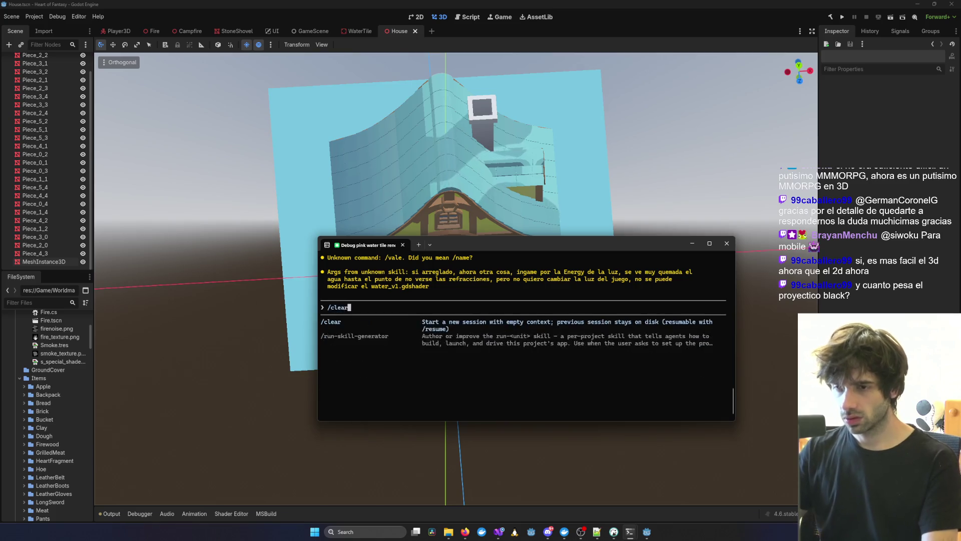
{"action": "key", "text": "Return"}
{"action": "key", "text": "Up"}
{"action": "key", "text": "Delete"}
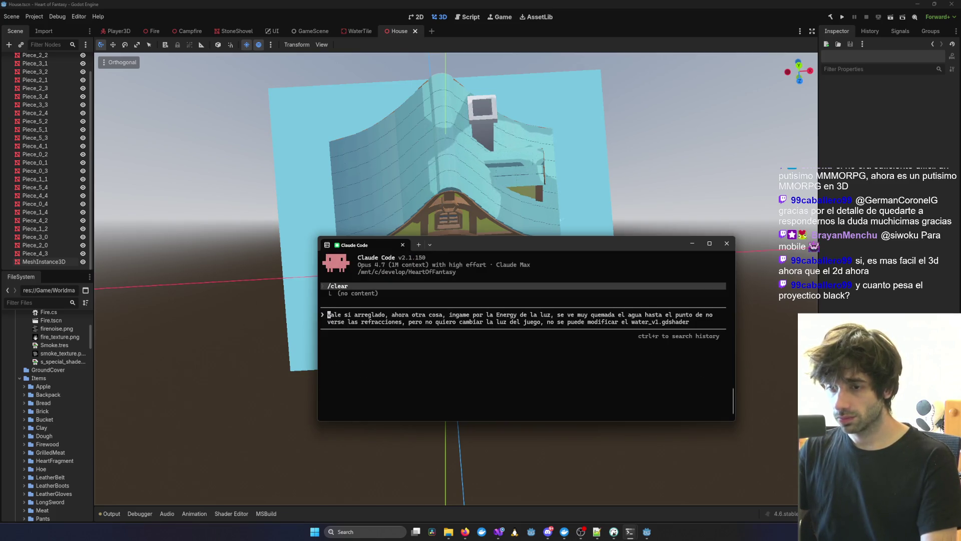
{"action": "key", "text": "Delete"}
{"action": "key", "text": "Delete"}
{"action": "key", "text": "Delete"}
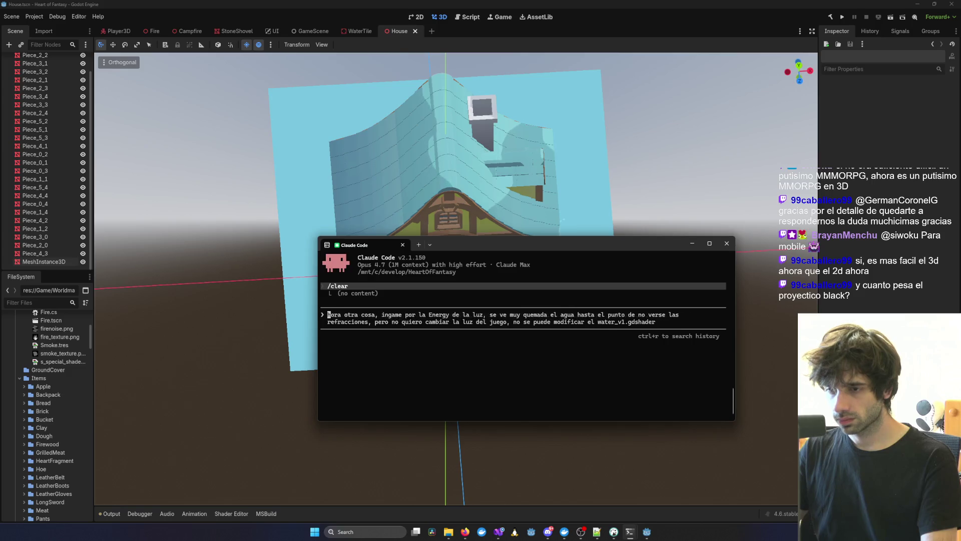
{"action": "key", "text": "Delete"}
{"action": "key", "text": "Delete"}
{"action": "type", "text": "@Hear"}
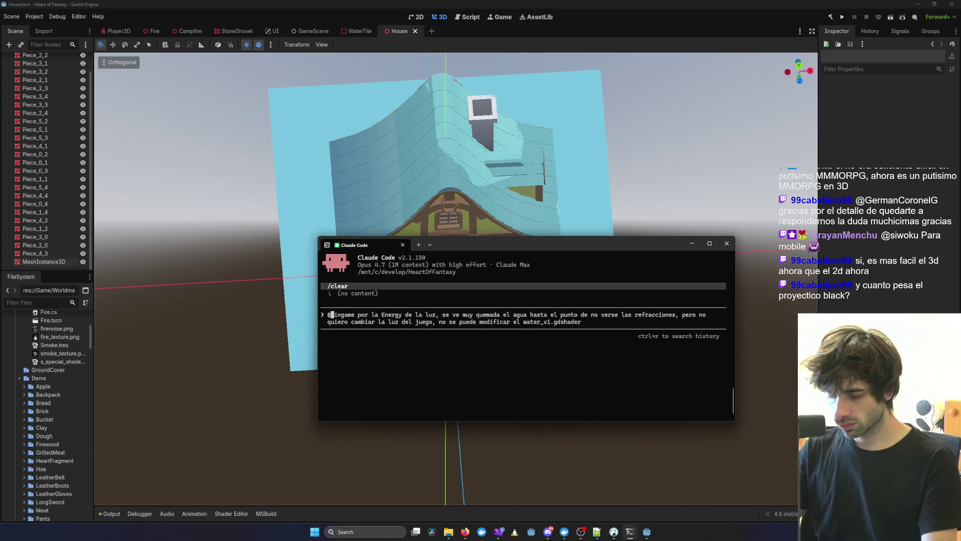
{"action": "type", "text": "tOfFantasy."}
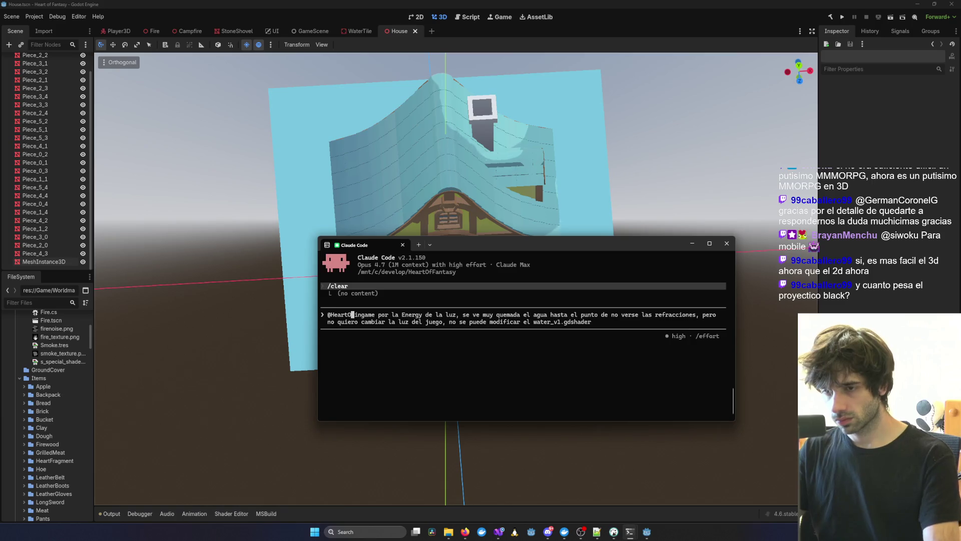
{"action": "type", "text": "Client,"}
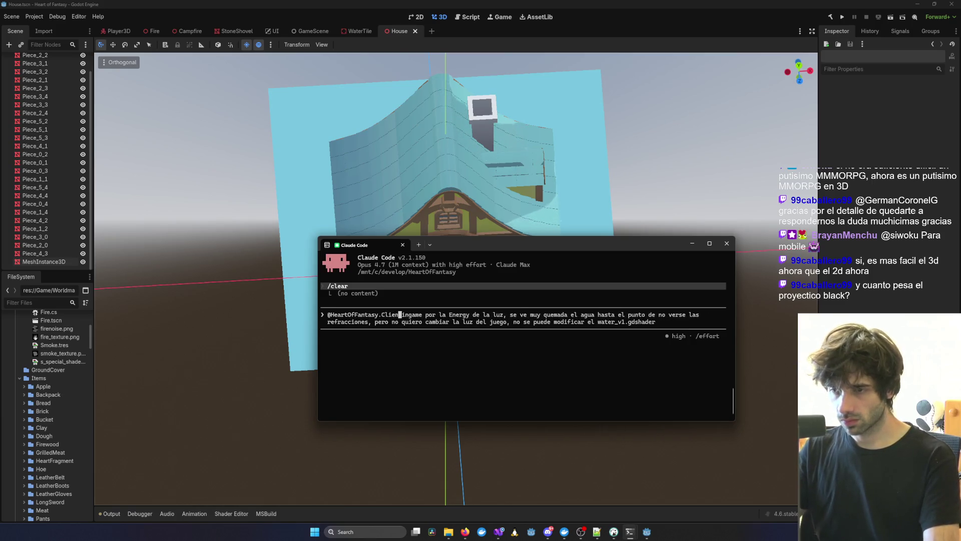
{"action": "key", "text": "Return"}
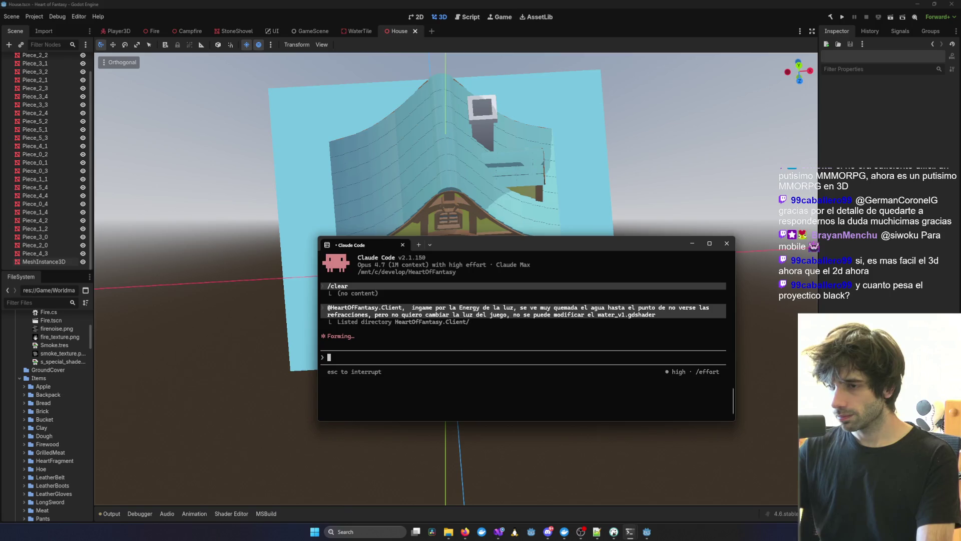
{"action": "key", "text": "super+Down"}
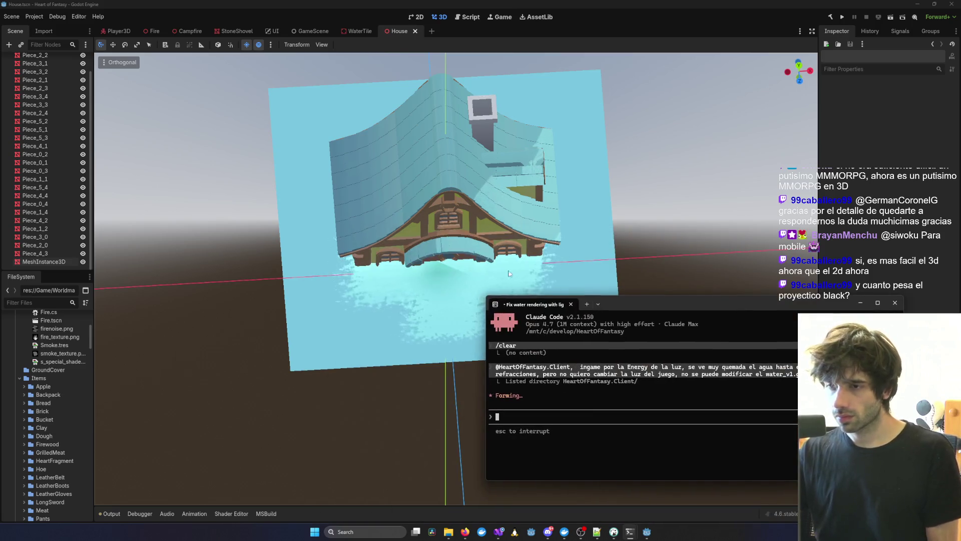
{"action": "mouse_move", "coordinate": [565, 279]}
{"action": "left_mouse_down"}
{"action": "mouse_move", "coordinate": [537, 340]}
{"action": "mouse_move", "coordinate": [443, 336]}
{"action": "left_mouse_up"}
Filter the FileSystem by 'water' and open water_v1.gdshader in the Shader Editor.
{"action": "left_click", "coordinate": [443, 336]}
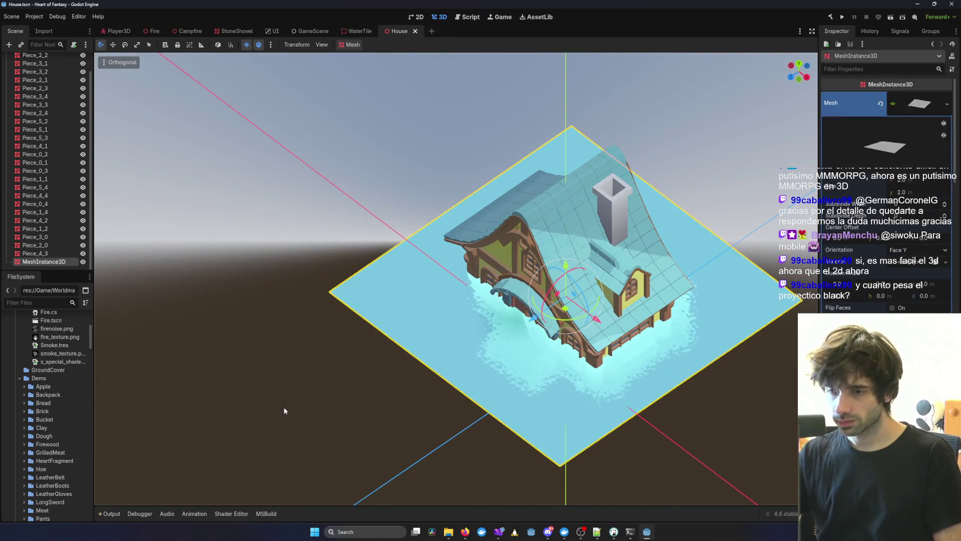
{"action": "scroll", "coordinate": [47, 415], "scroll_direction": "down", "scroll_amount": 10}
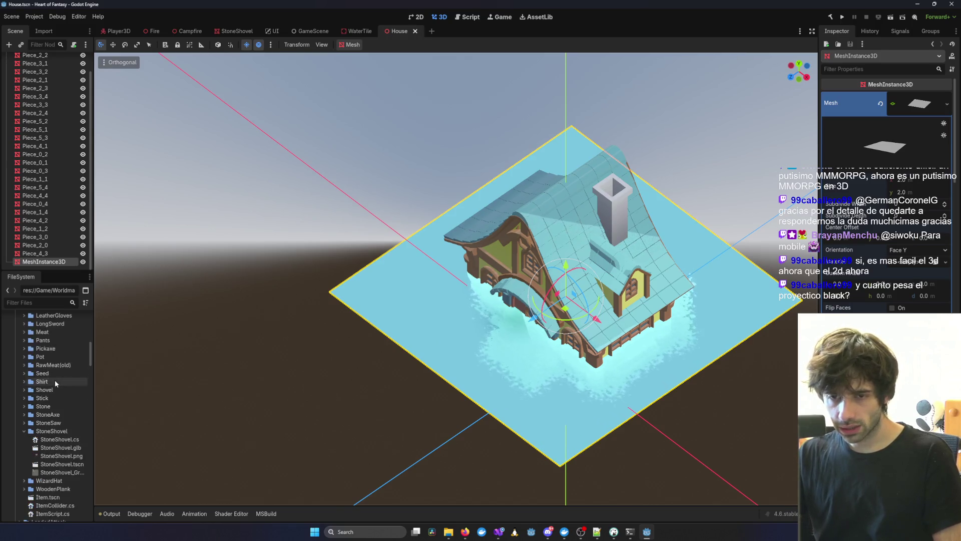
{"action": "scroll", "coordinate": [52, 482], "scroll_direction": "down", "scroll_amount": 10}
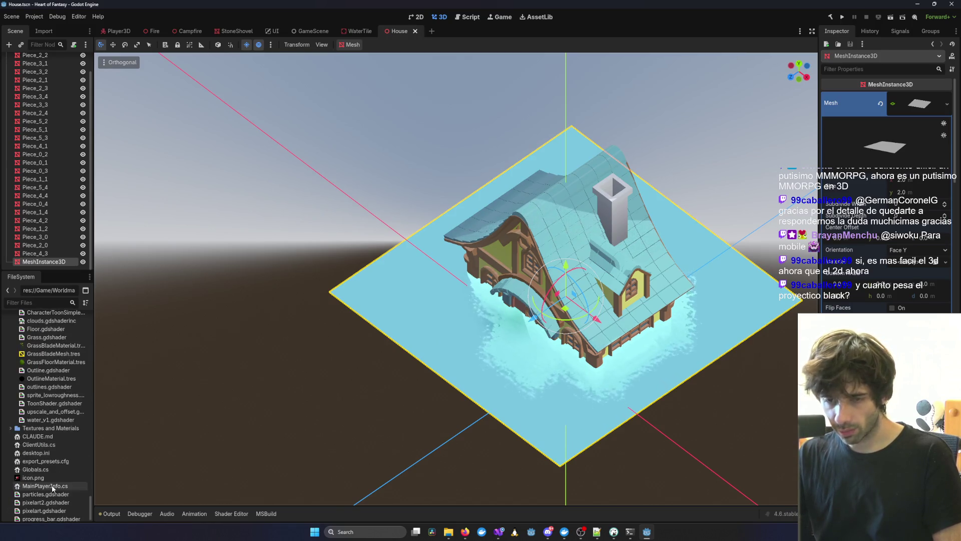
{"action": "left_click", "coordinate": [48, 303]}
{"action": "type", "text": "water"}
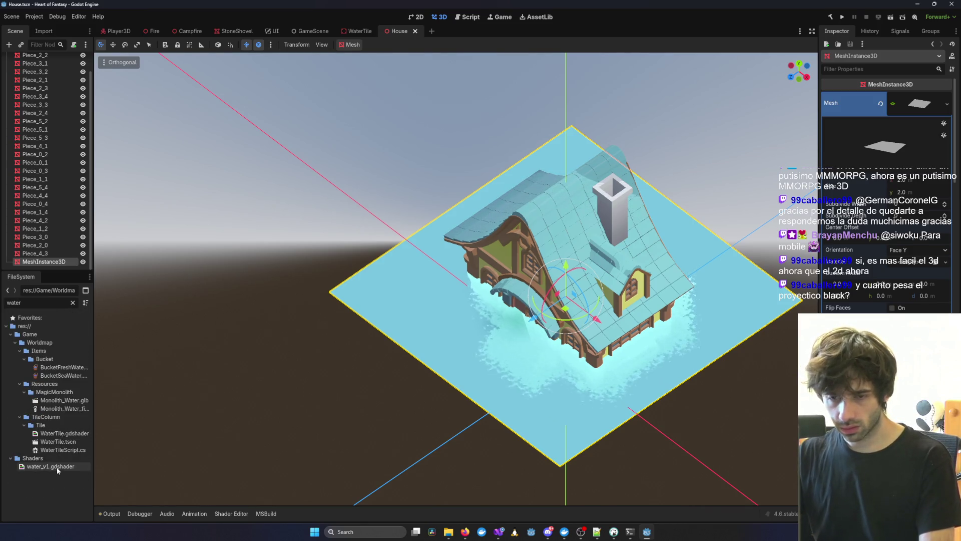
{"action": "double_click", "coordinate": [56, 466]}
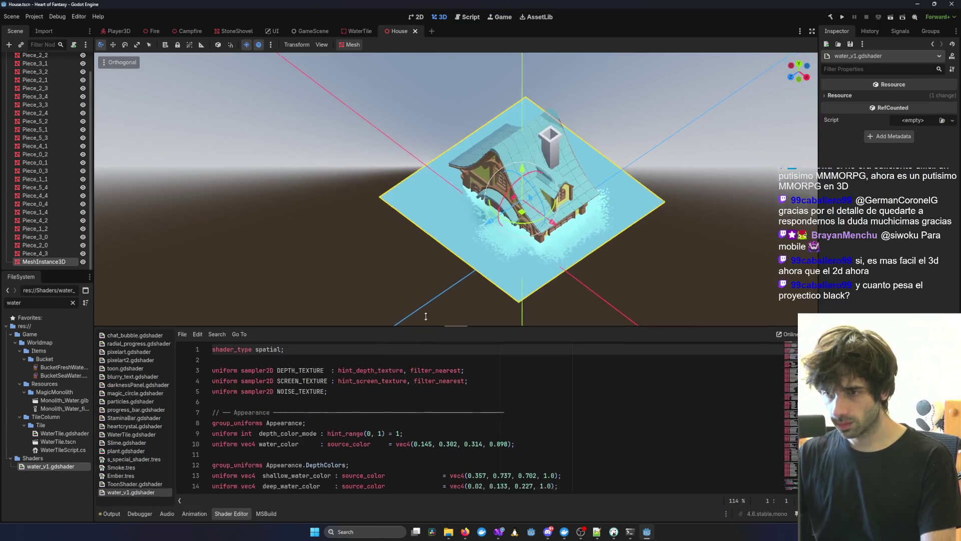
Maximize the Shader Editor, scroll through water_v1.gdshader, then show the Downloads\HeartOfFantasy folder.
{"action": "key", "text": "shift+F12"}
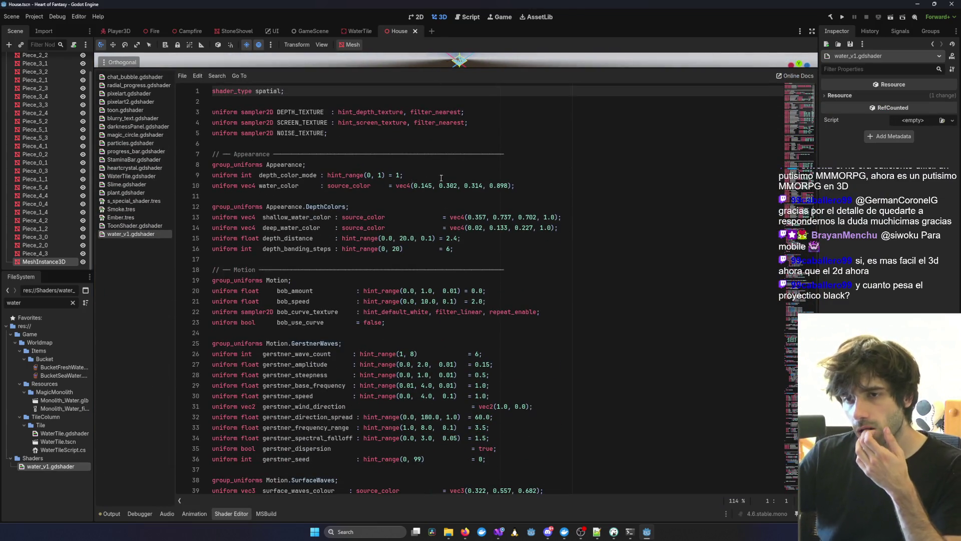
{"action": "scroll", "coordinate": [363, 185], "scroll_direction": "down", "scroll_amount": 7}
{"action": "scroll", "coordinate": [378, 260], "scroll_direction": "down", "scroll_amount": 10}
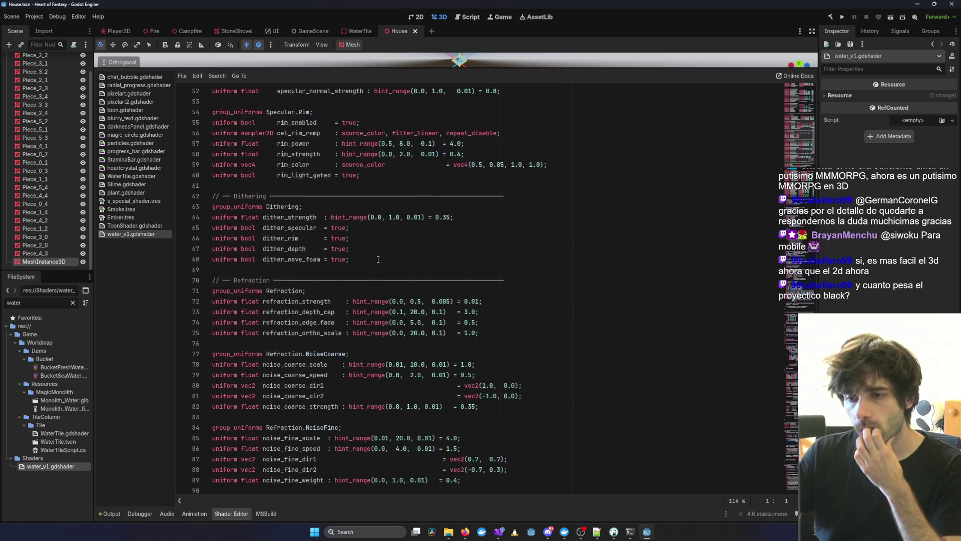
{"action": "scroll", "coordinate": [377, 259], "scroll_direction": "down", "scroll_amount": 7}
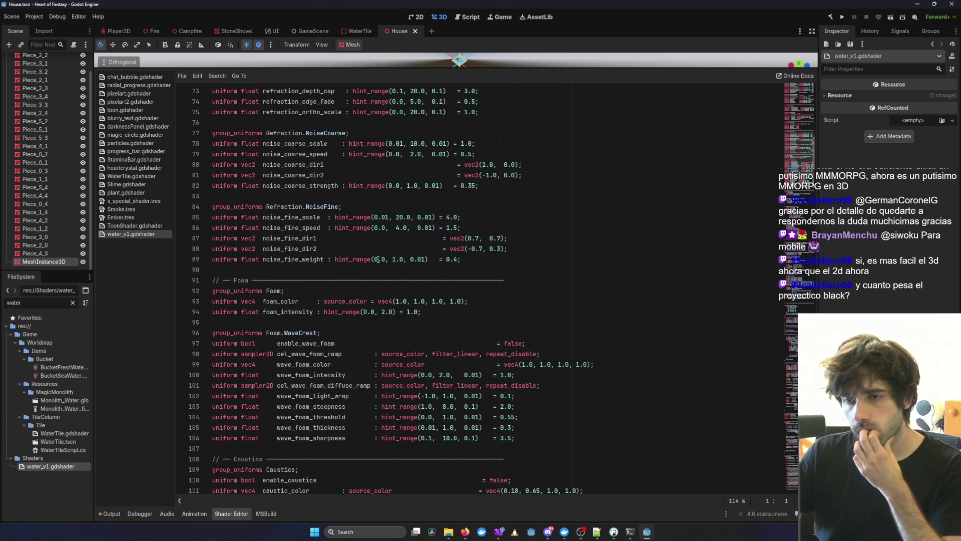
{"action": "scroll", "coordinate": [378, 260], "scroll_direction": "down", "scroll_amount": 7}
{"action": "scroll", "coordinate": [378, 260], "scroll_direction": "down", "scroll_amount": 12}
{"action": "scroll", "coordinate": [378, 257], "scroll_direction": "down", "scroll_amount": 20}
{"action": "scroll", "coordinate": [378, 257], "scroll_direction": "down", "scroll_amount": 1}
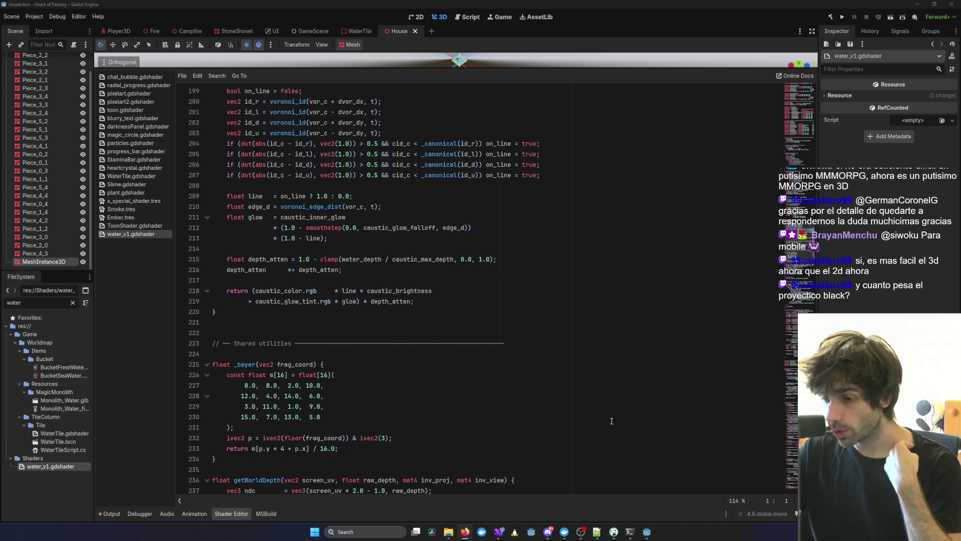
{"action": "left_click", "coordinate": [443, 534]}
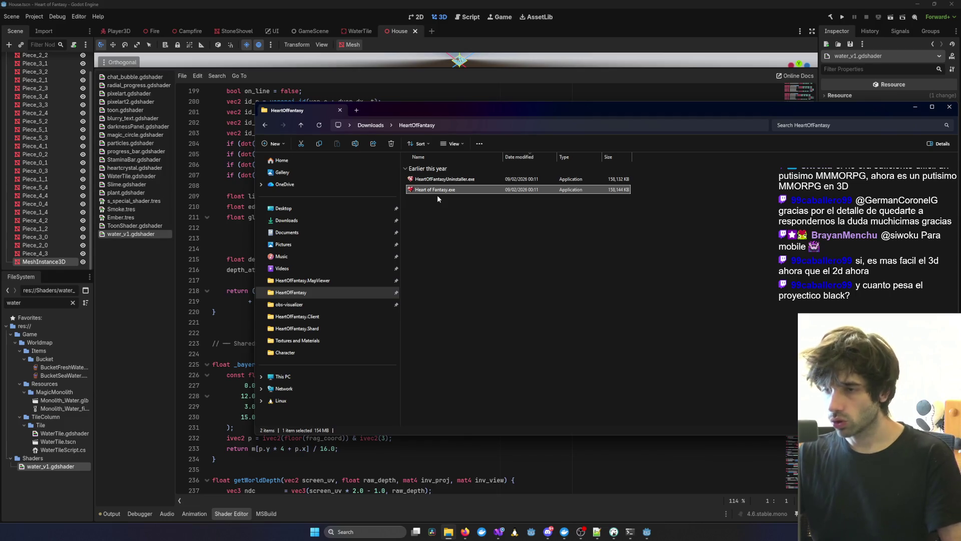
Move the HeartOfFantasy Explorer window aside, then minimize it.
{"action": "left_click_drag", "start_coordinate": [893, 114], "coordinate": [804, 121]}
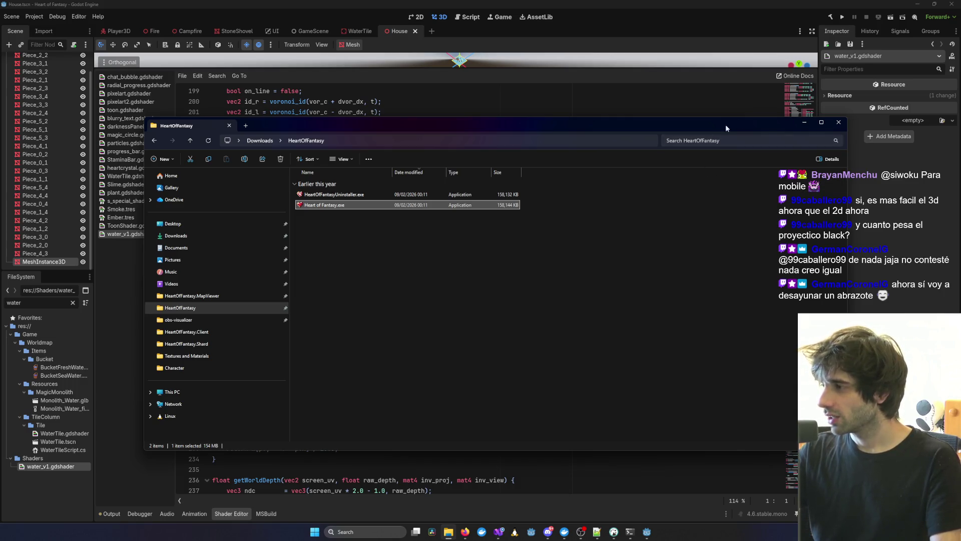
{"action": "left_click", "coordinate": [804, 123]}
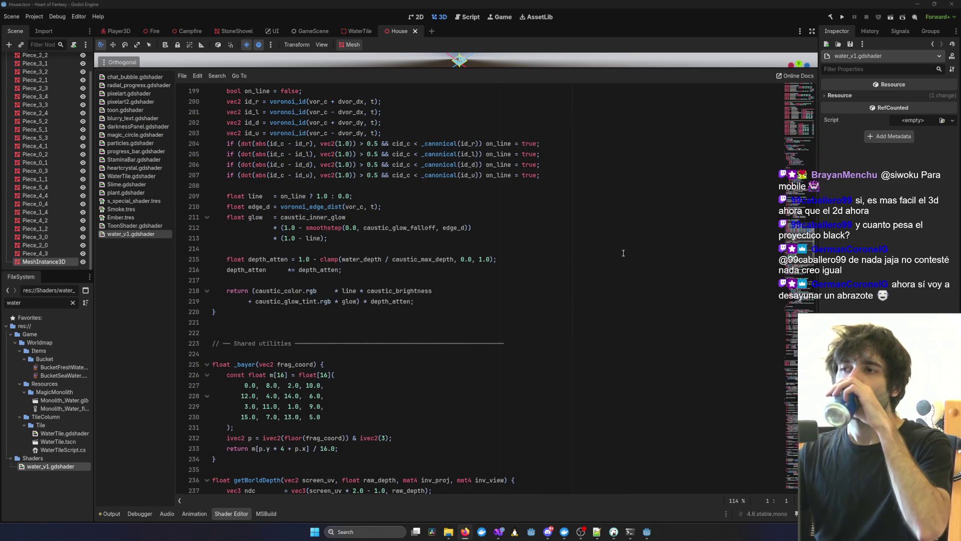
Shrink the shader panel, orbit and zoom around the house's water, then bring up Claude Code.
{"action": "mouse_move", "coordinate": [539, 69]}
{"action": "left_mouse_down"}
{"action": "mouse_move", "coordinate": [555, 267]}
{"action": "mouse_move", "coordinate": [575, 363]}
{"action": "left_mouse_up"}
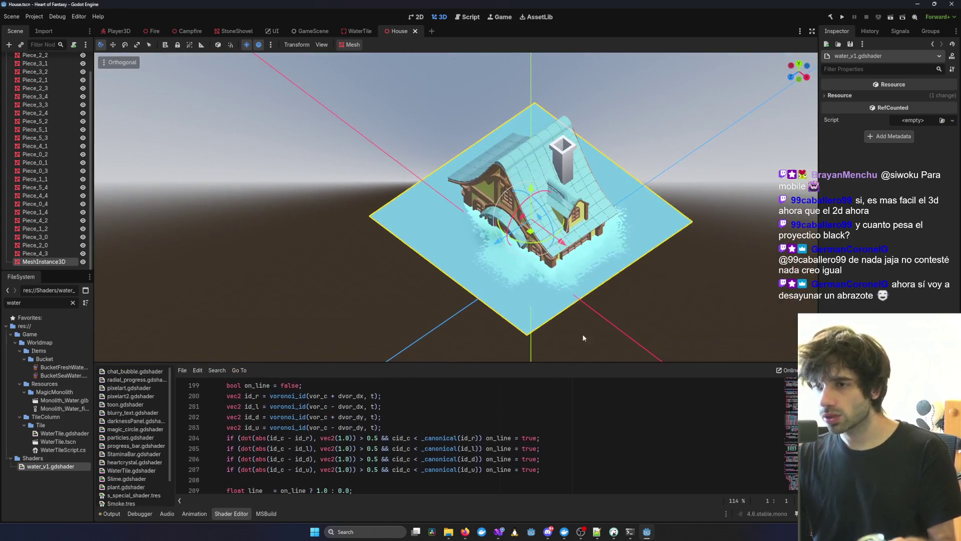
{"action": "mouse_move", "coordinate": [647, 314]}
{"action": "left_mouse_down"}
{"action": "mouse_move", "coordinate": [604, 305]}
{"action": "mouse_move", "coordinate": [673, 284]}
{"action": "mouse_move", "coordinate": [571, 299]}
{"action": "mouse_move", "coordinate": [630, 292]}
{"action": "left_mouse_up"}
{"action": "left_click_drag", "start_coordinate": [649, 233], "coordinate": [473, 227]}
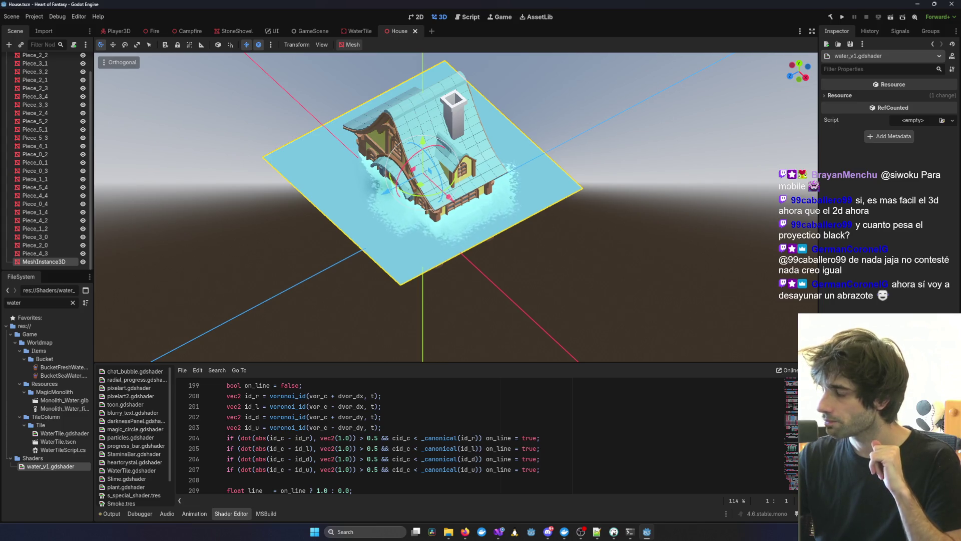
{"action": "left_click_drag", "start_coordinate": [650, 211], "coordinate": [555, 213]}
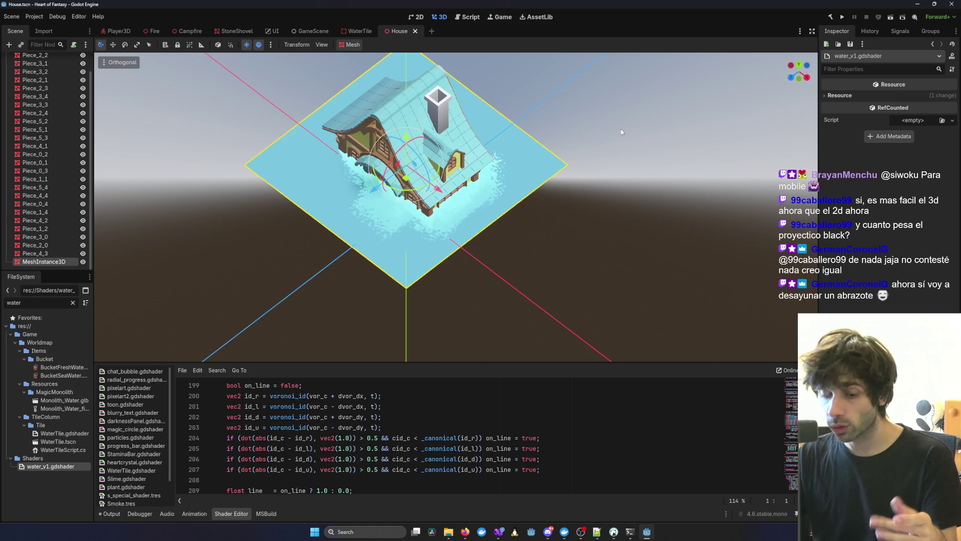
{"action": "scroll", "coordinate": [466, 196], "scroll_direction": "up", "scroll_amount": 5}
{"action": "left_click_drag", "start_coordinate": [465, 196], "coordinate": [676, 175]}
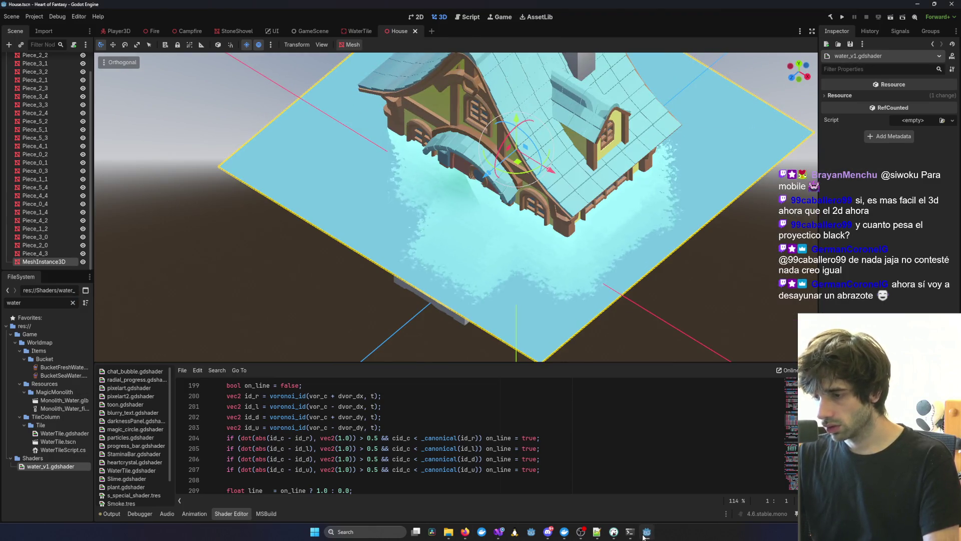
{"action": "mouse_move", "coordinate": [629, 532]}
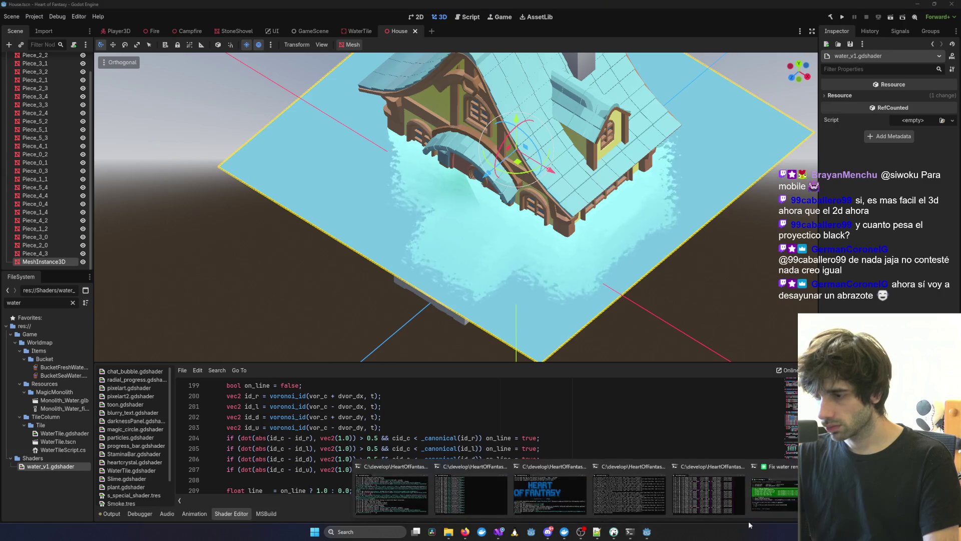
{"action": "left_click", "coordinate": [601, 495]}
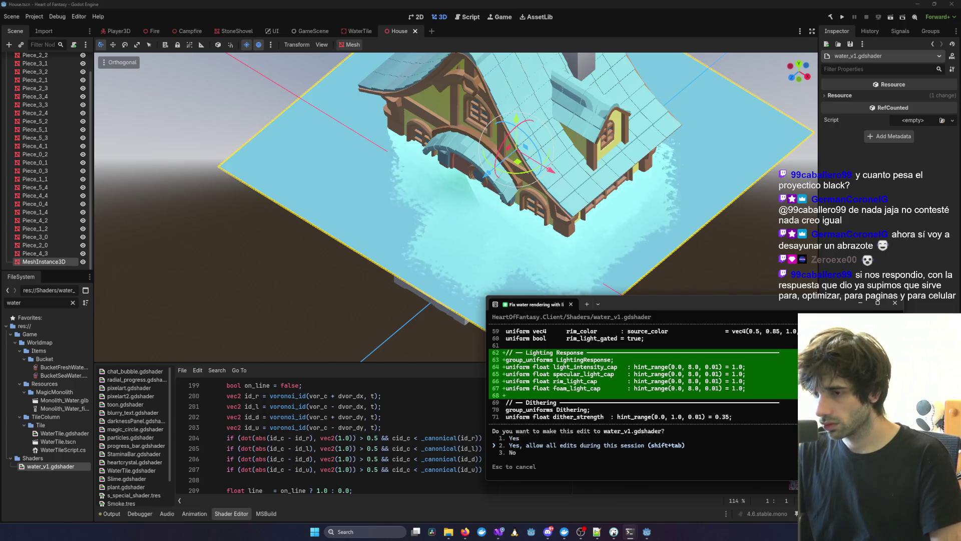
Accept the Lighting Response intensity-cap edit to water_v1.gdshader for this session, review it, and return to Godot.
{"action": "key", "text": "Return"}
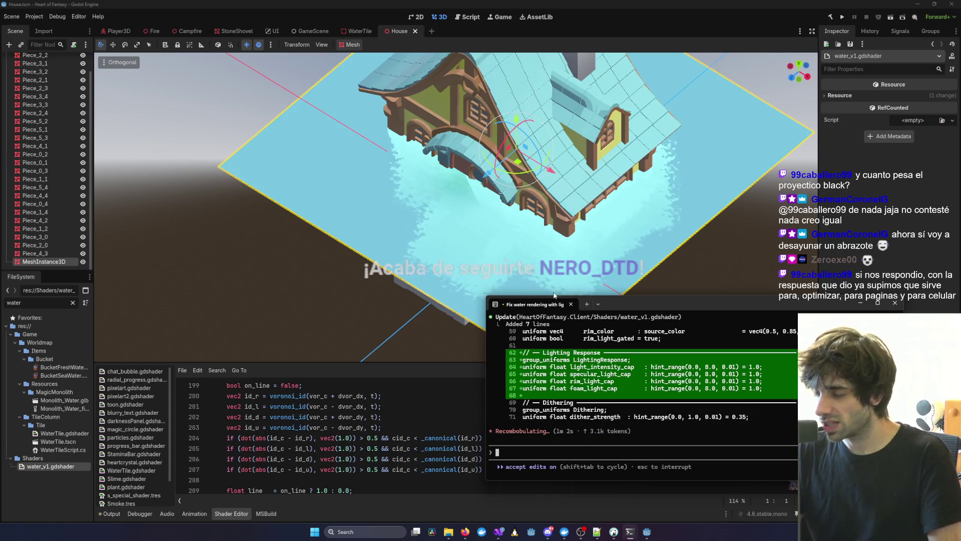
{"action": "scroll", "coordinate": [607, 399], "scroll_direction": "up", "scroll_amount": 1}
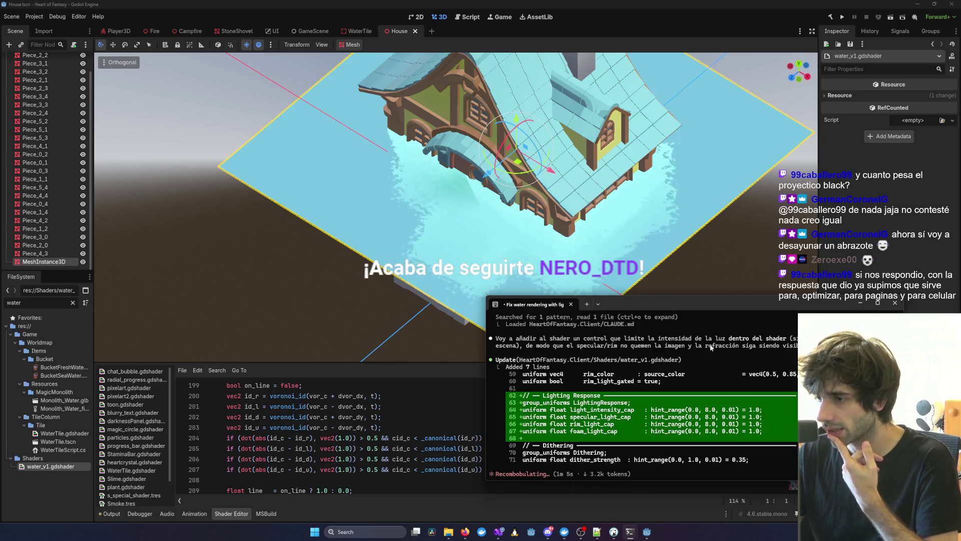
{"action": "scroll", "coordinate": [691, 434], "scroll_direction": "down", "scroll_amount": 2}
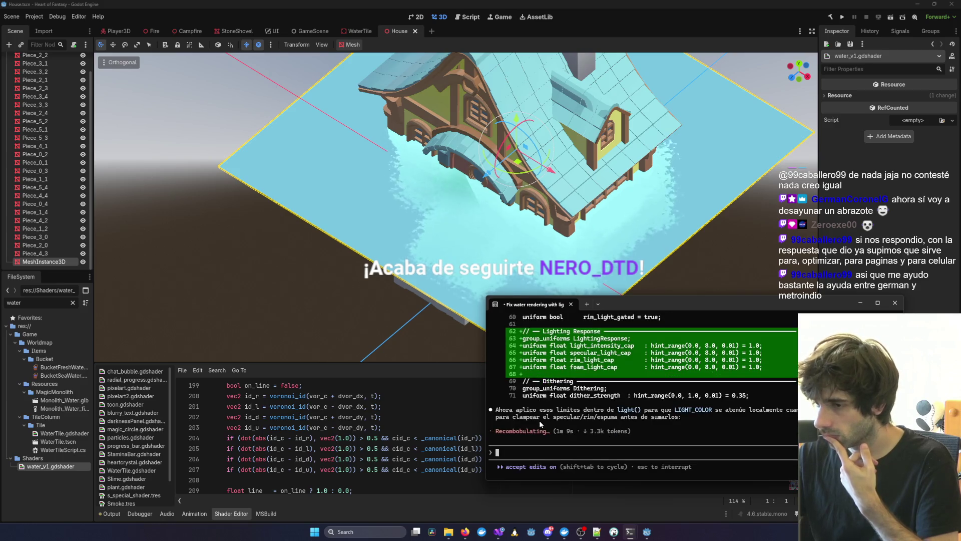
{"action": "scroll", "coordinate": [540, 424], "scroll_direction": "up", "scroll_amount": 1}
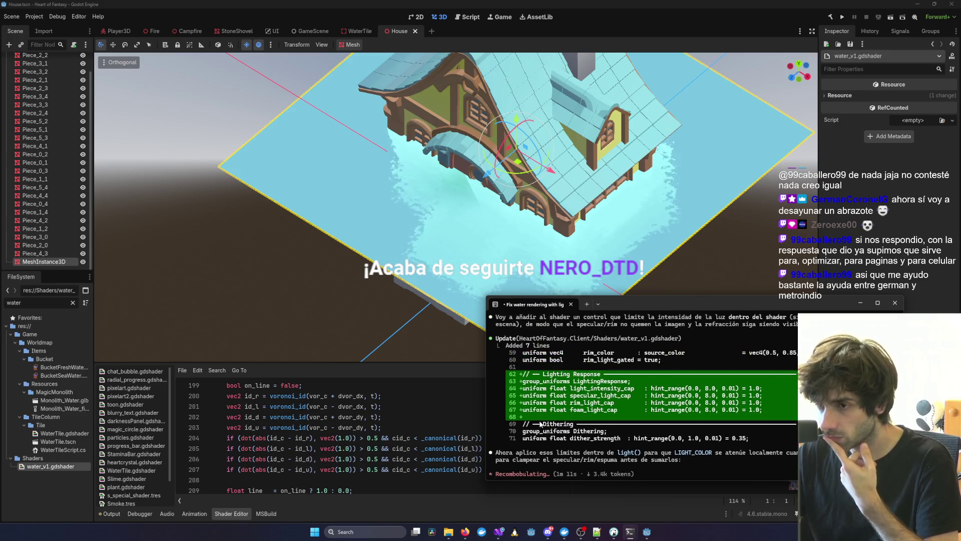
{"action": "scroll", "coordinate": [540, 424], "scroll_direction": "down", "scroll_amount": 2}
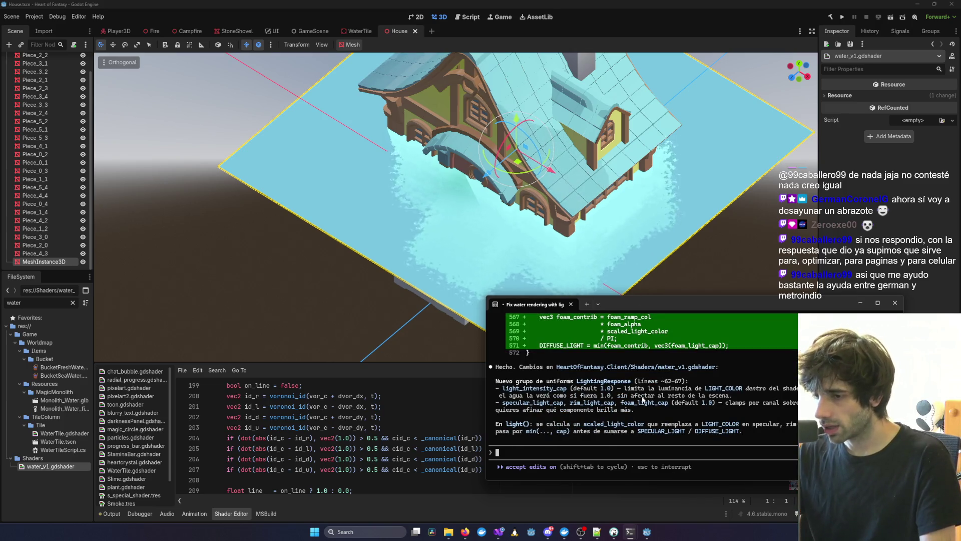
{"action": "left_click", "coordinate": [650, 228]}
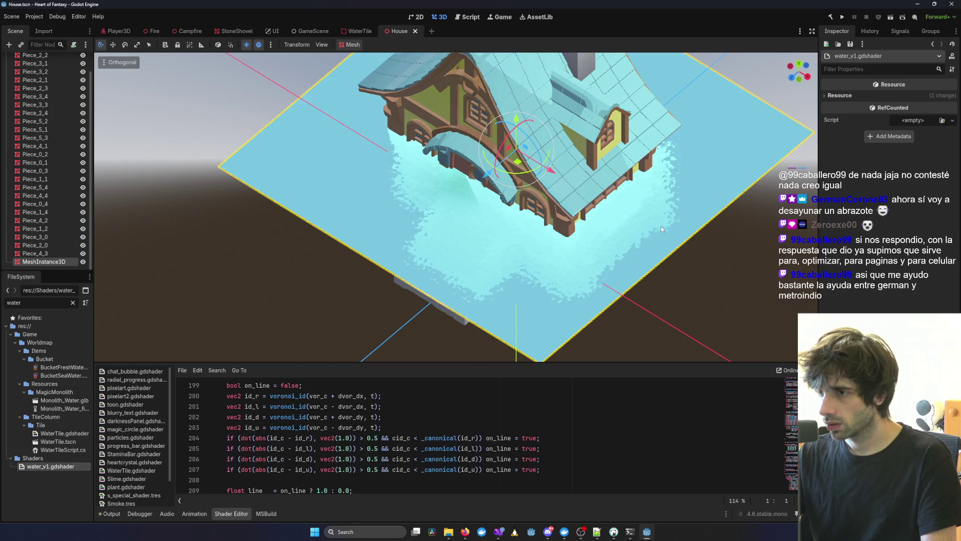
Select the water plane MeshInstance3D, collapse its Motion shader parameters, then bring Visual Studio's HeartOfFantasy.Client window forward.
{"action": "left_click_drag", "start_coordinate": [653, 228], "coordinate": [396, 297]}
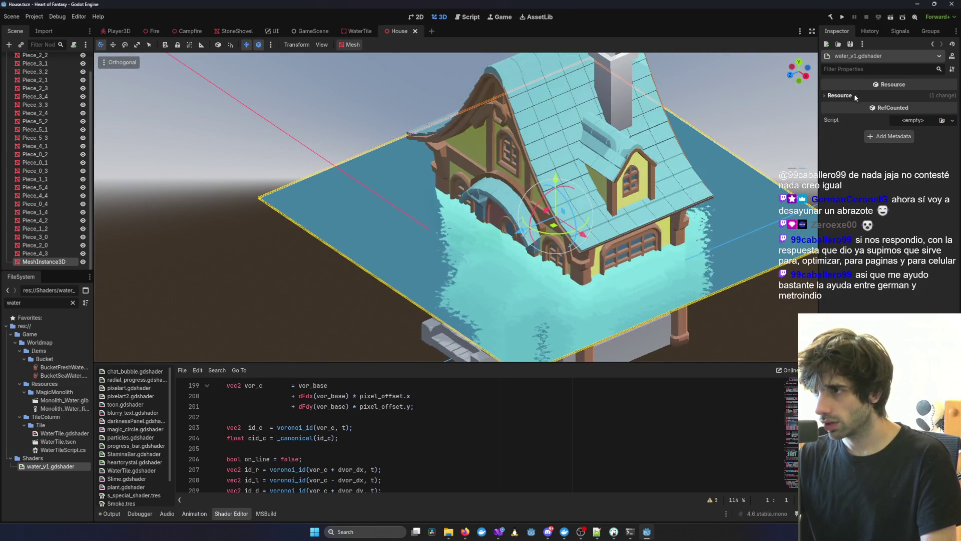
{"action": "left_click", "coordinate": [304, 244]}
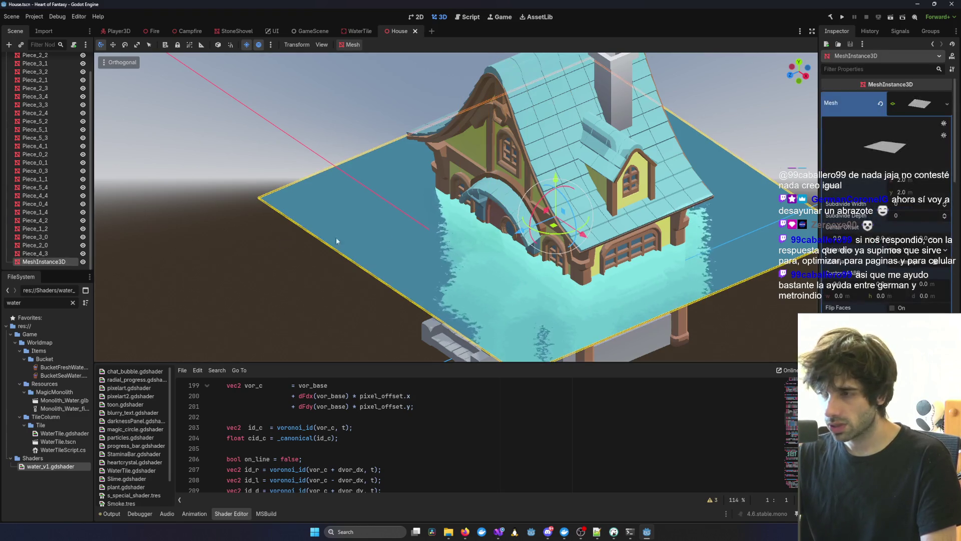
{"action": "scroll", "coordinate": [886, 150], "scroll_direction": "down", "scroll_amount": 10}
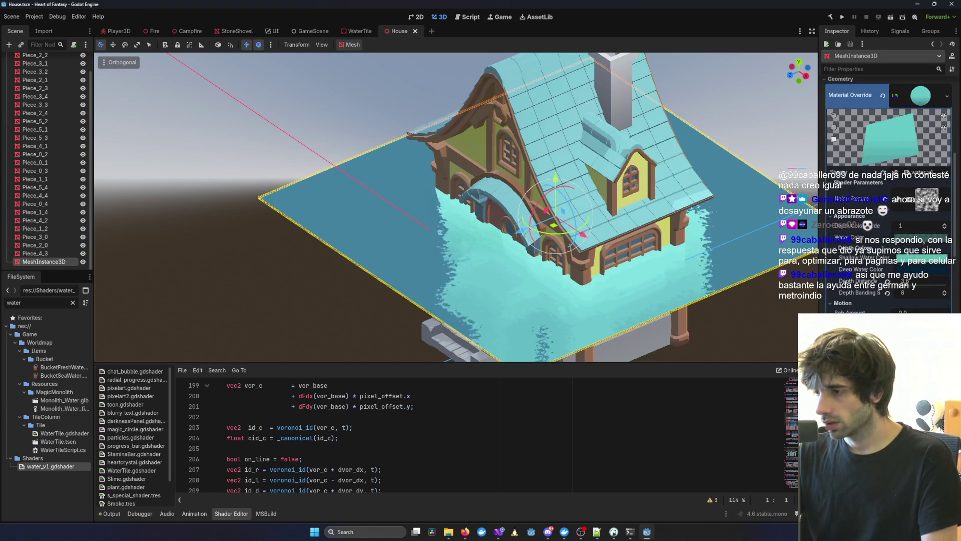
{"action": "left_click", "coordinate": [842, 303]}
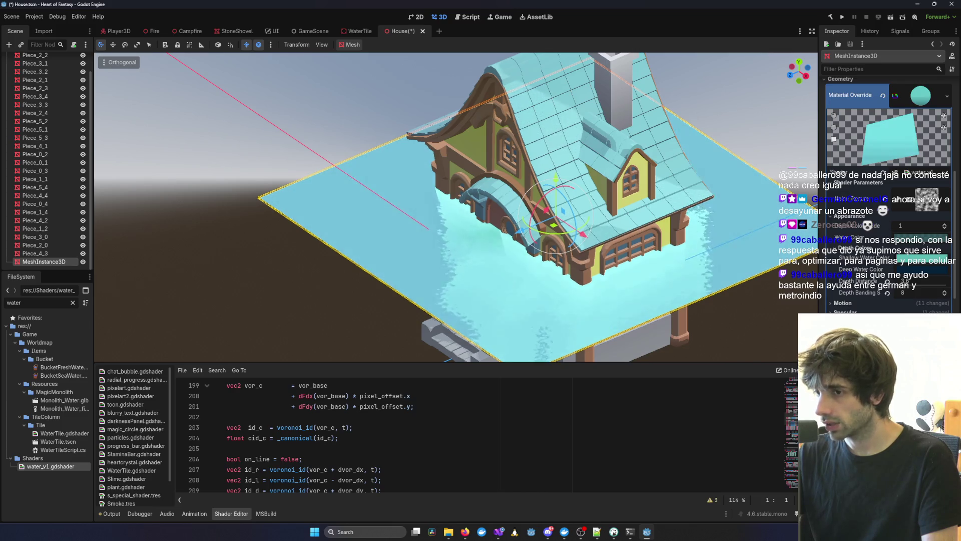
{"action": "mouse_move", "coordinate": [490, 250]}
{"action": "left_mouse_down"}
{"action": "mouse_move", "coordinate": [525, 269]}
{"action": "mouse_move", "coordinate": [538, 320]}
{"action": "left_mouse_up"}
{"action": "mouse_move", "coordinate": [549, 531]}
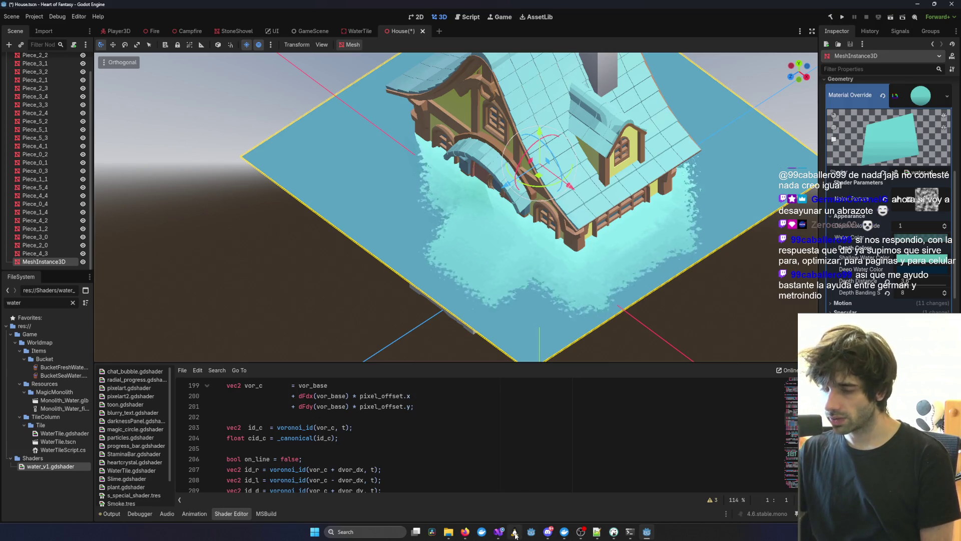
{"action": "mouse_move", "coordinate": [499, 532]}
{"action": "left_click", "coordinate": [694, 485]}
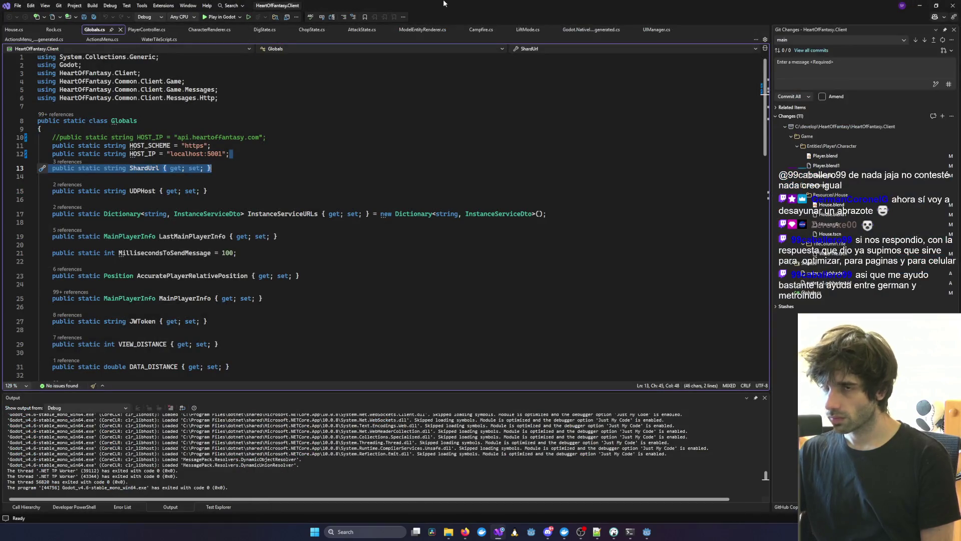
Back in Godot, save and run with F5, log in with the test account, and enter the world.
{"action": "left_click", "coordinate": [927, 7]}
{"action": "left_click", "coordinate": [650, 533]}
{"action": "left_click", "coordinate": [652, 535]}
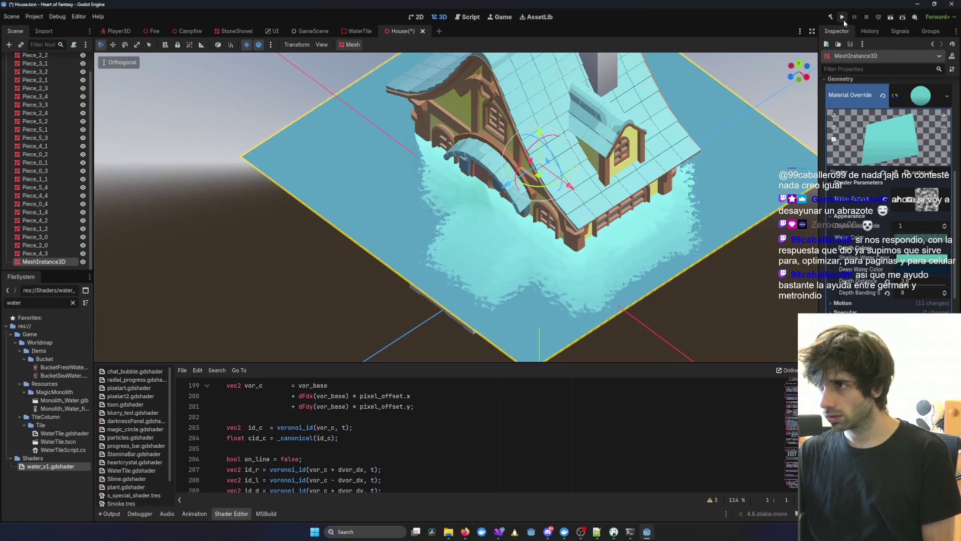
{"action": "key", "text": "F5"}
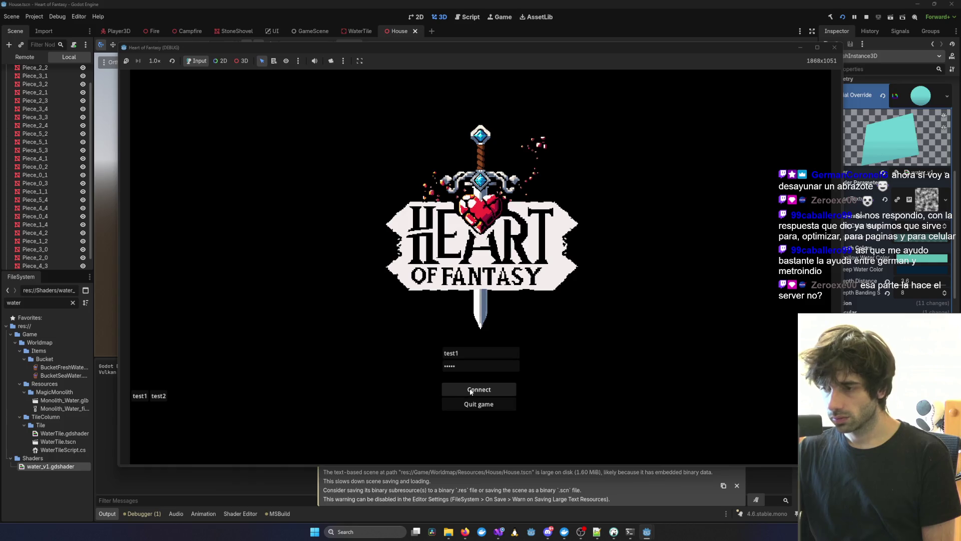
{"action": "left_click", "coordinate": [474, 390]}
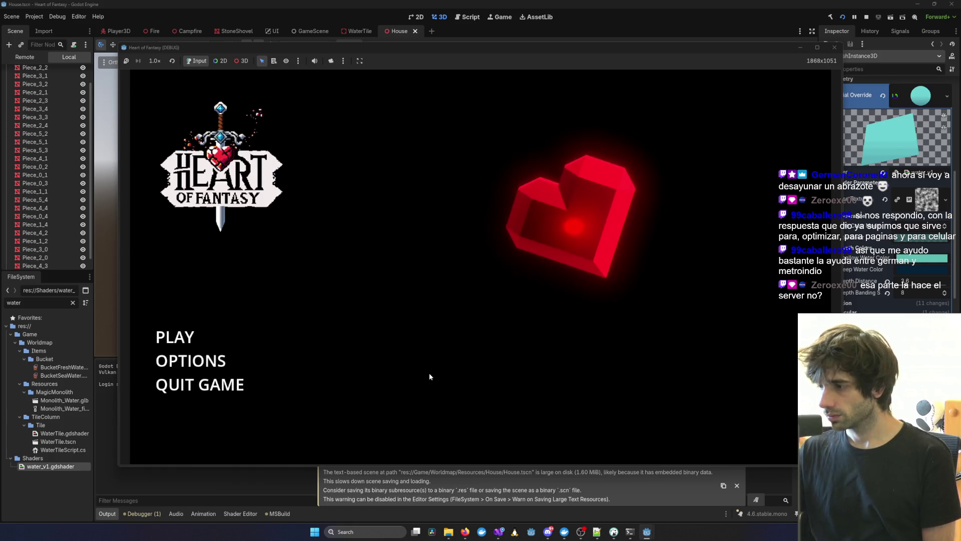
{"action": "left_click", "coordinate": [195, 337]}
{"action": "left_click", "coordinate": [476, 412]}
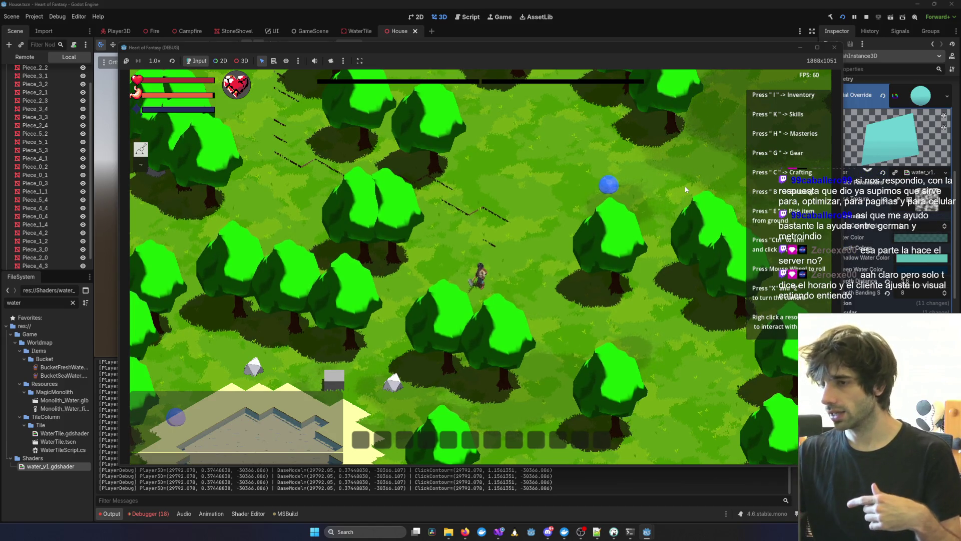
Zoom the game camera while walking the character through the forest toward the lake house.
{"action": "scroll", "coordinate": [616, 279], "scroll_direction": "down", "scroll_amount": 3}
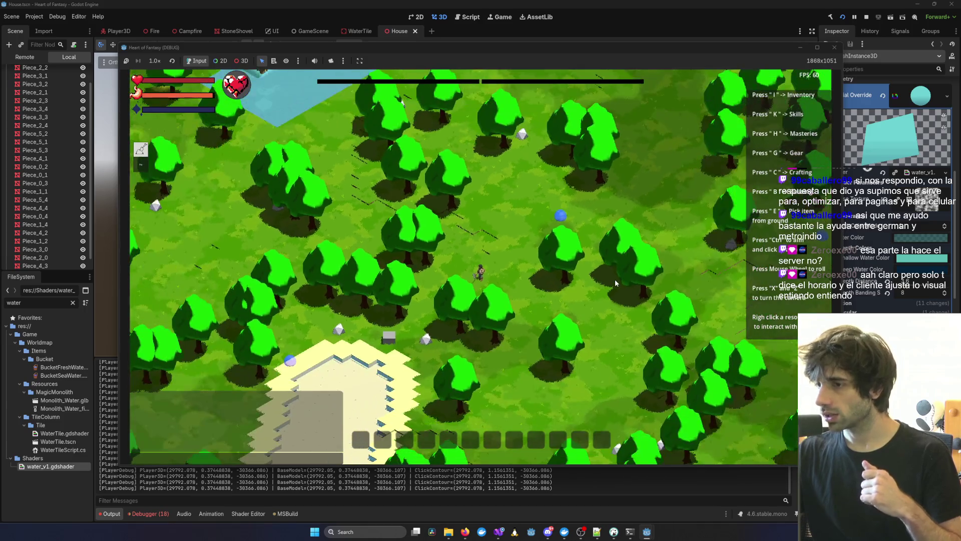
{"action": "scroll", "coordinate": [614, 279], "scroll_direction": "down", "scroll_amount": 2}
{"action": "scroll", "coordinate": [614, 278], "scroll_direction": "up", "scroll_amount": 2}
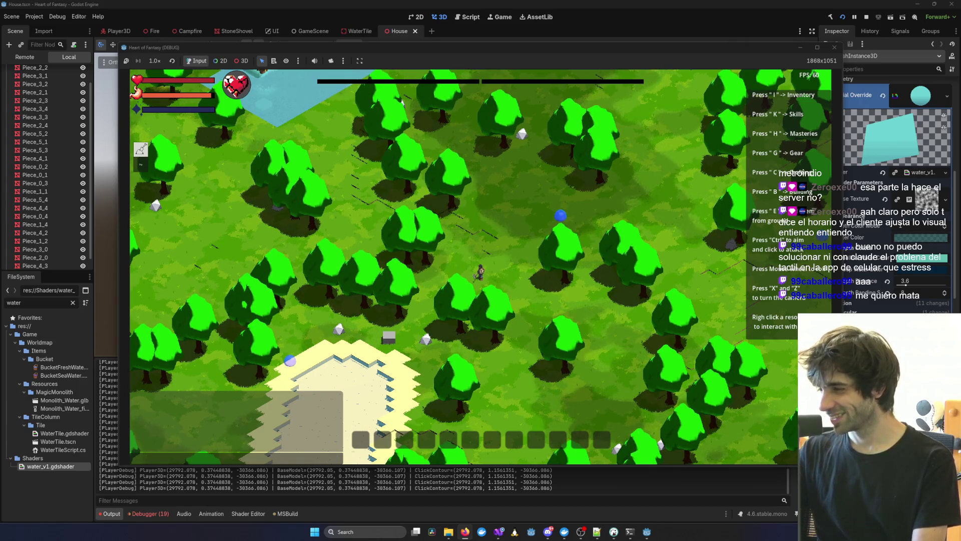
{"action": "scroll", "coordinate": [513, 278], "scroll_direction": "up", "scroll_amount": 5}
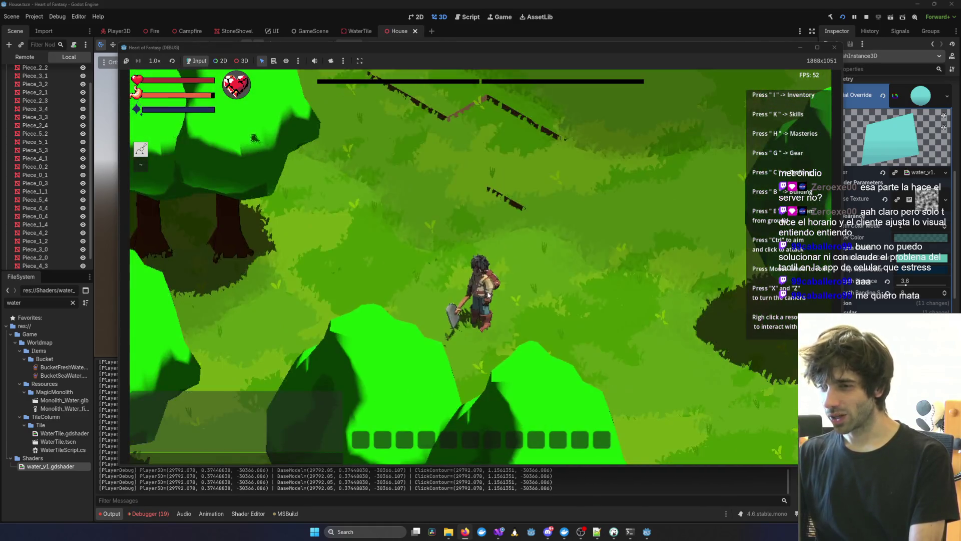
{"action": "scroll", "coordinate": [488, 295], "scroll_direction": "down", "scroll_amount": 5}
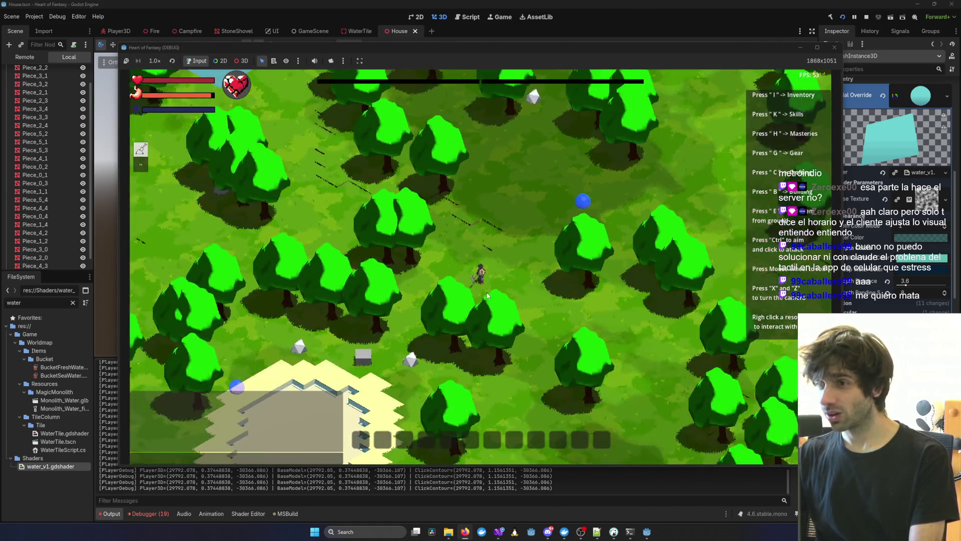
Walk the character through the forest to the lake house and across its water, zooming in and out.
{"action": "key", "text": "a"}
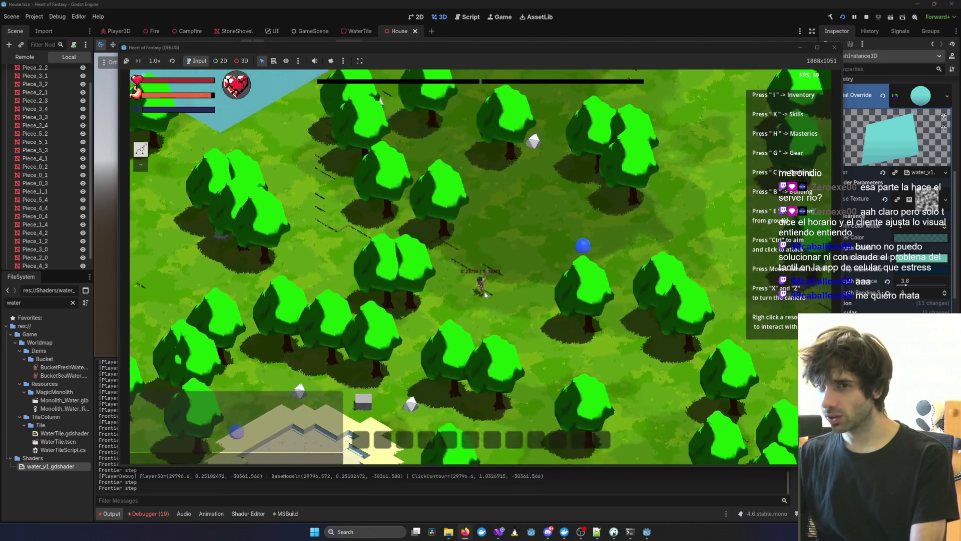
{"action": "key", "text": "w"}
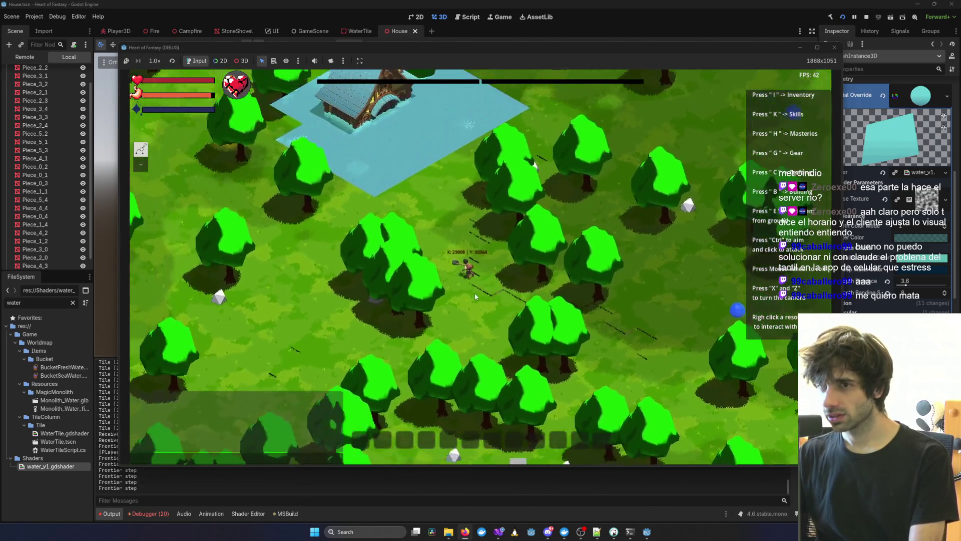
{"action": "scroll", "coordinate": [478, 278], "scroll_direction": "up", "scroll_amount": 5}
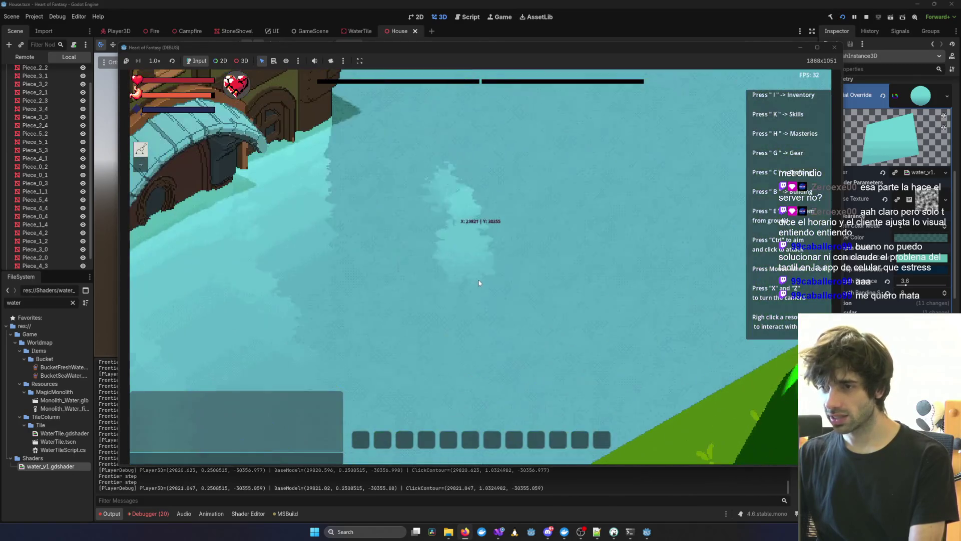
{"action": "key", "text": "s"}
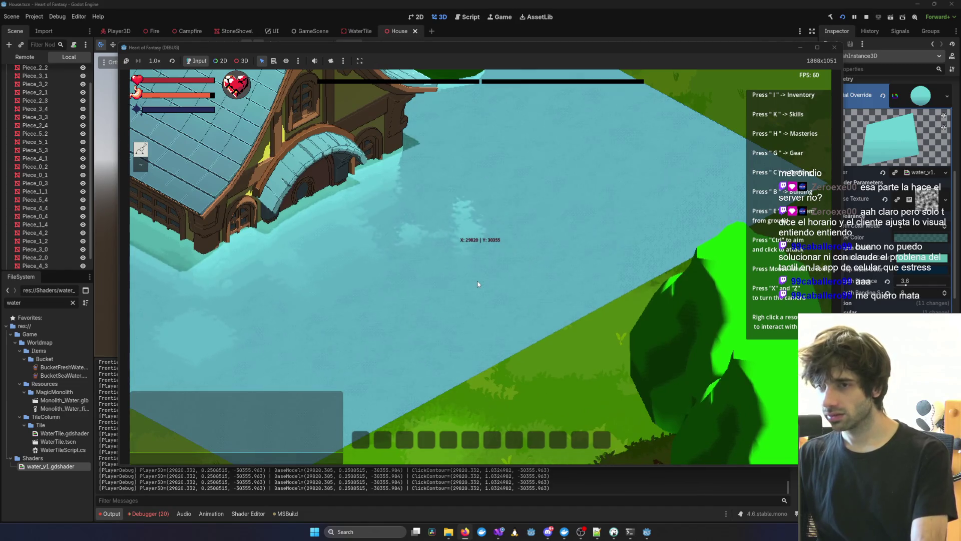
{"action": "scroll", "coordinate": [477, 287], "scroll_direction": "down", "scroll_amount": 5}
{"action": "scroll", "coordinate": [475, 285], "scroll_direction": "down", "scroll_amount": 5}
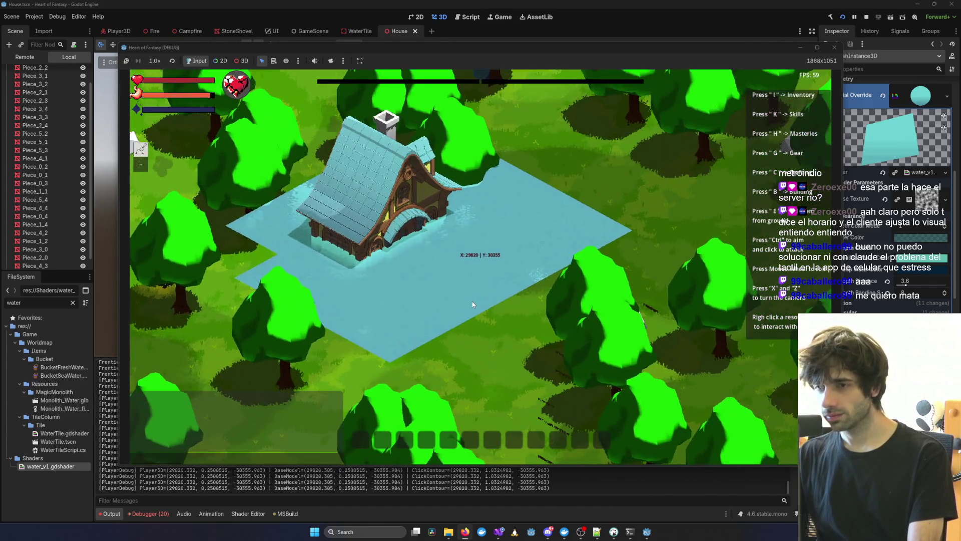
{"action": "scroll", "coordinate": [472, 302], "scroll_direction": "up", "scroll_amount": 5}
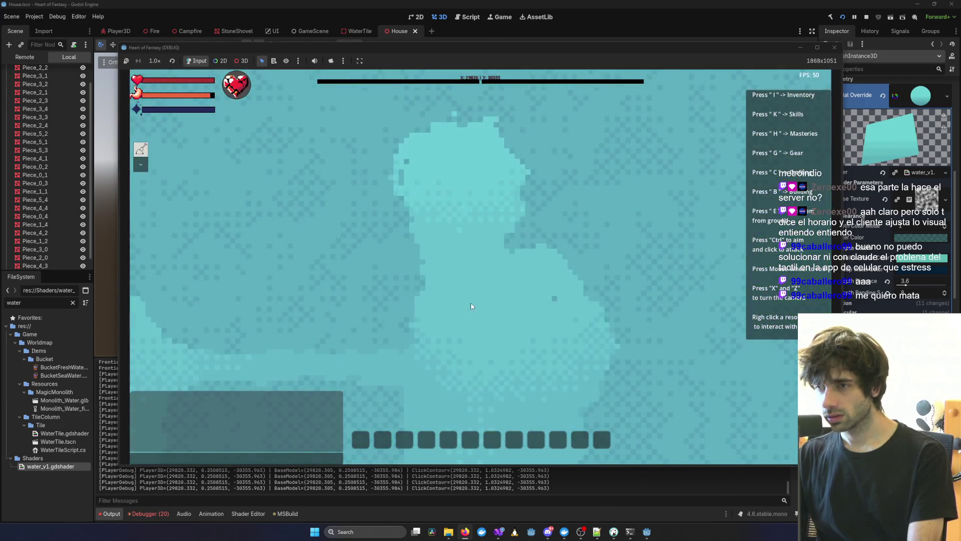
{"action": "scroll", "coordinate": [470, 306], "scroll_direction": "down", "scroll_amount": 5}
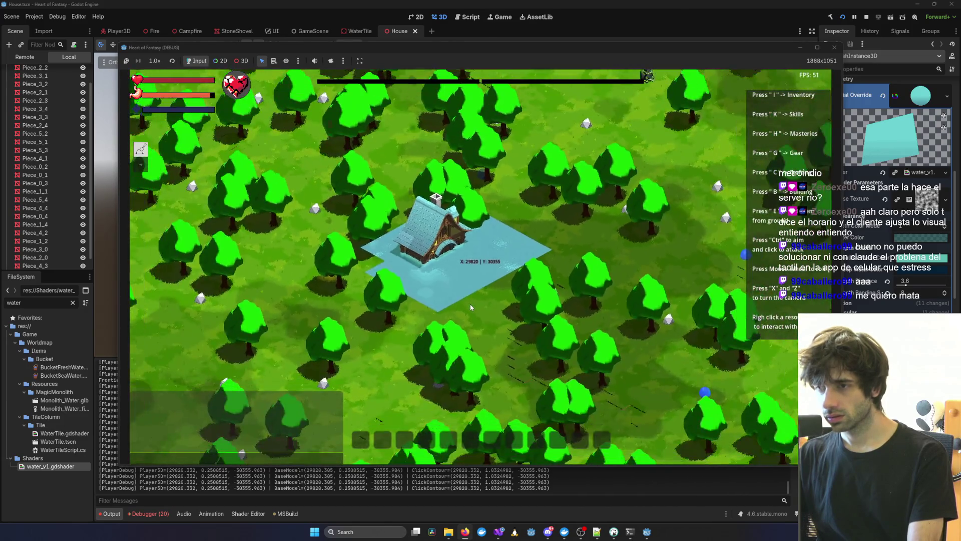
{"action": "scroll", "coordinate": [470, 307], "scroll_direction": "down", "scroll_amount": 5}
{"action": "scroll", "coordinate": [449, 308], "scroll_direction": "up", "scroll_amount": 2}
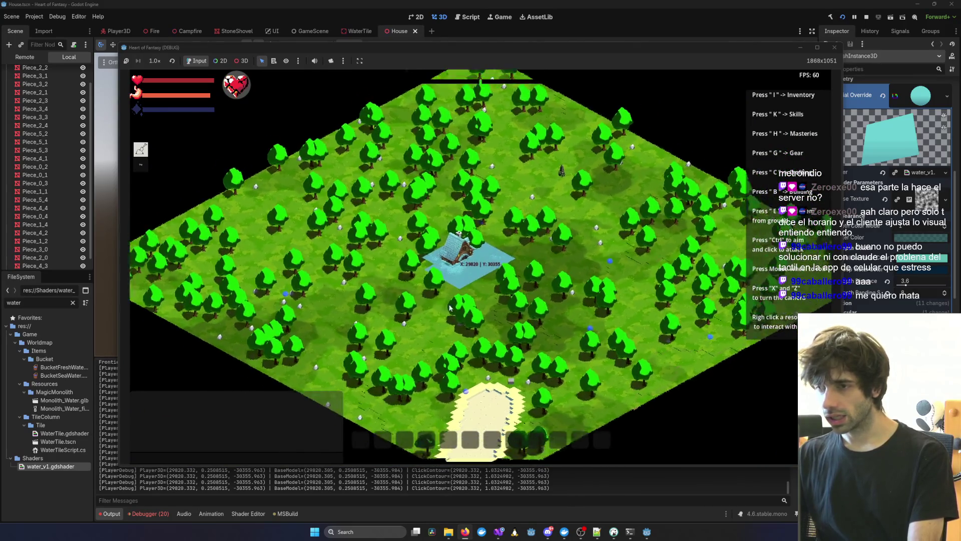
{"action": "scroll", "coordinate": [449, 308], "scroll_direction": "down", "scroll_amount": 2}
{"action": "scroll", "coordinate": [450, 282], "scroll_direction": "up", "scroll_amount": 3}
{"action": "scroll", "coordinate": [448, 282], "scroll_direction": "down", "scroll_amount": 2}
{"action": "scroll", "coordinate": [449, 281], "scroll_direction": "up", "scroll_amount": 4}
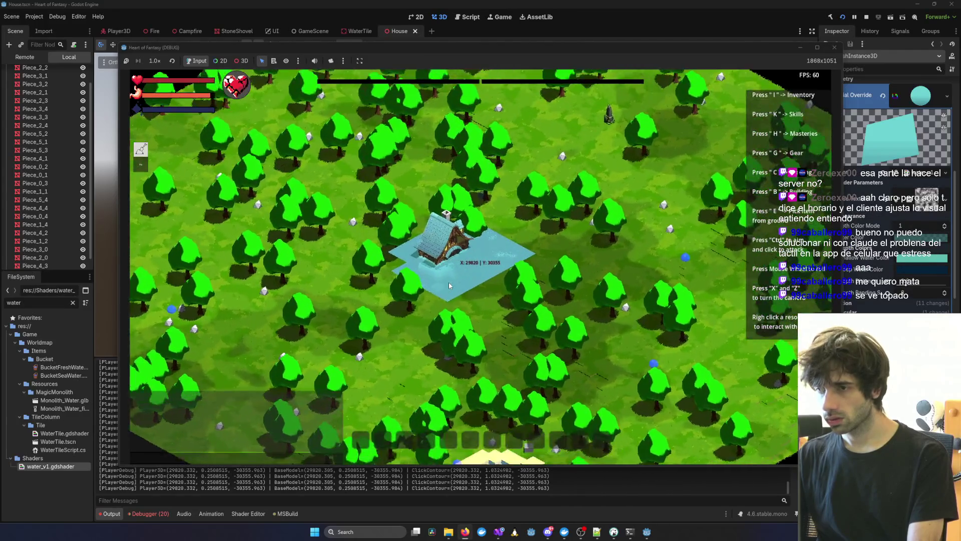
{"action": "scroll", "coordinate": [449, 281], "scroll_direction": "up", "scroll_amount": 5}
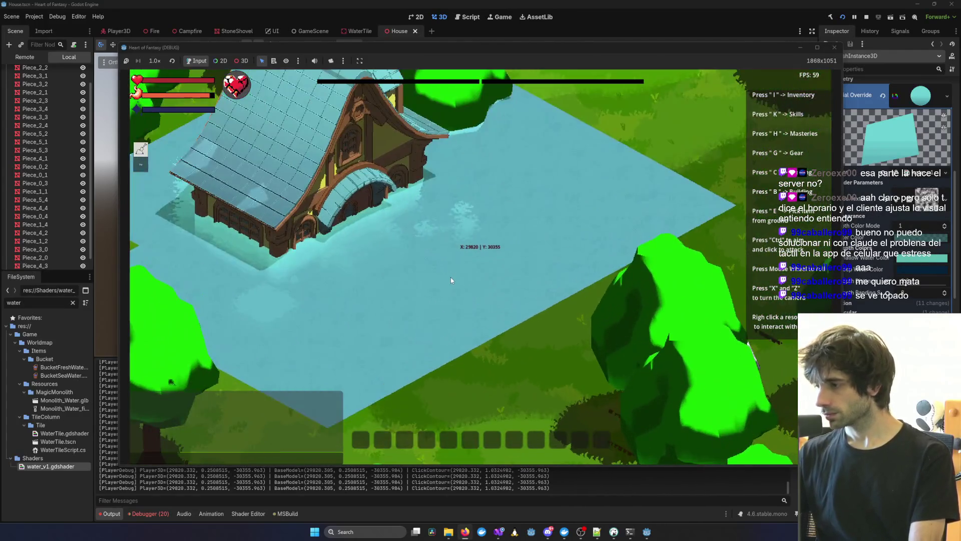
{"action": "scroll", "coordinate": [554, 254], "scroll_direction": "up", "scroll_amount": 1}
Rotate the game camera to house-facing, corner and near top-down views of the water, then return to the editor.
{"action": "key", "text": "x"}
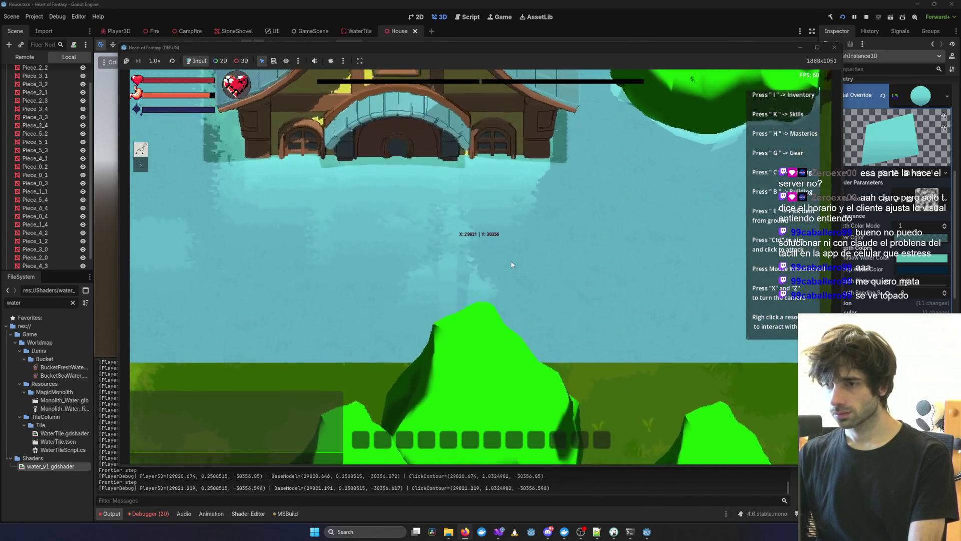
{"action": "key", "text": "z"}
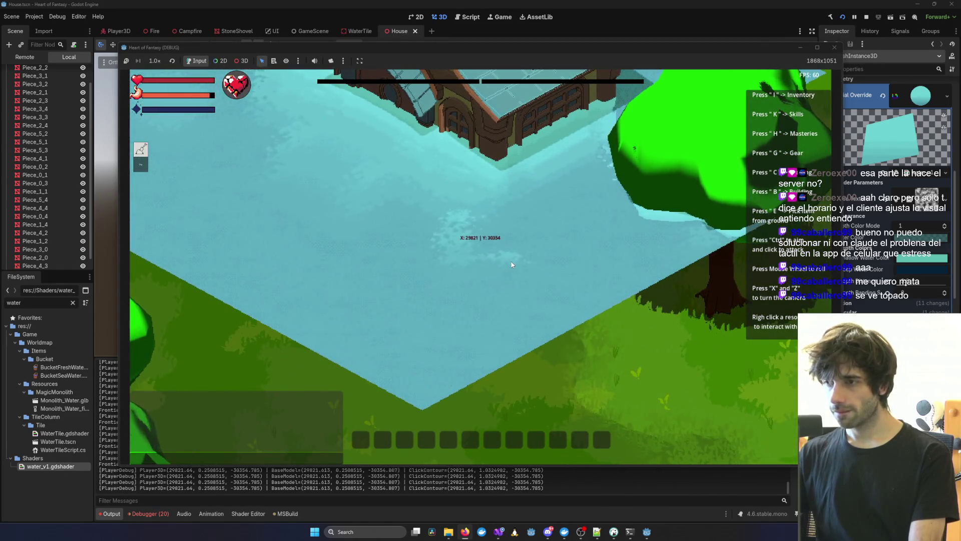
{"action": "scroll", "coordinate": [492, 275], "scroll_direction": "down", "scroll_amount": 3}
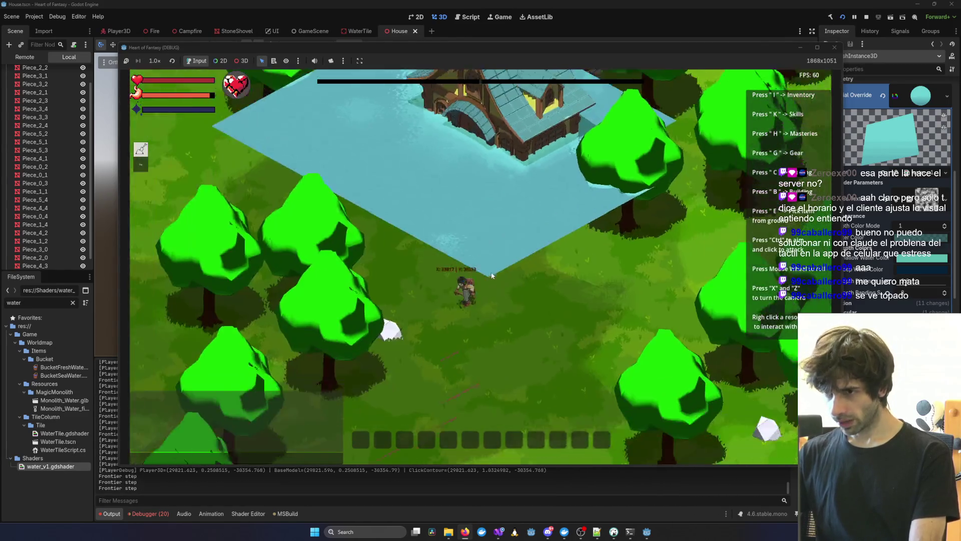
{"action": "scroll", "coordinate": [488, 277], "scroll_direction": "down", "scroll_amount": 5}
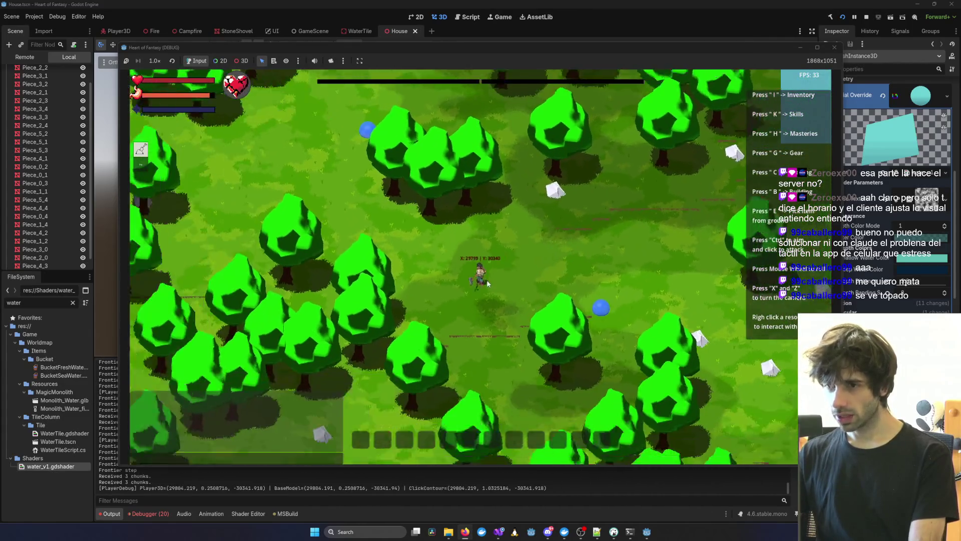
{"action": "scroll", "coordinate": [486, 280], "scroll_direction": "down", "scroll_amount": 5}
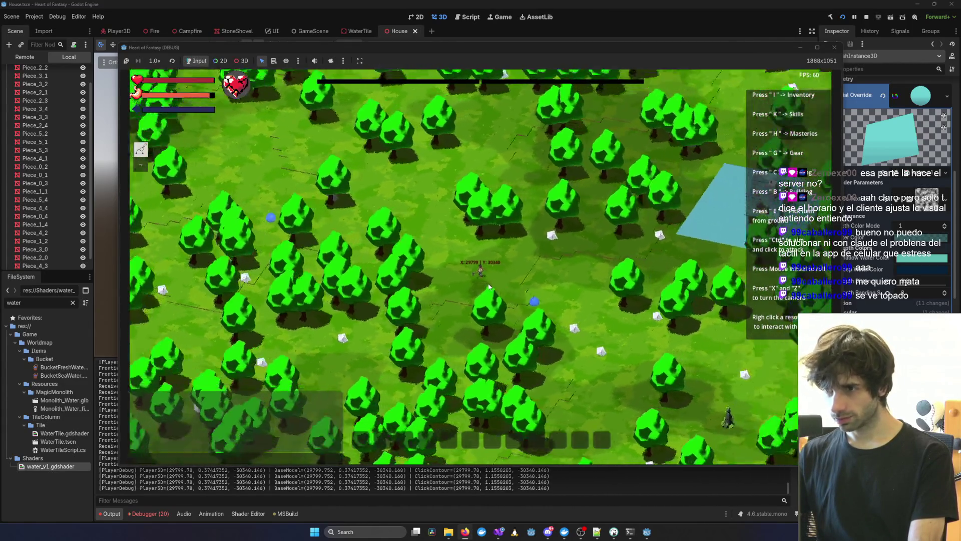
{"action": "key", "text": "x"}
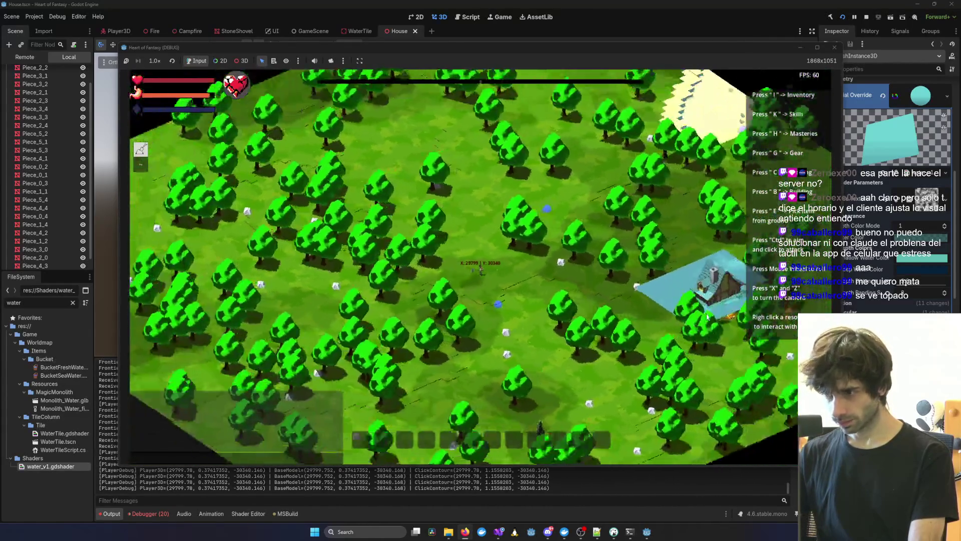
{"action": "key", "text": "z"}
{"action": "scroll", "coordinate": [497, 299], "scroll_direction": "up", "scroll_amount": 5}
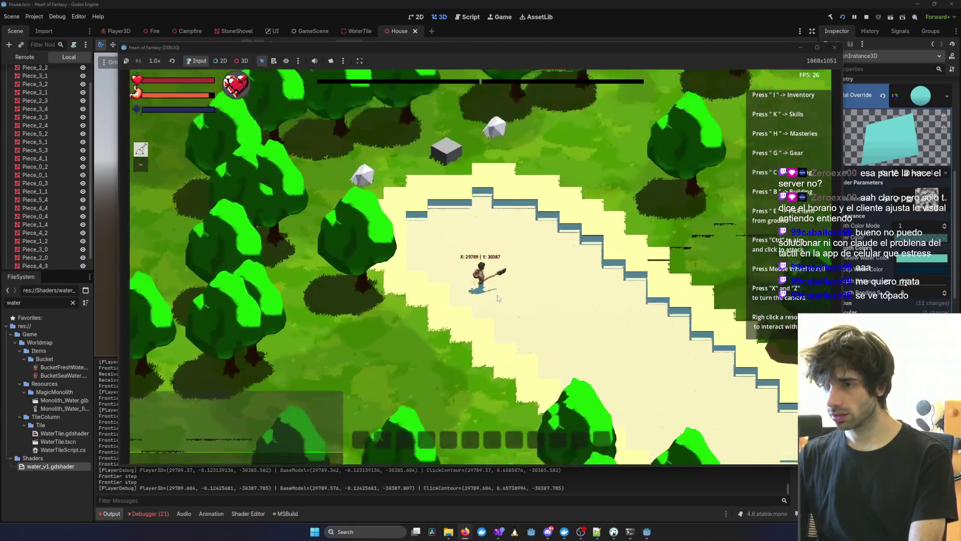
{"action": "scroll", "coordinate": [497, 299], "scroll_direction": "up", "scroll_amount": 5}
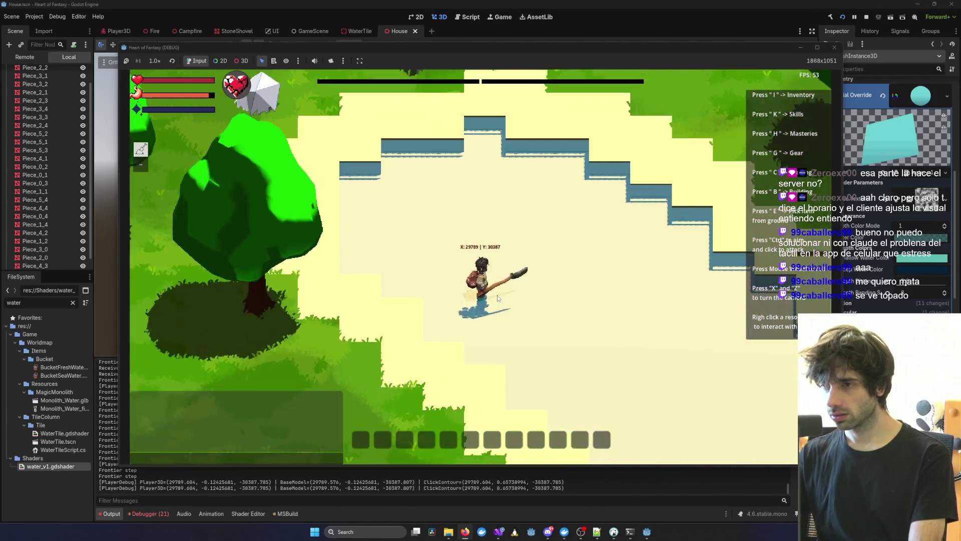
{"action": "scroll", "coordinate": [328, 215], "scroll_direction": "down", "scroll_amount": 10}
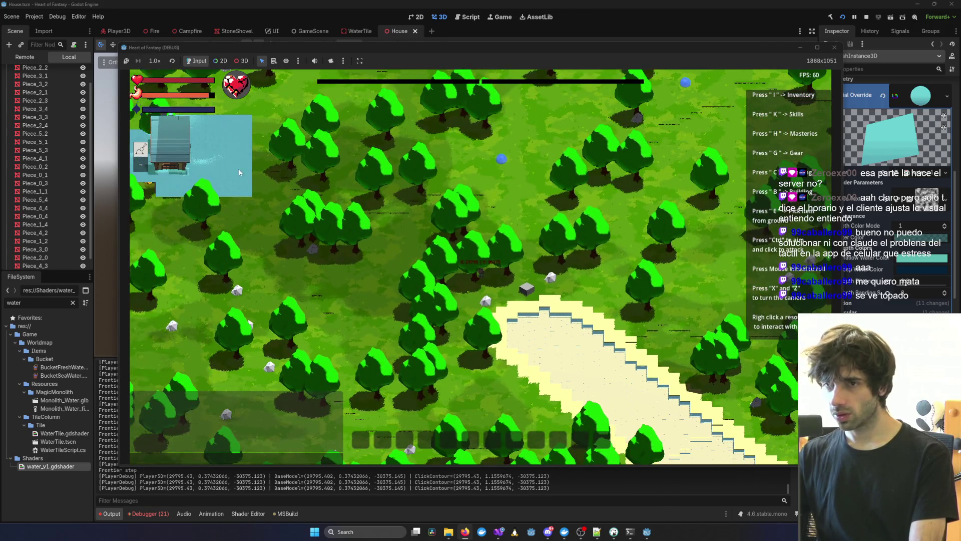
{"action": "scroll", "coordinate": [434, 255], "scroll_direction": "up", "scroll_amount": 5}
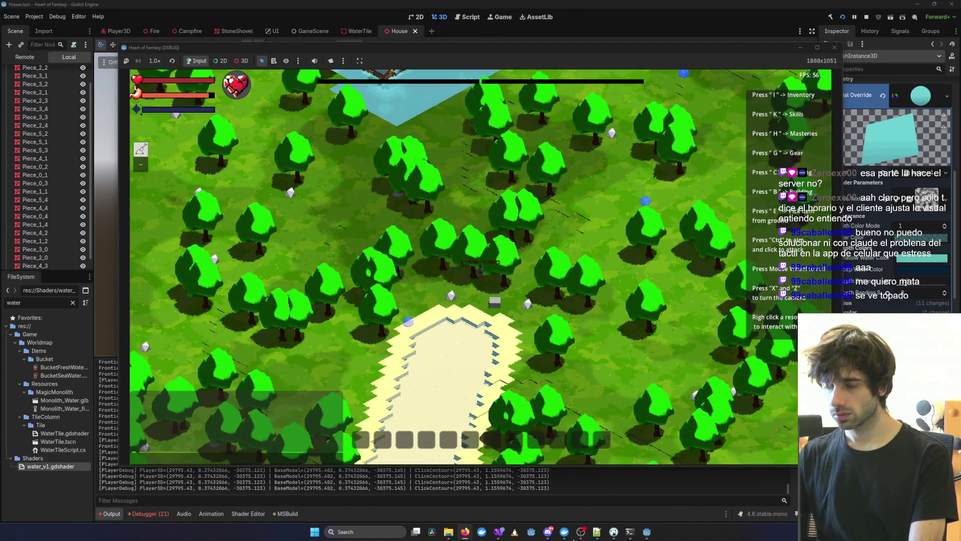
{"action": "mouse_move", "coordinate": [647, 532]}
{"action": "left_click", "coordinate": [653, 458]}
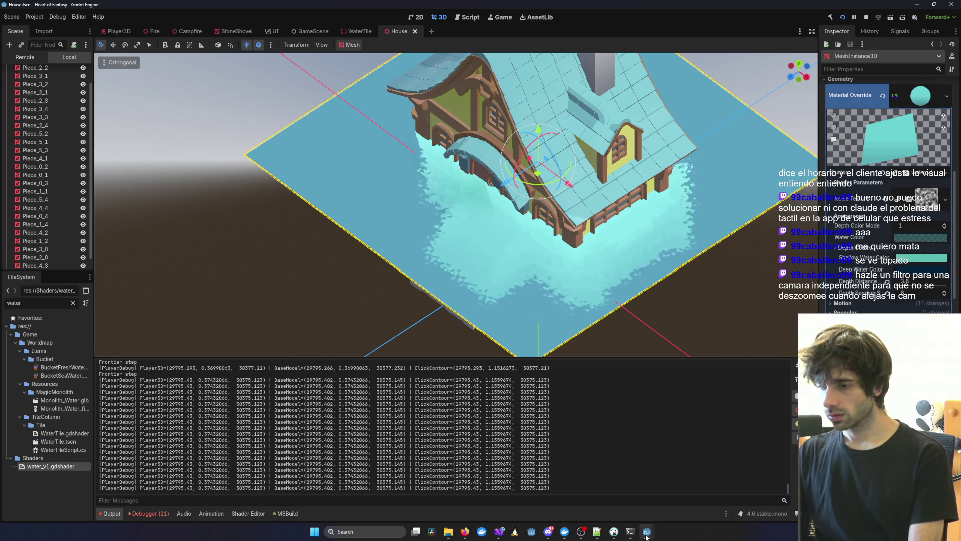
Switch between the WaterTile and House scenes and briefly check the shader parameter value options.
{"action": "left_click", "coordinate": [360, 32]}
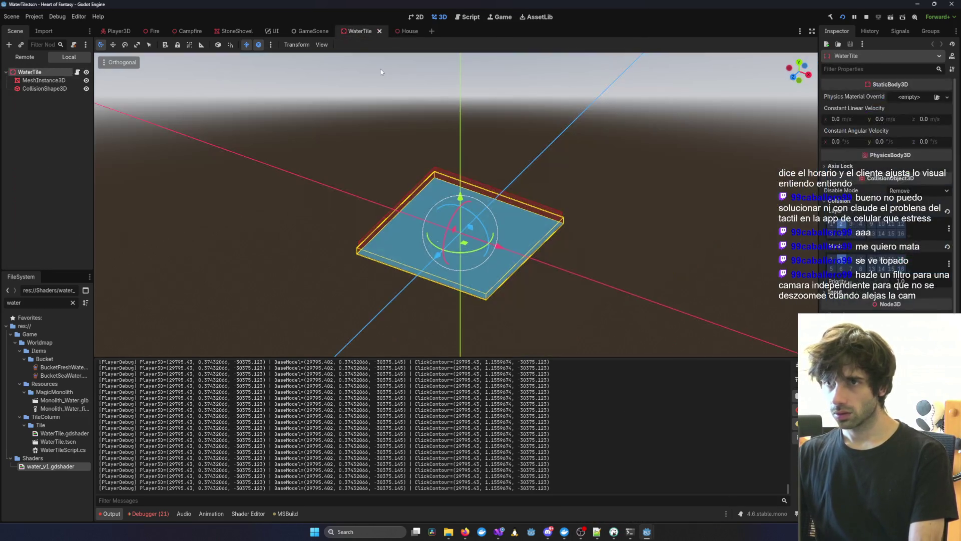
{"action": "left_click", "coordinate": [580, 532]}
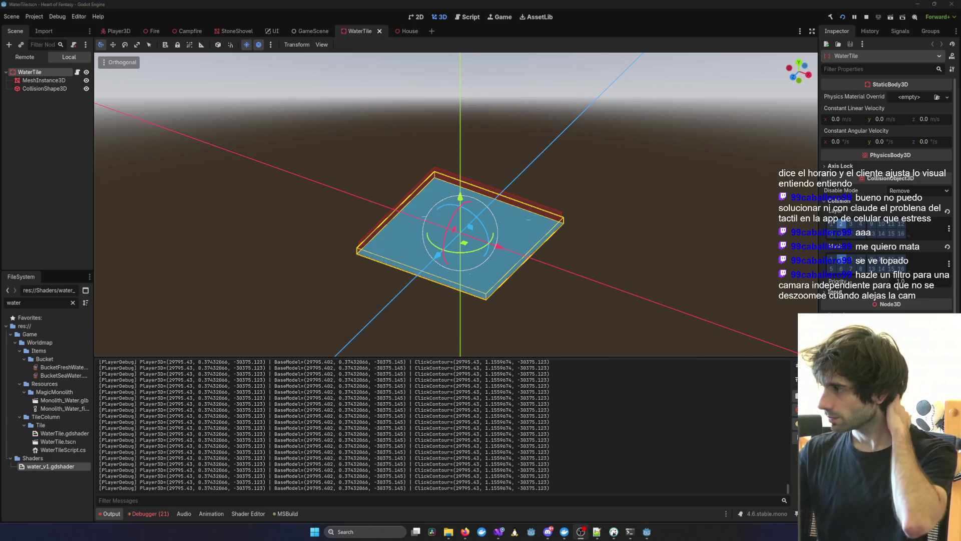
{"action": "key", "text": "alt+Tab"}
{"action": "key", "text": "alt+Tab"}
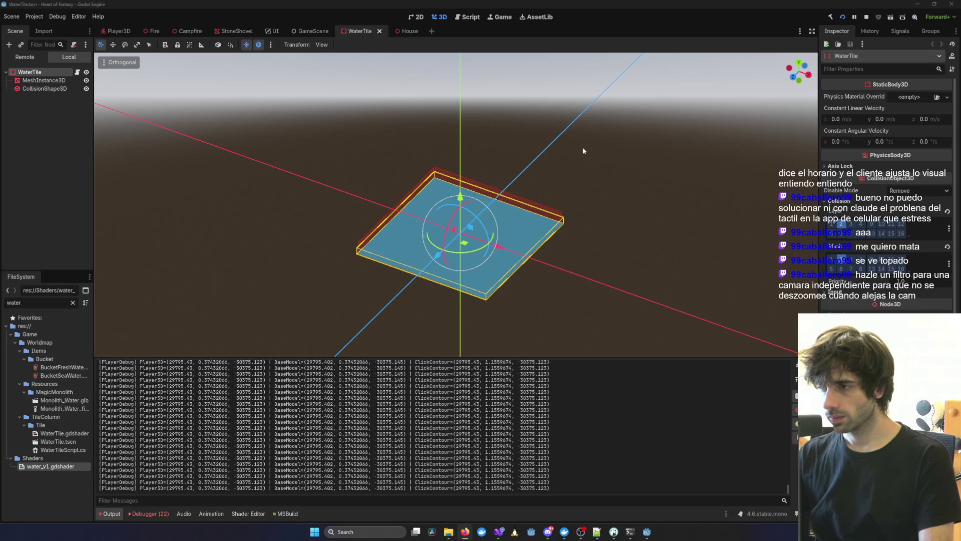
{"action": "left_click", "coordinate": [407, 31]}
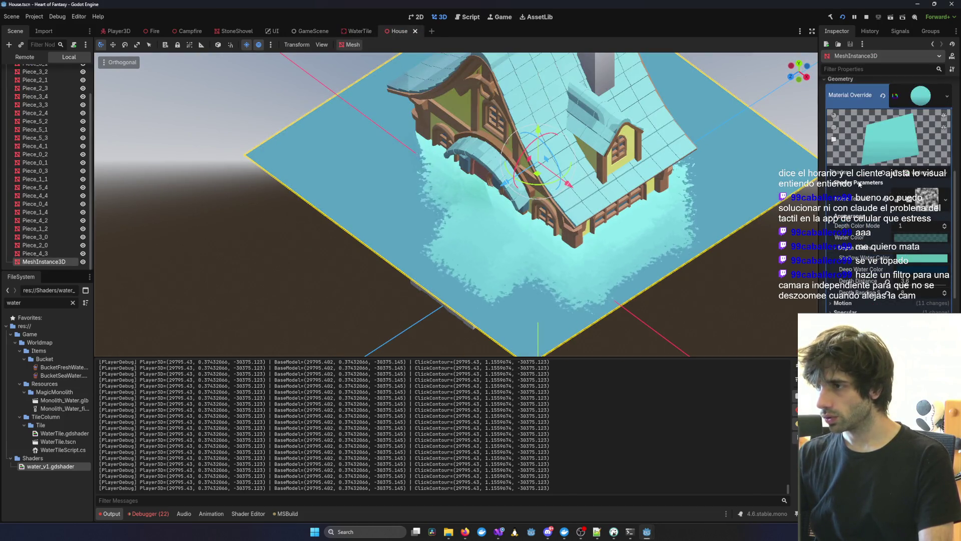
{"action": "right_click", "coordinate": [853, 197]}
{"action": "key", "text": "Escape"}
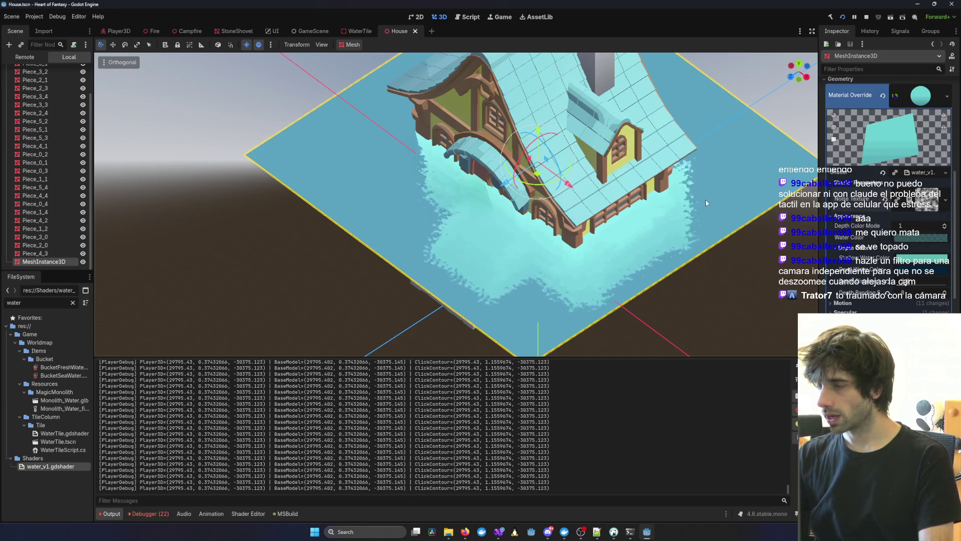
In WaterTile, select and deselect MeshInstance3D, then stop the running game.
{"action": "left_click", "coordinate": [356, 31]}
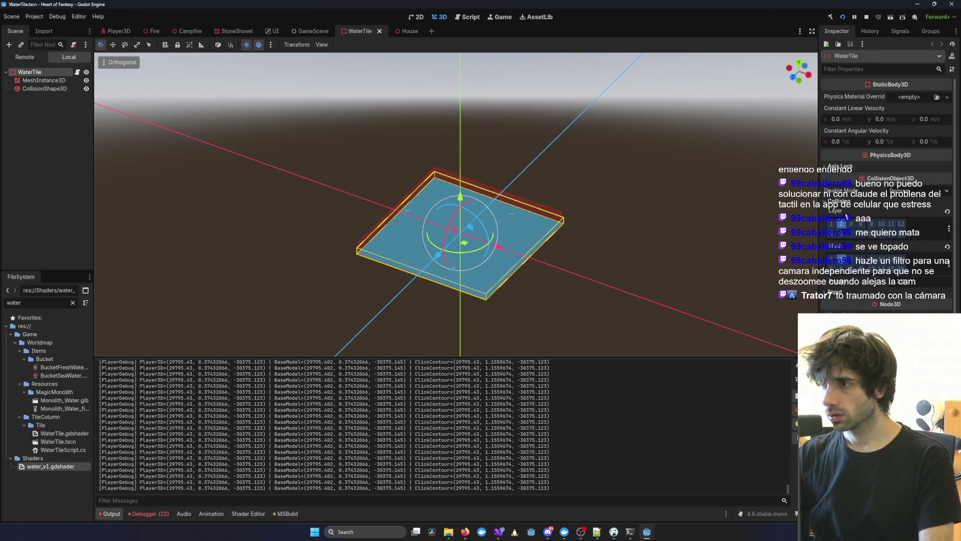
{"action": "left_click", "coordinate": [44, 80]}
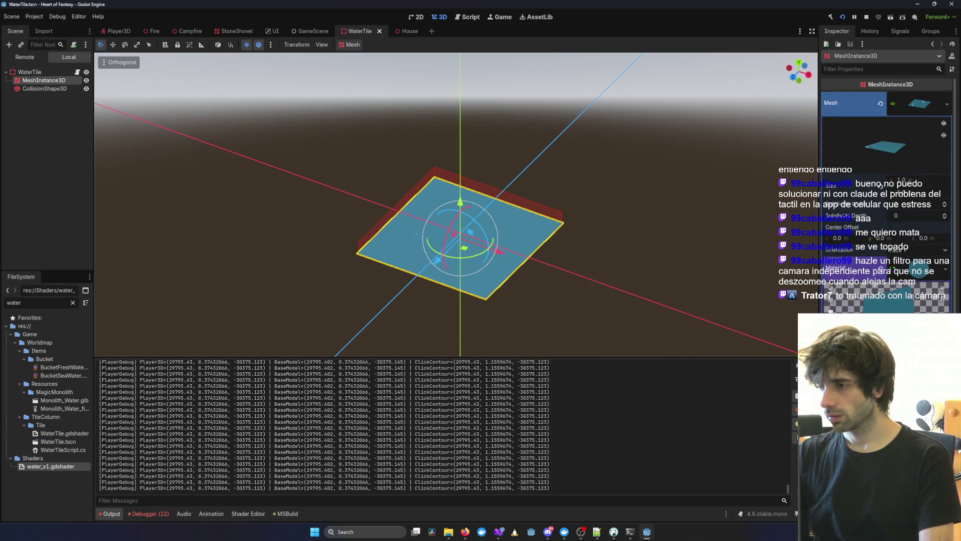
{"action": "left_click", "coordinate": [644, 231]}
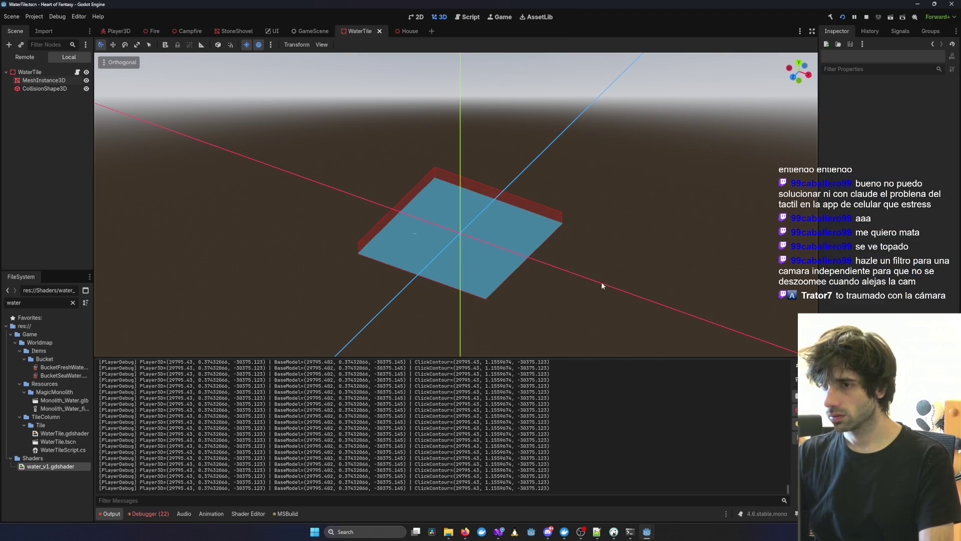
{"action": "mouse_move", "coordinate": [647, 532]}
{"action": "left_click", "coordinate": [688, 481]}
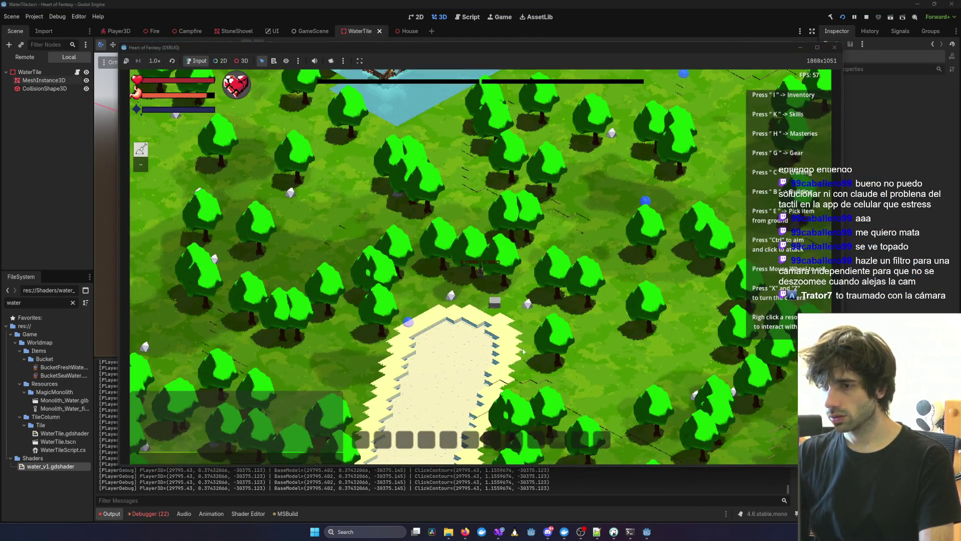
{"action": "left_click", "coordinate": [857, 17]}
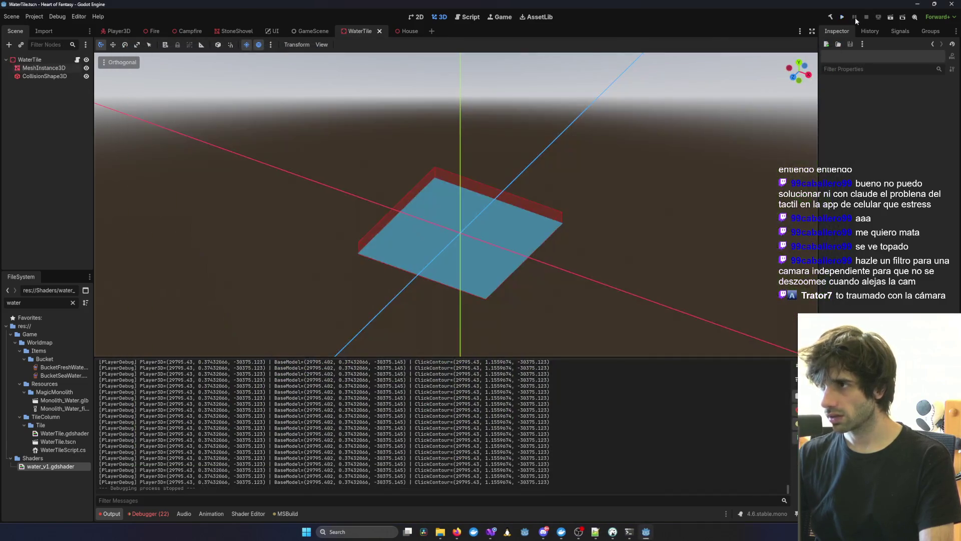
{"action": "left_click", "coordinate": [842, 17]}
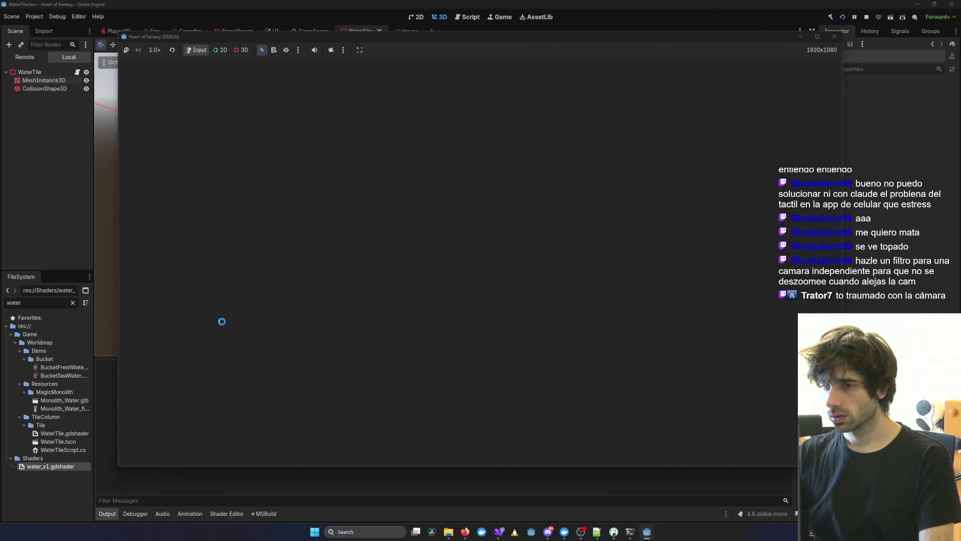
{"action": "left_click", "coordinate": [259, 389]}
{"action": "left_click", "coordinate": [478, 387]}
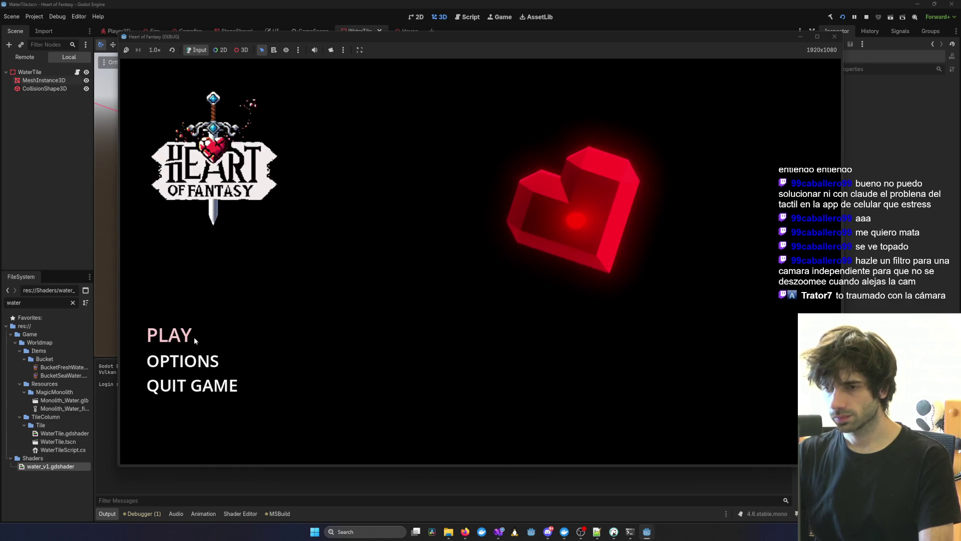
{"action": "left_click", "coordinate": [194, 337]}
{"action": "left_click", "coordinate": [519, 428]}
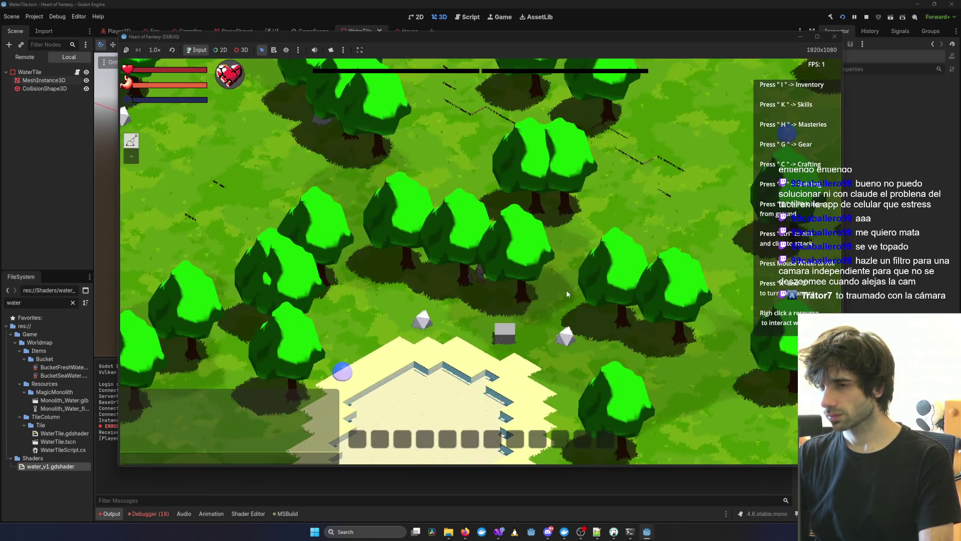
{"action": "scroll", "coordinate": [564, 300], "scroll_direction": "down", "scroll_amount": 5}
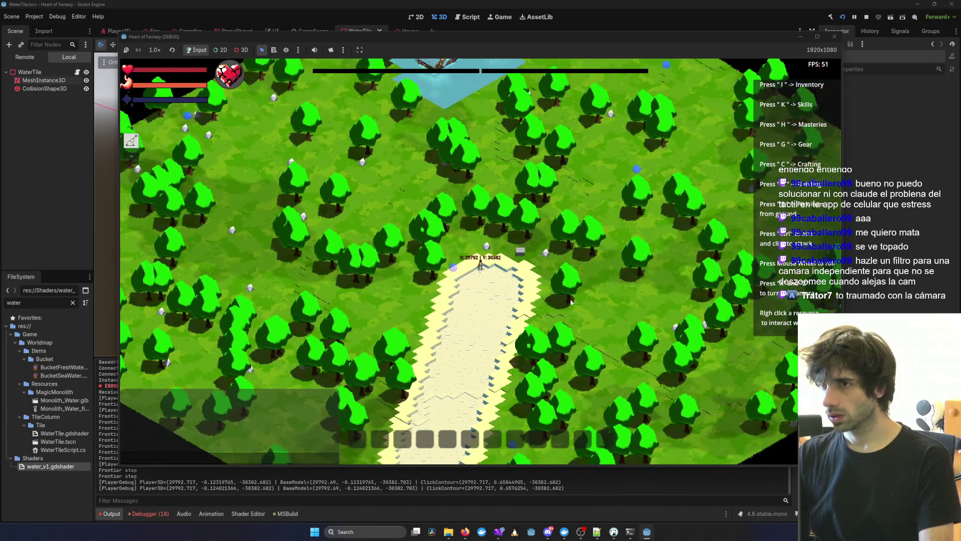
{"action": "key", "text": "alt+Tab"}
{"action": "key", "text": "F8"}
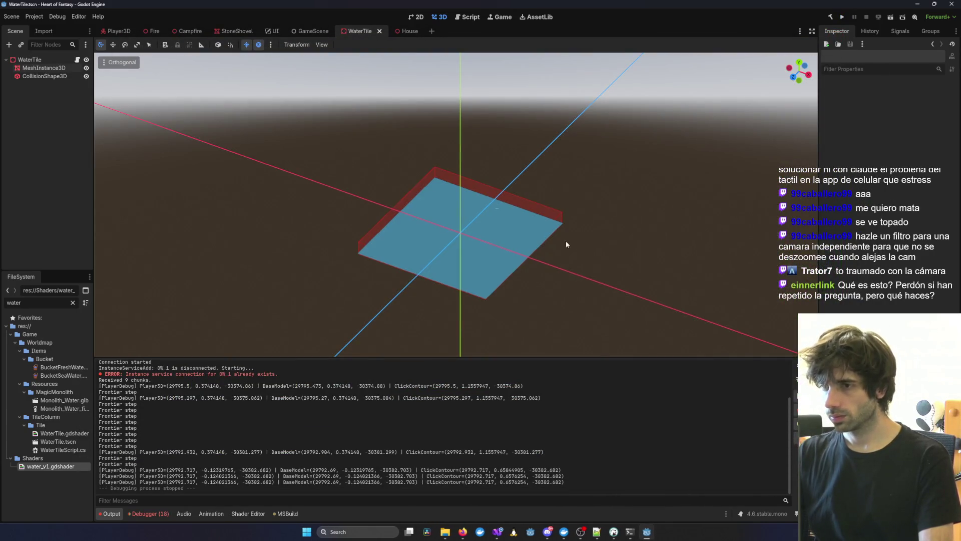
{"action": "left_click", "coordinate": [400, 33]}
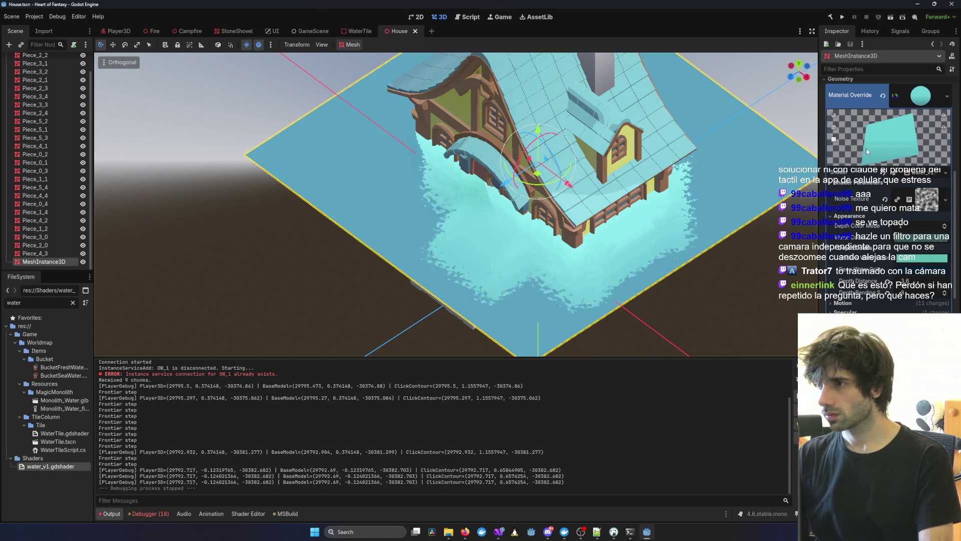
{"action": "scroll", "coordinate": [866, 150], "scroll_direction": "up", "scroll_amount": 4}
{"action": "right_click", "coordinate": [924, 209]}
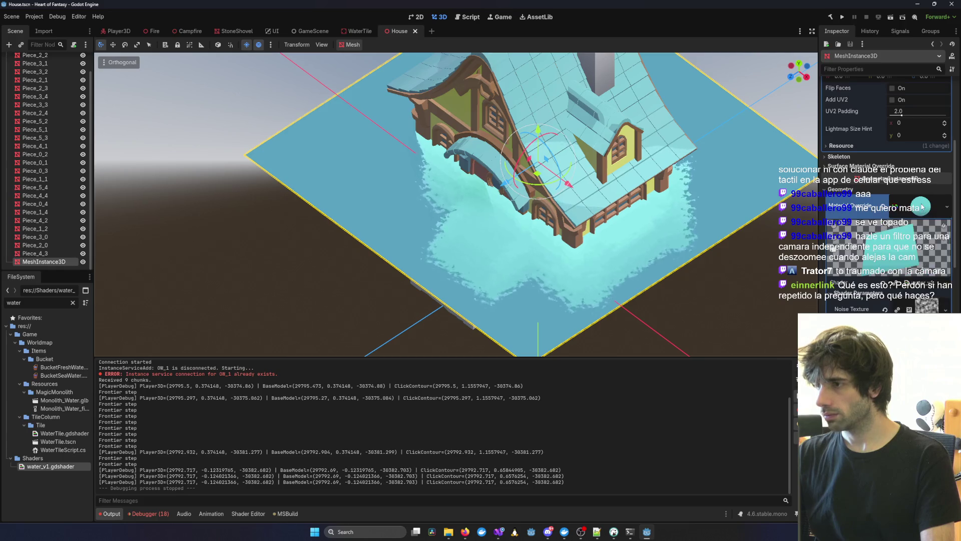
{"action": "left_click", "coordinate": [909, 301]}
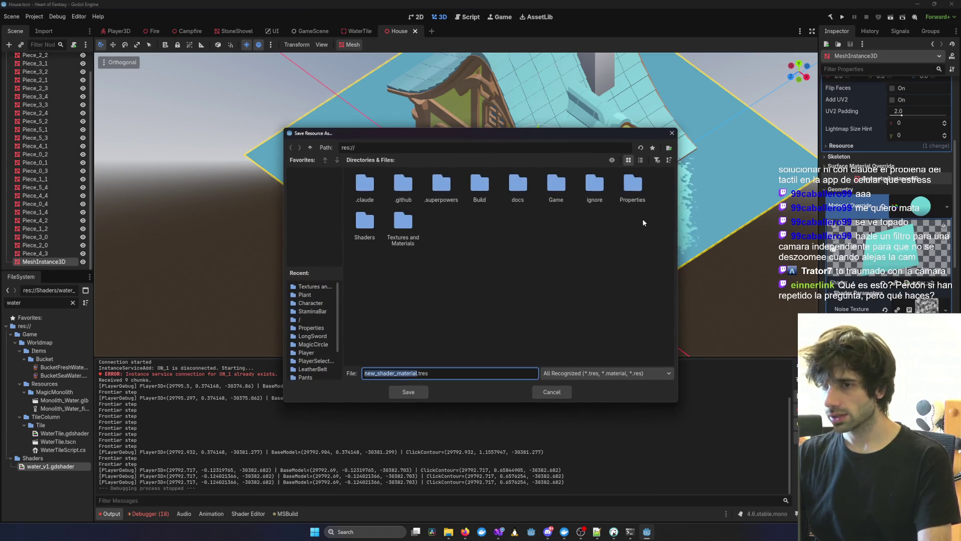
{"action": "type", "text": "WaterM"}
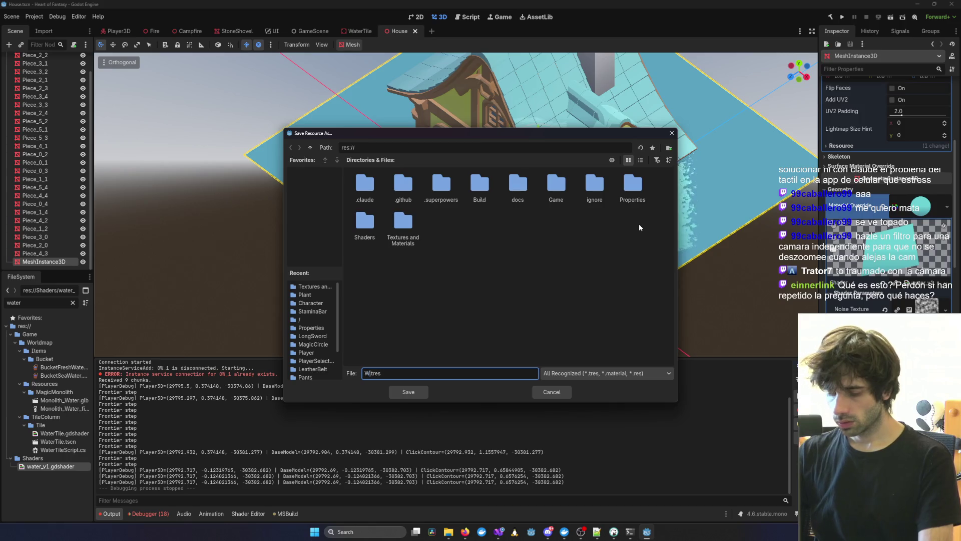
{"action": "type", "text": "aterial"}
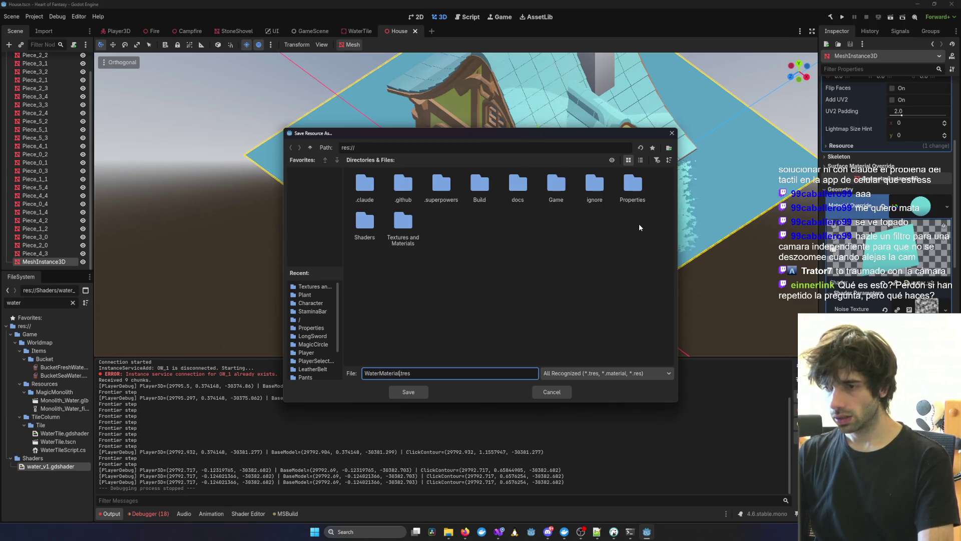
{"action": "double_click", "coordinate": [403, 225]}
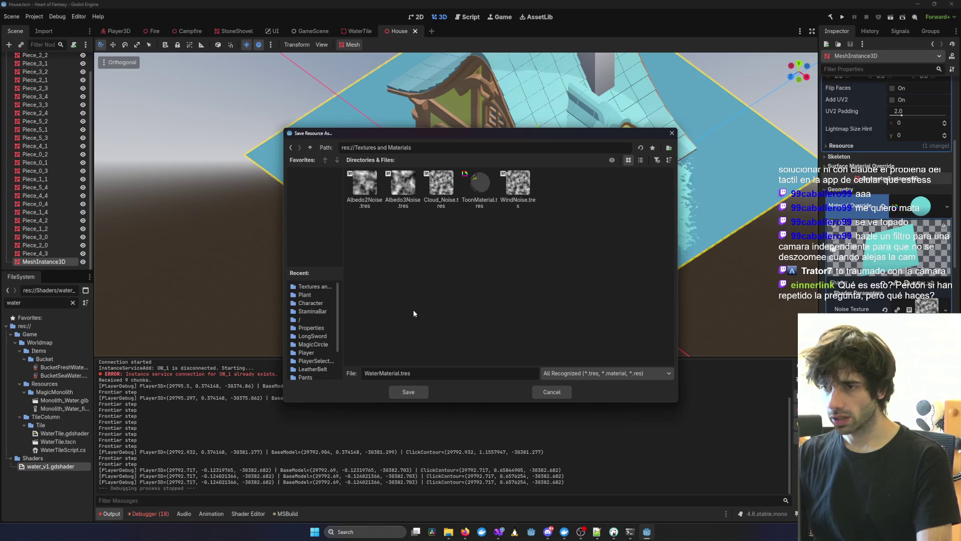
{"action": "left_click", "coordinate": [407, 390]}
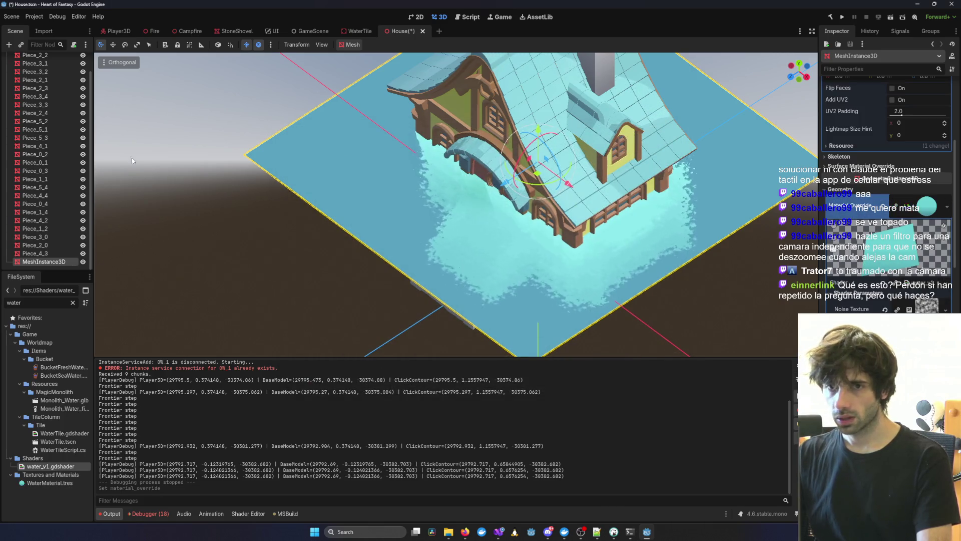
Assign WaterMaterial.tres to the WaterTile plane's material slot and relaunch the game.
{"action": "left_click", "coordinate": [355, 31]}
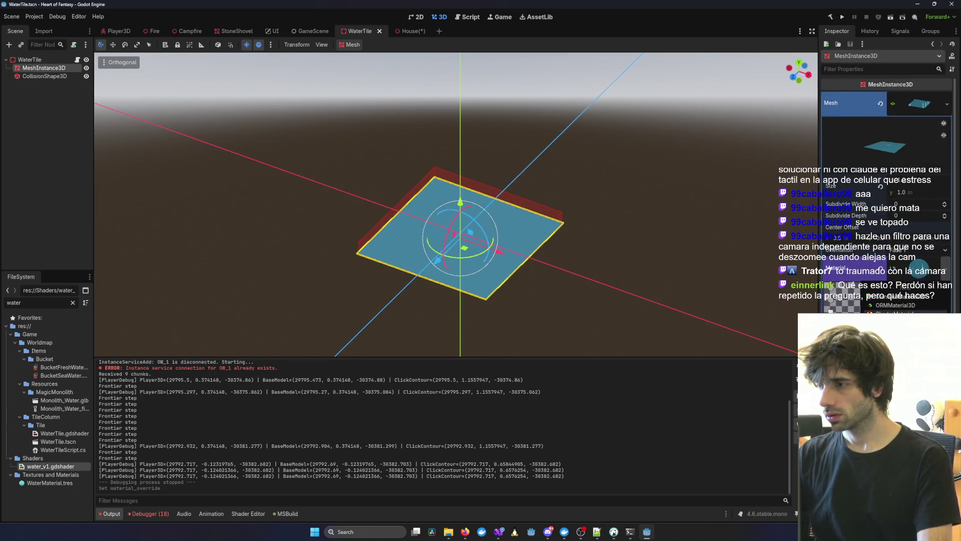
{"action": "left_click", "coordinate": [945, 268]}
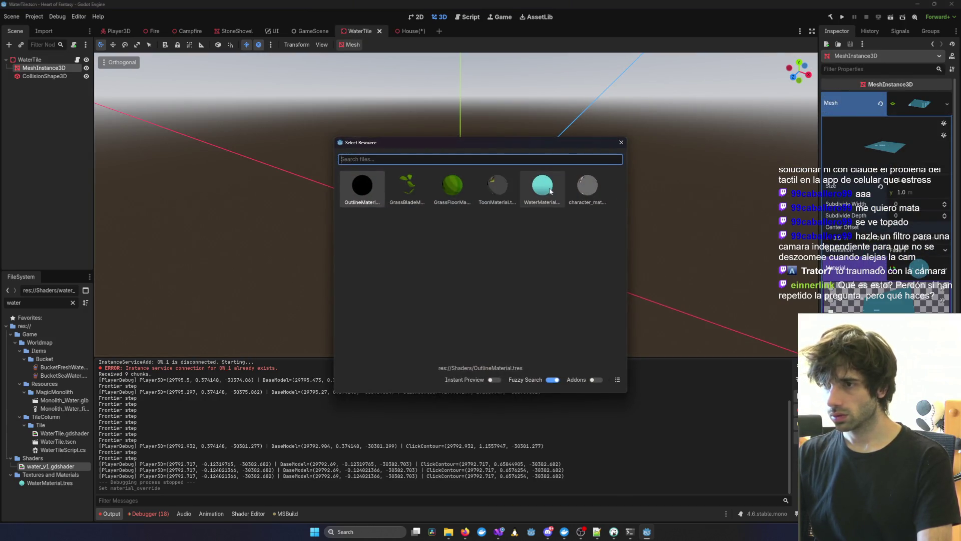
{"action": "double_click", "coordinate": [550, 191]}
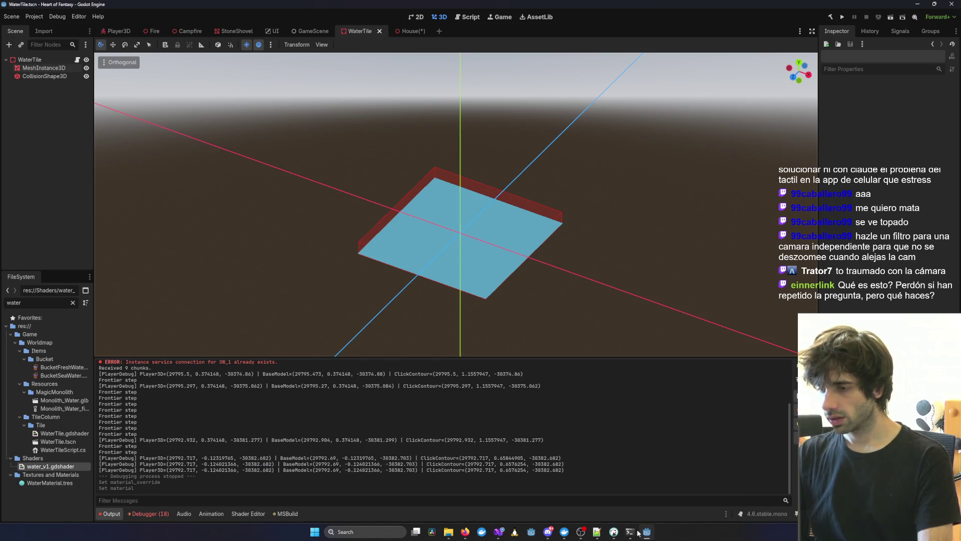
{"action": "left_click", "coordinate": [847, 20]}
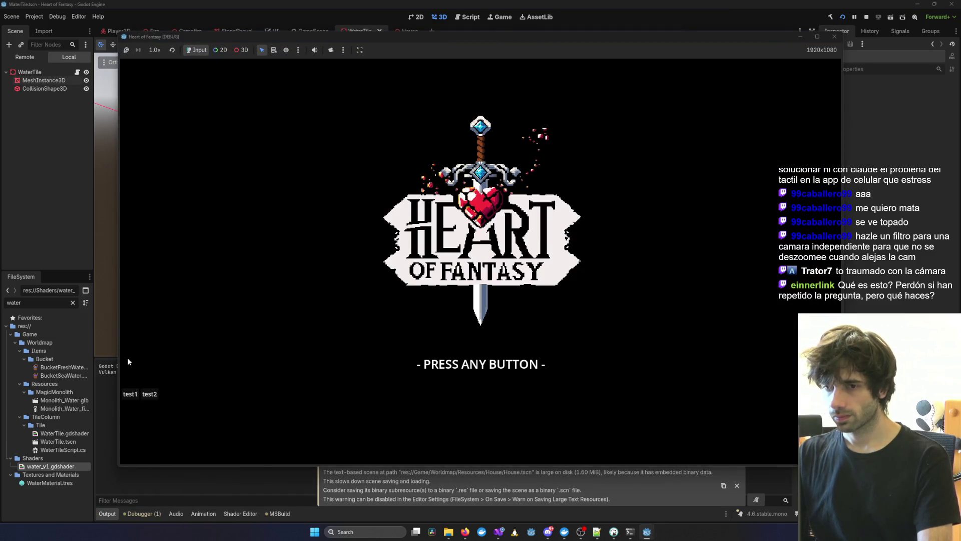
Enter the game world from the main menu and rotate and zoom the camera around the player.
{"action": "left_click", "coordinate": [462, 388]}
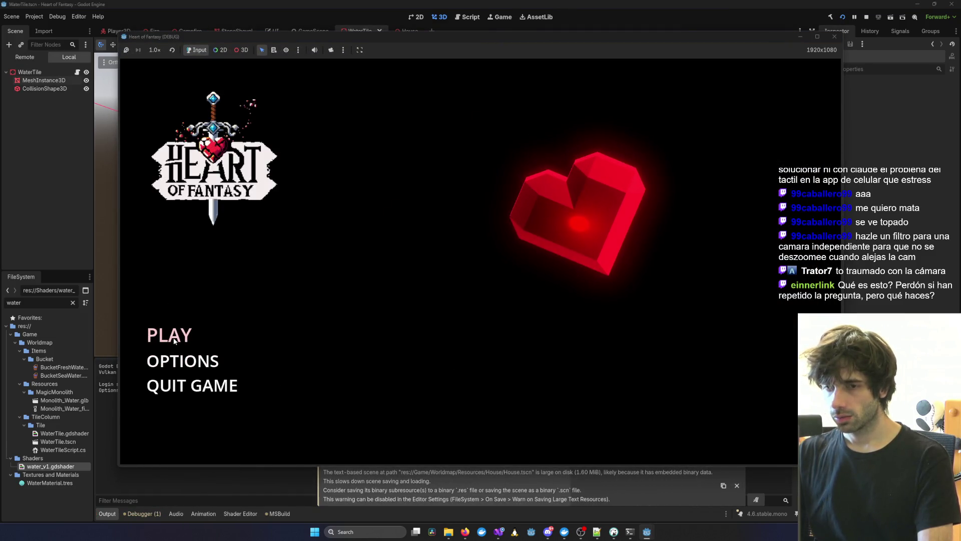
{"action": "left_click", "coordinate": [477, 404]}
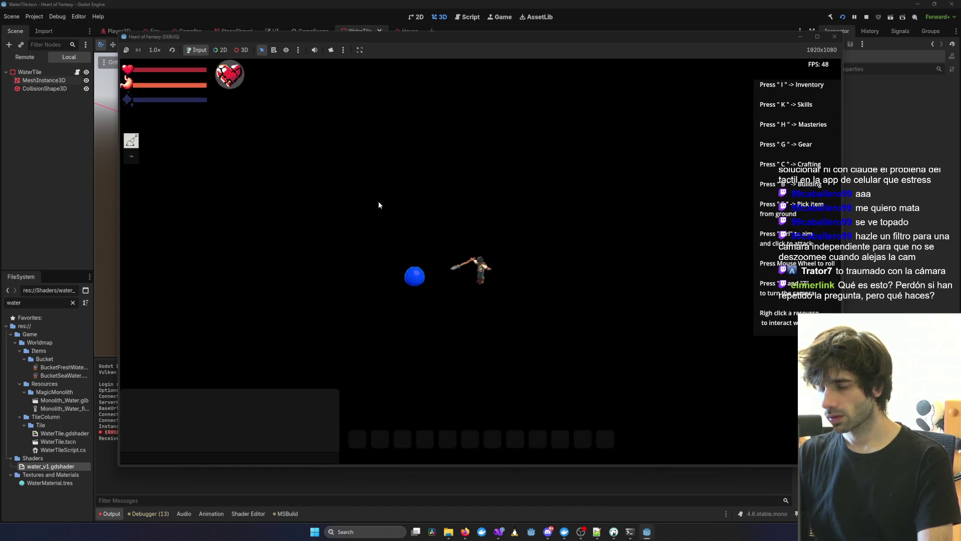
{"action": "scroll", "coordinate": [507, 280], "scroll_direction": "up", "scroll_amount": 8}
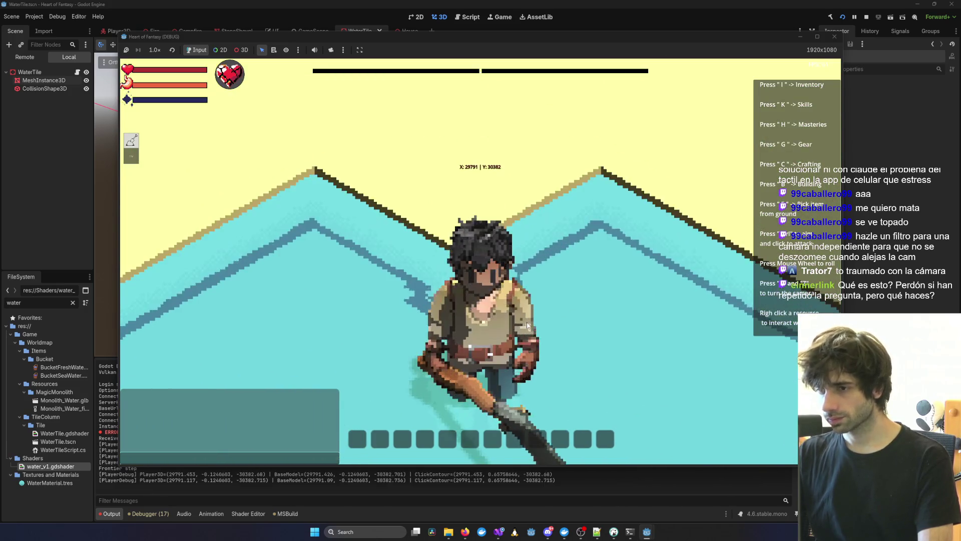
{"action": "scroll", "coordinate": [554, 308], "scroll_direction": "down", "scroll_amount": 8}
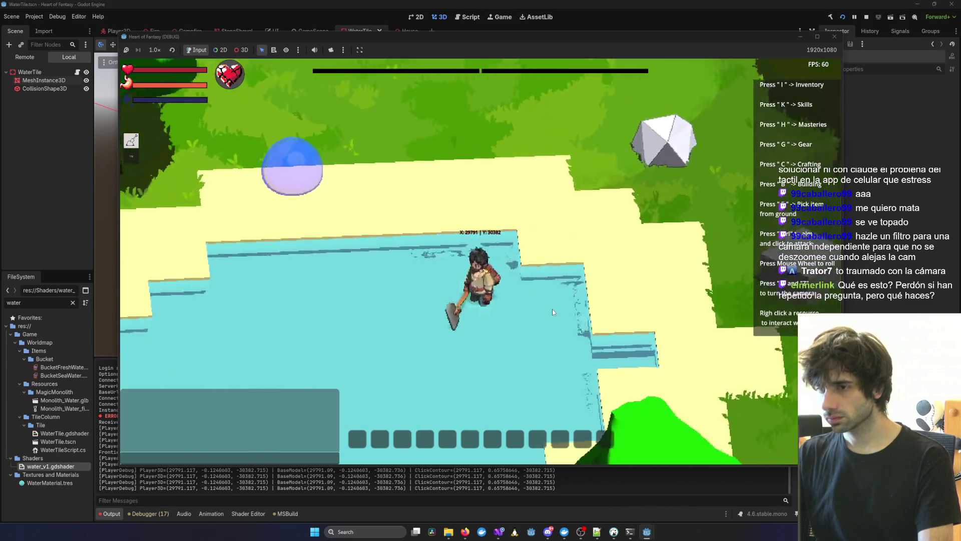
{"action": "key", "text": "z"}
{"action": "scroll", "coordinate": [516, 278], "scroll_direction": "up", "scroll_amount": 5}
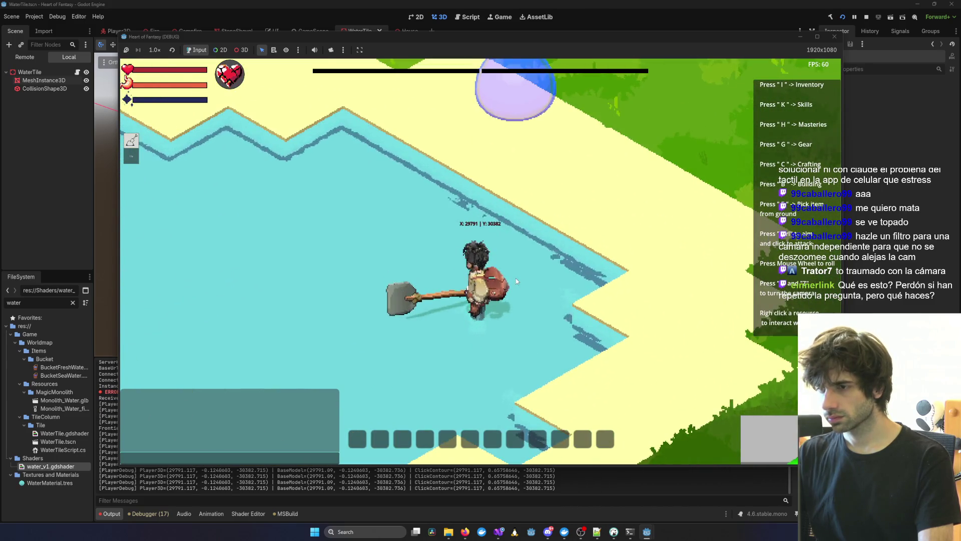
{"action": "scroll", "coordinate": [516, 278], "scroll_direction": "up", "scroll_amount": 3}
{"action": "key", "text": "z"}
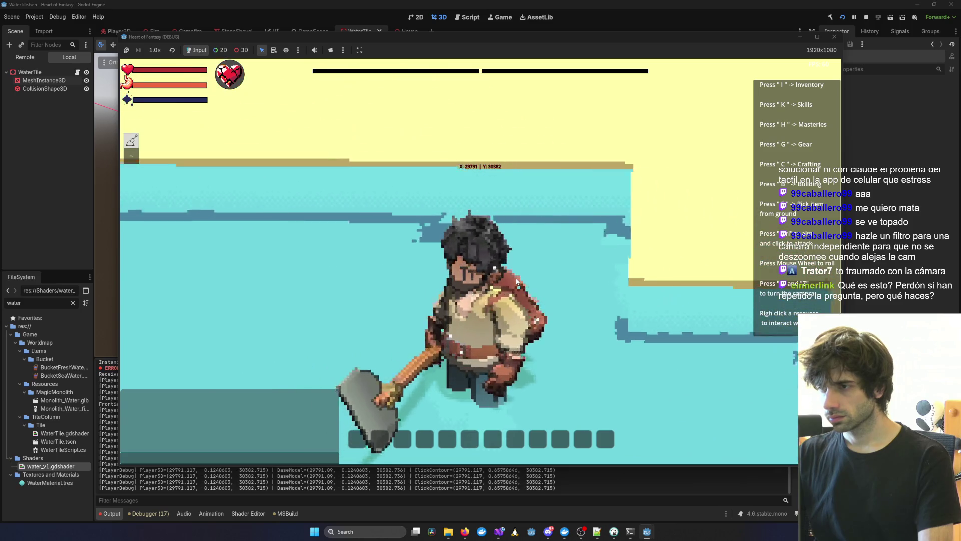
{"action": "scroll", "coordinate": [516, 282], "scroll_direction": "down", "scroll_amount": 3}
{"action": "key", "text": "z"}
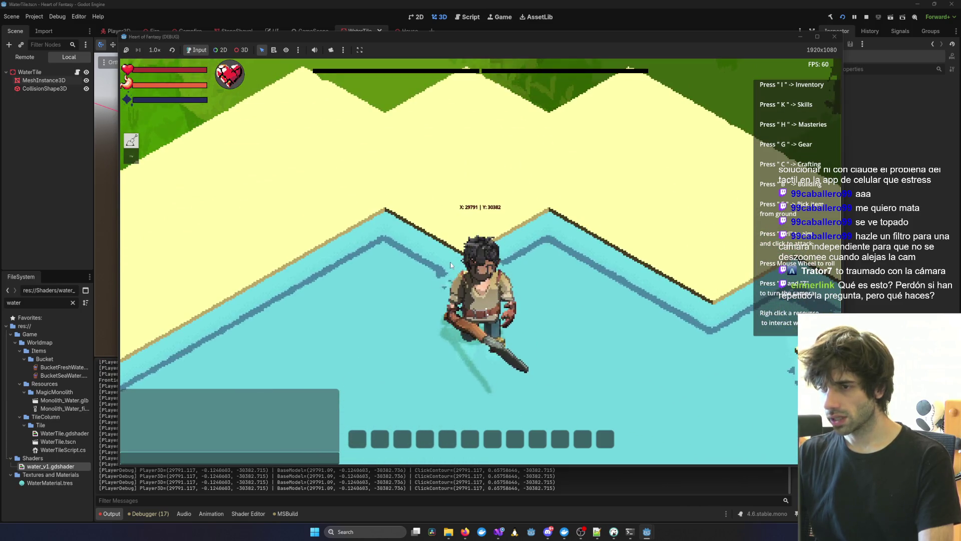
{"action": "key", "text": "z"}
{"action": "key", "text": "z"}
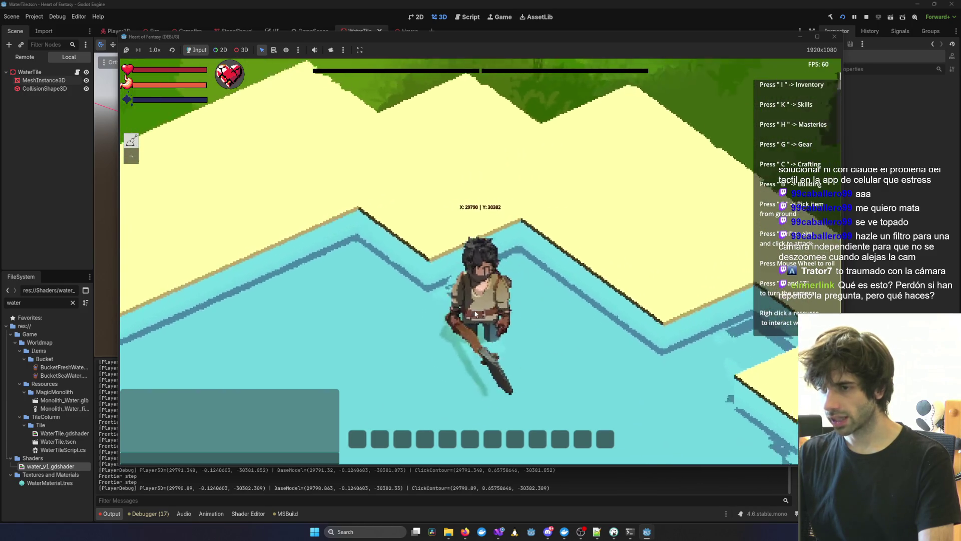
Circle the camera around the water, walk to the tile by the house, then stop and rerun the game.
{"action": "key", "text": "z"}
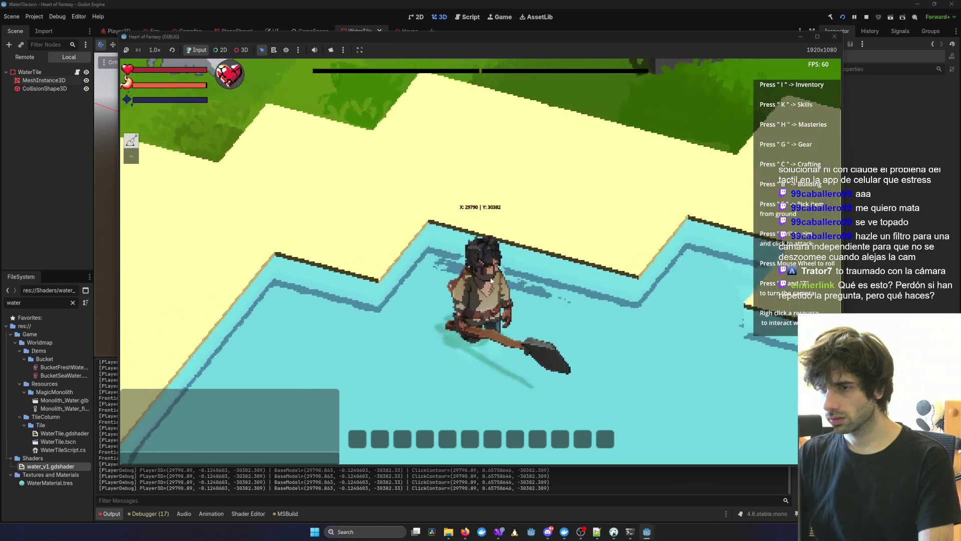
{"action": "key", "text": "z"}
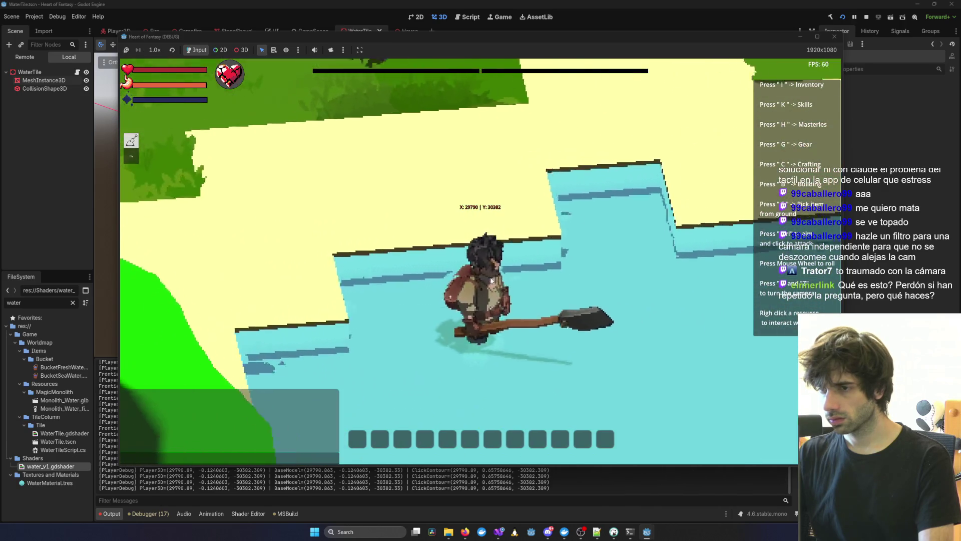
{"action": "key", "text": "z"}
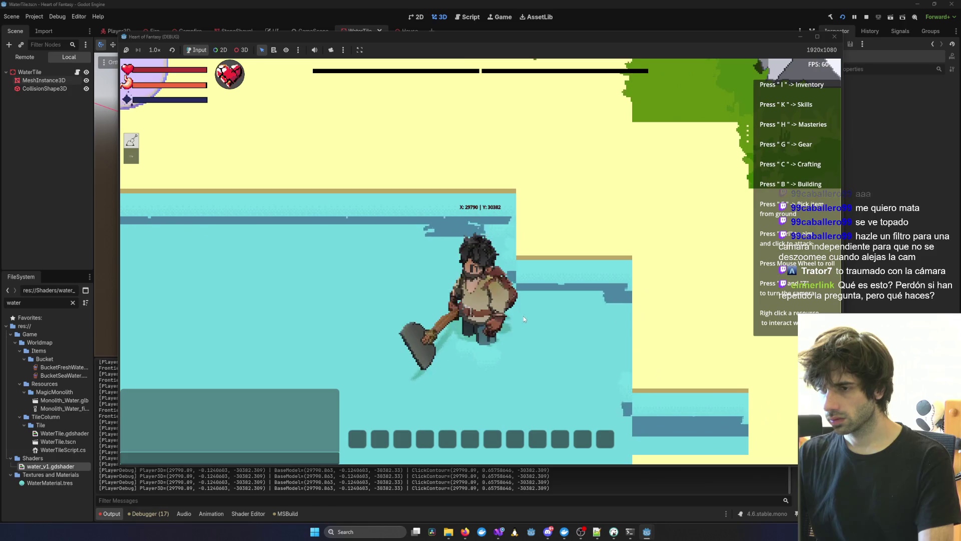
{"action": "scroll", "coordinate": [334, 392], "scroll_direction": "up", "scroll_amount": 3}
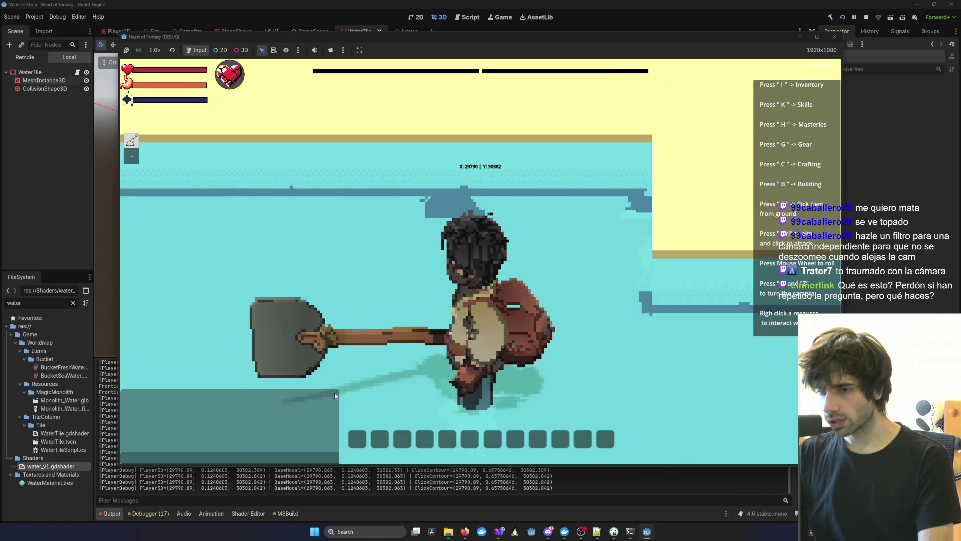
{"action": "scroll", "coordinate": [513, 371], "scroll_direction": "down", "scroll_amount": 3}
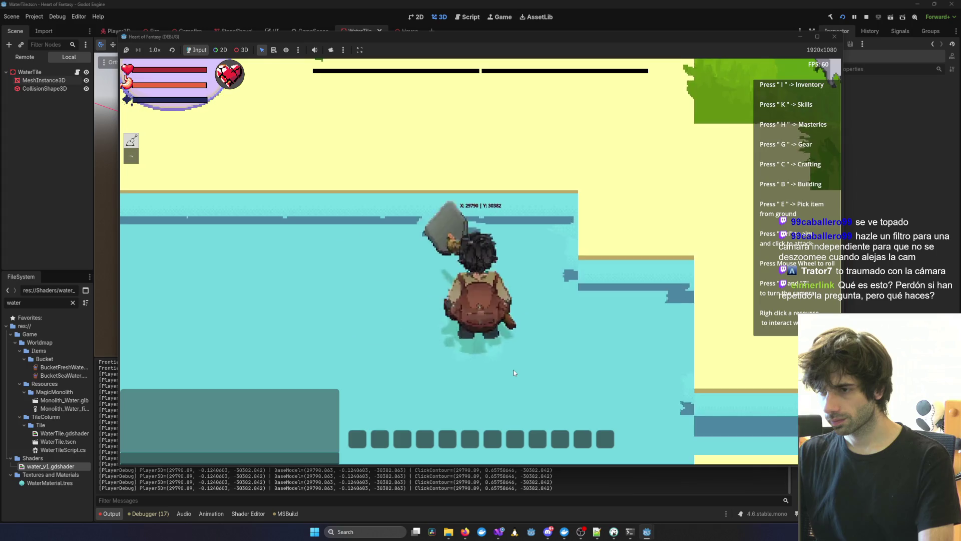
{"action": "scroll", "coordinate": [513, 373], "scroll_direction": "down", "scroll_amount": 5}
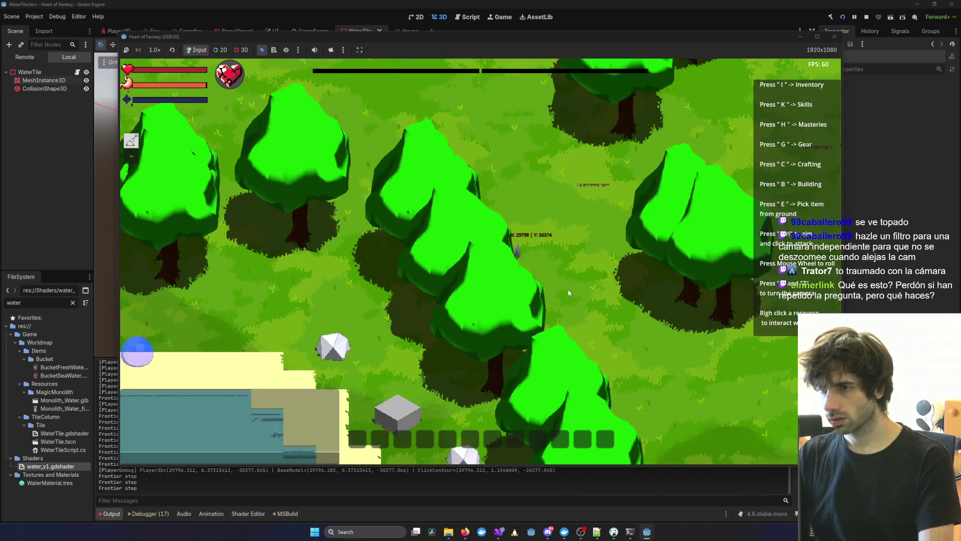
{"action": "scroll", "coordinate": [569, 292], "scroll_direction": "down", "scroll_amount": 5}
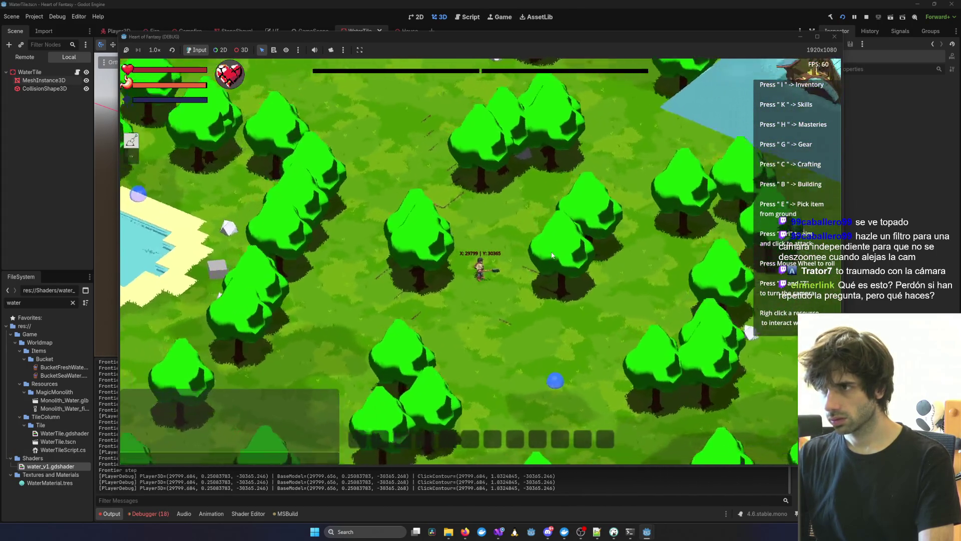
{"action": "left_click", "coordinate": [551, 255]}
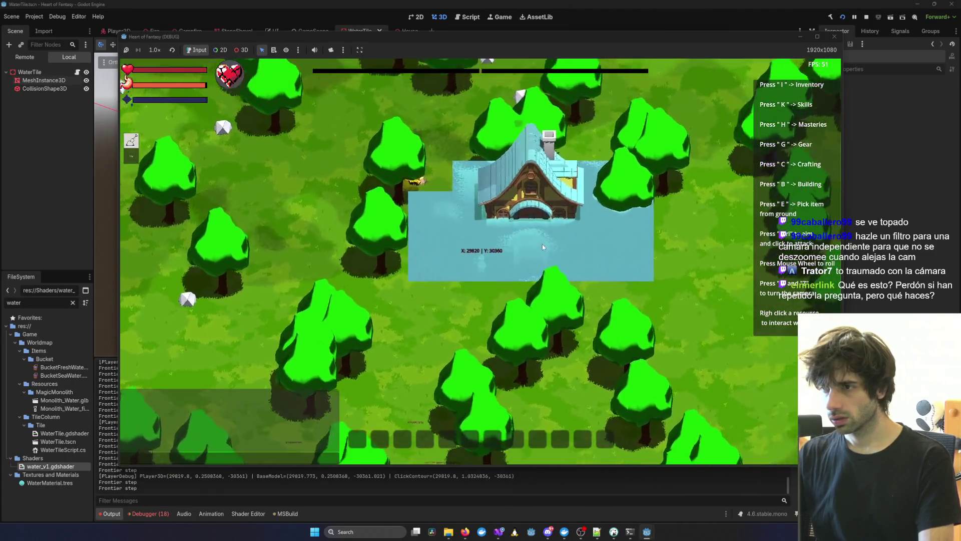
{"action": "scroll", "coordinate": [534, 254], "scroll_direction": "up", "scroll_amount": 8}
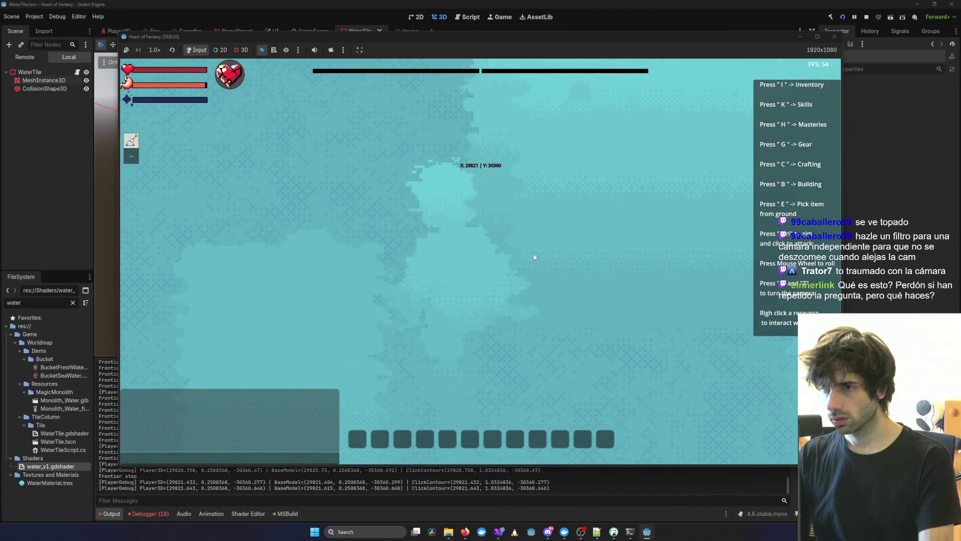
{"action": "scroll", "coordinate": [534, 257], "scroll_direction": "down", "scroll_amount": 5}
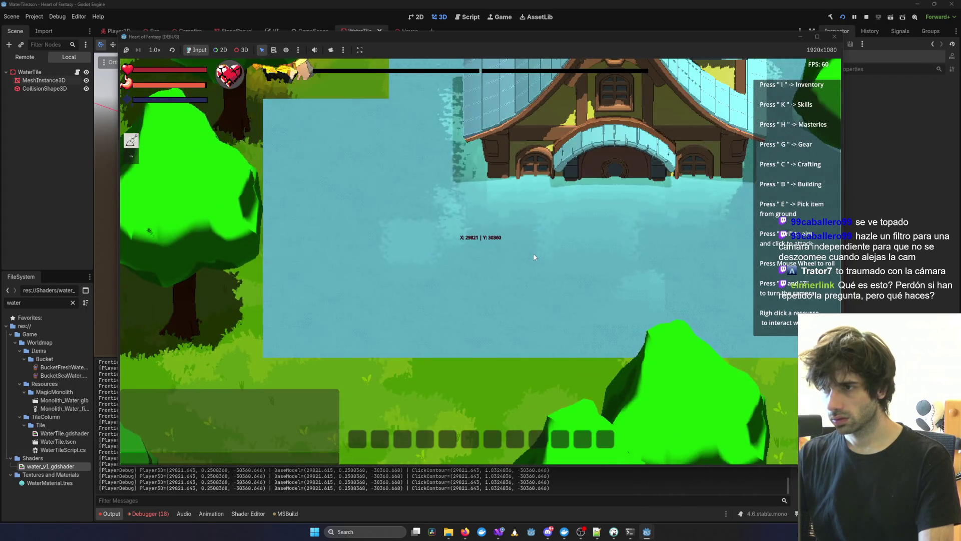
{"action": "key", "text": "z"}
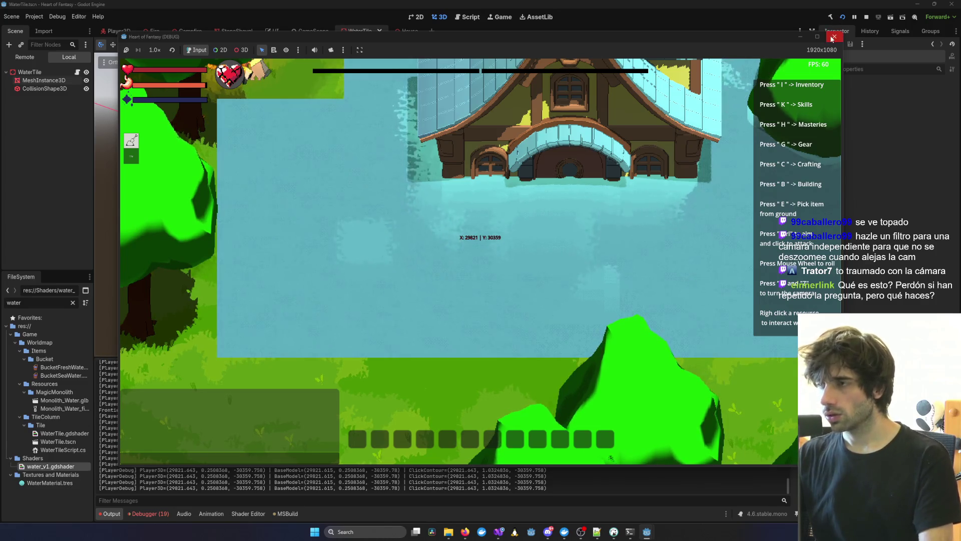
{"action": "scroll", "coordinate": [491, 305], "scroll_direction": "down", "scroll_amount": 5}
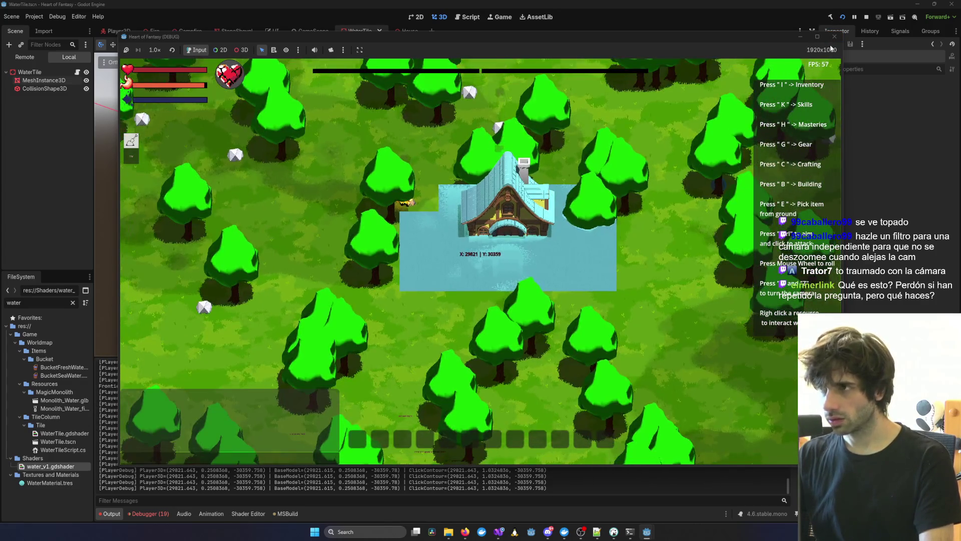
{"action": "key", "text": "F8"}
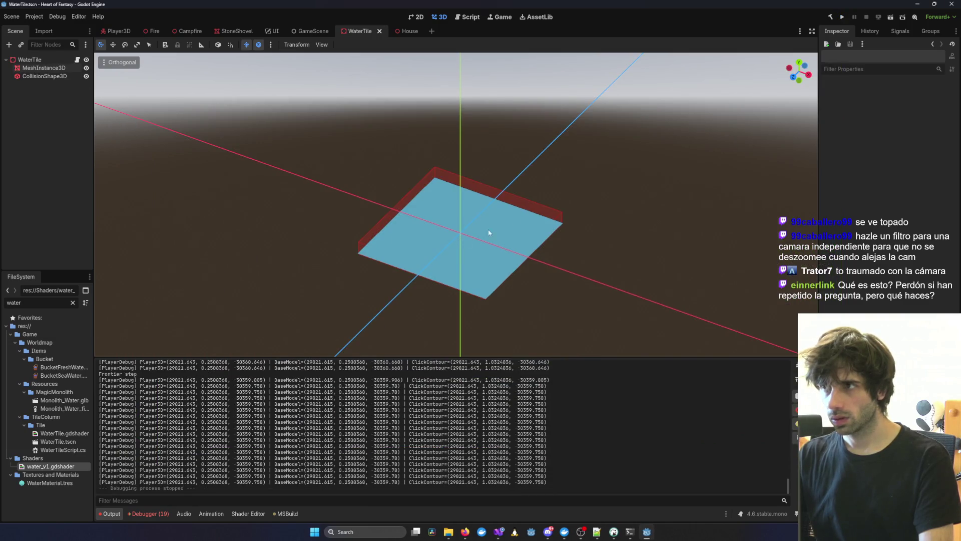
{"action": "left_click", "coordinate": [841, 16]}
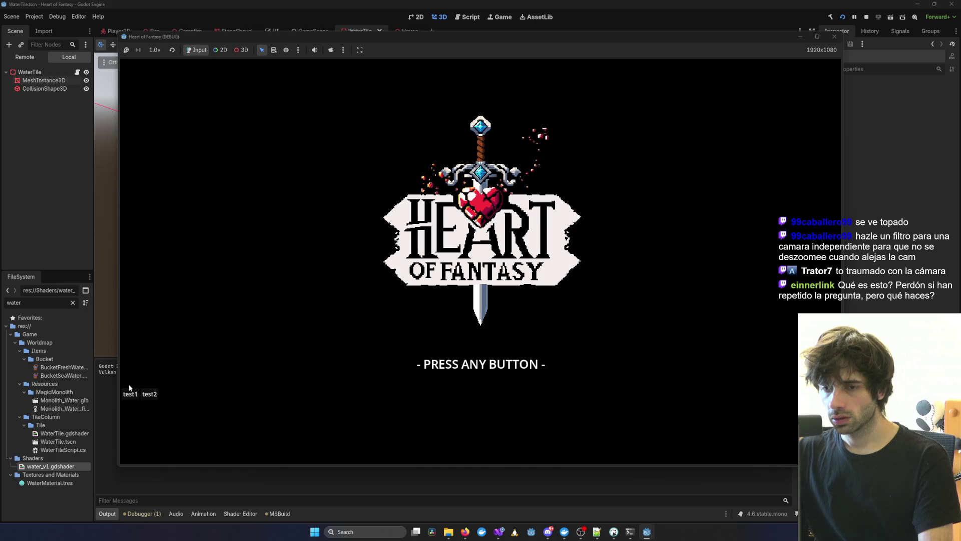
Log in to the game, then tile the House-scene editor on the left and the game on the right.
{"action": "left_click", "coordinate": [130, 394]}
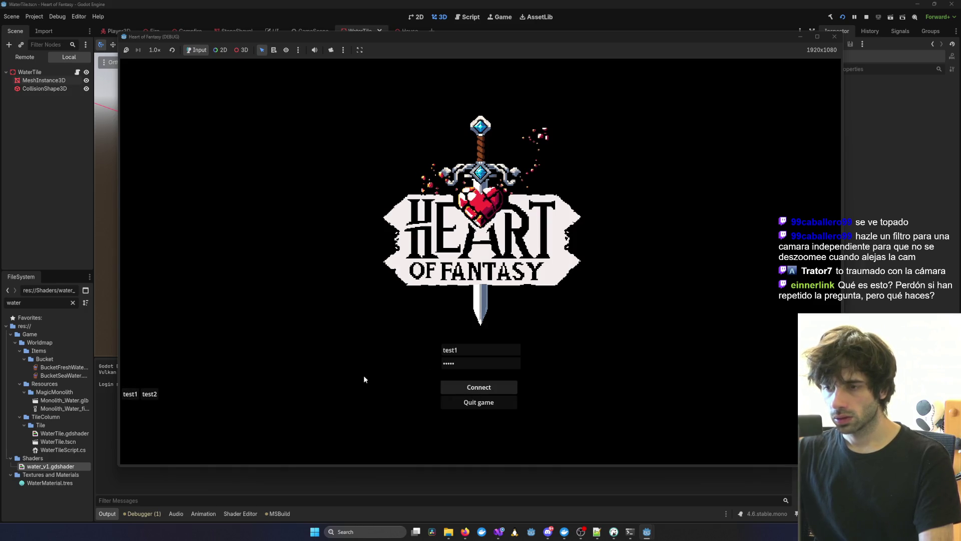
{"action": "left_click", "coordinate": [167, 334]}
{"action": "left_click", "coordinate": [482, 407]}
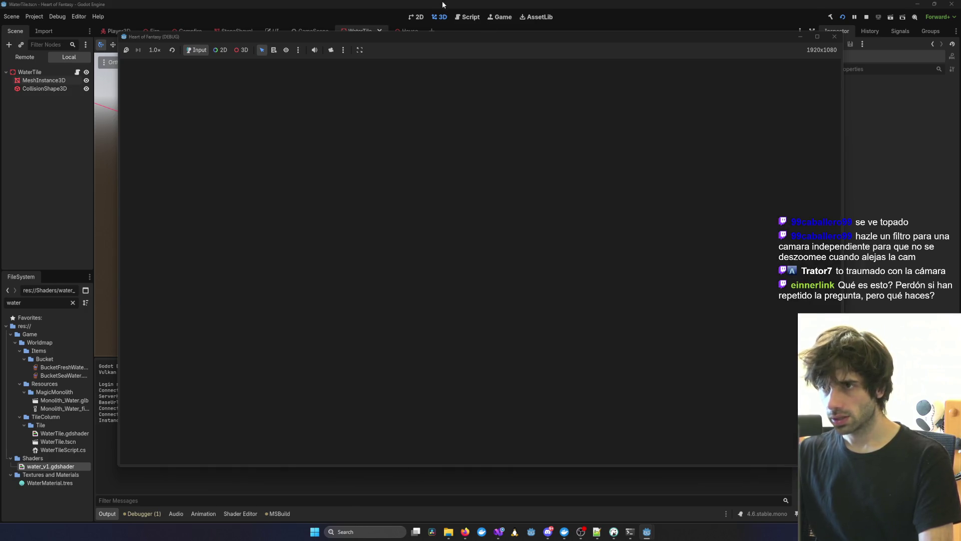
{"action": "left_click", "coordinate": [442, 4]}
{"action": "key", "text": "ctrl+Tab"}
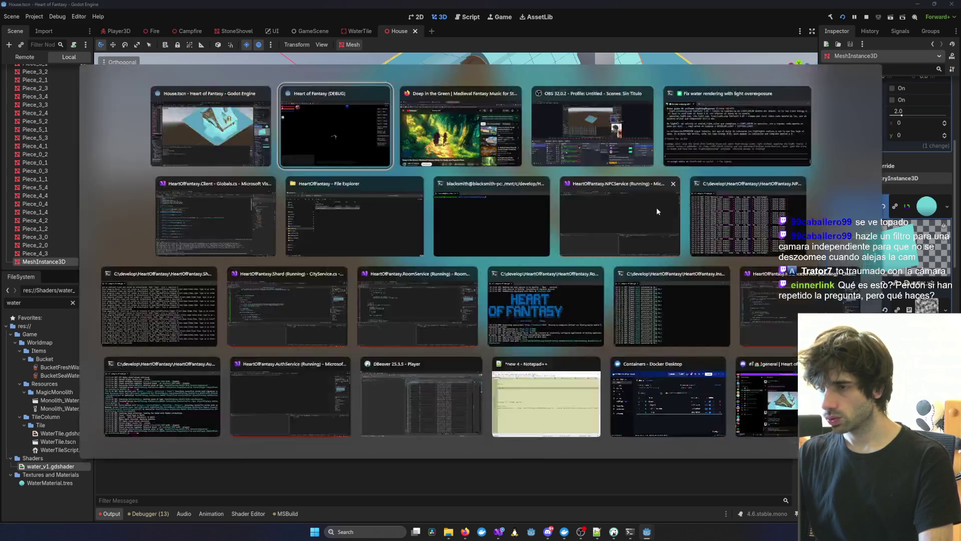
{"action": "key", "text": "super+Left"}
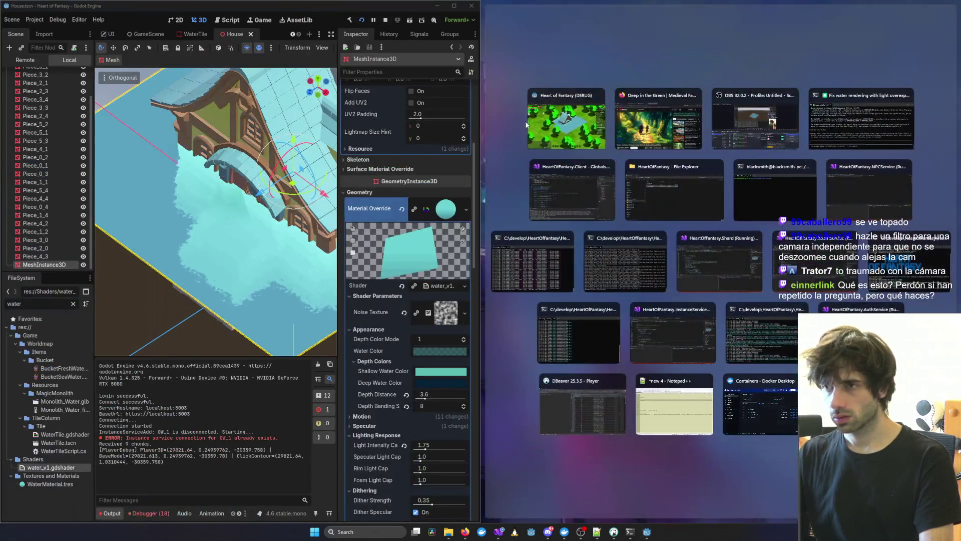
{"action": "left_click", "coordinate": [527, 125]}
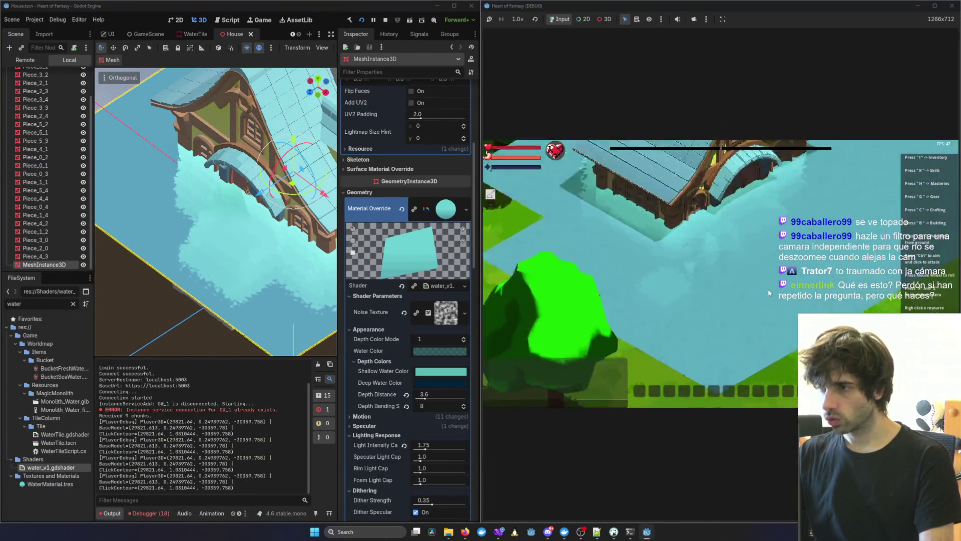
Lower the water plane around the house by dragging it down along the Y axis.
{"action": "scroll", "coordinate": [264, 238], "scroll_direction": "up", "scroll_amount": 3}
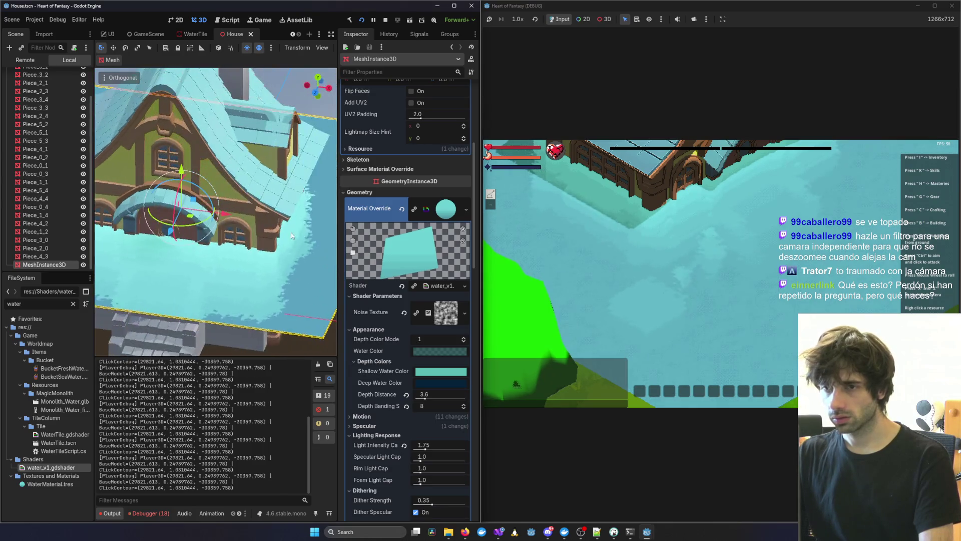
{"action": "scroll", "coordinate": [264, 240], "scroll_direction": "down", "scroll_amount": 5}
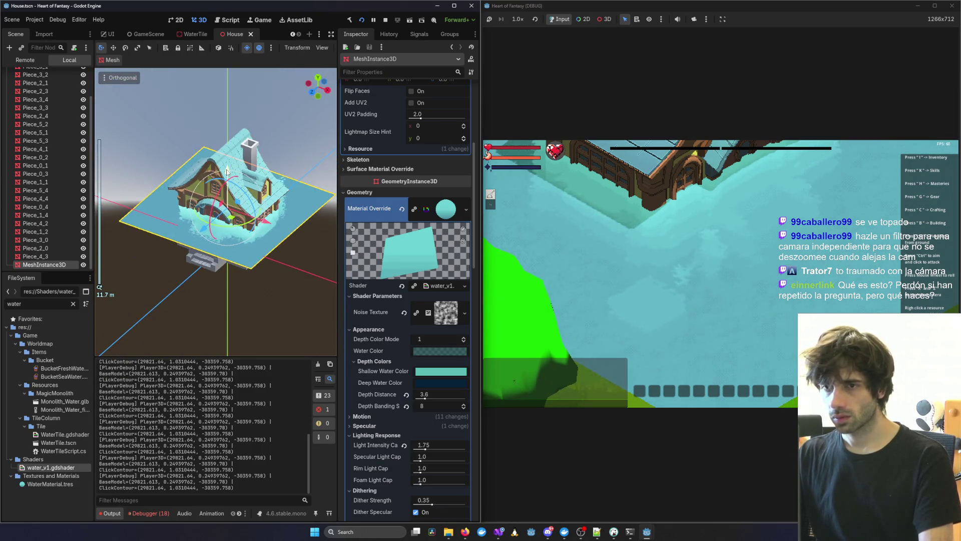
{"action": "left_click_drag", "start_coordinate": [226, 171], "coordinate": [228, 194]}
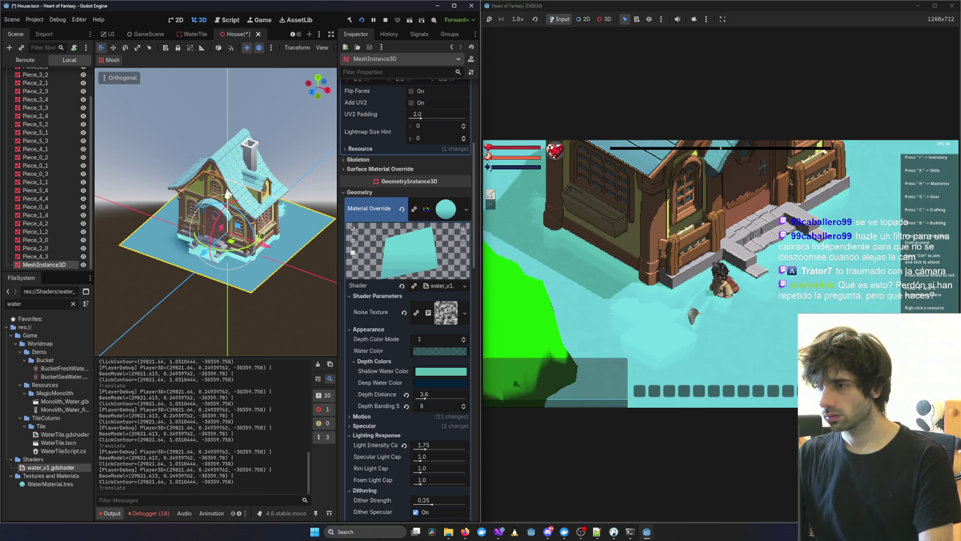
{"action": "scroll", "coordinate": [774, 285], "scroll_direction": "up", "scroll_amount": 3}
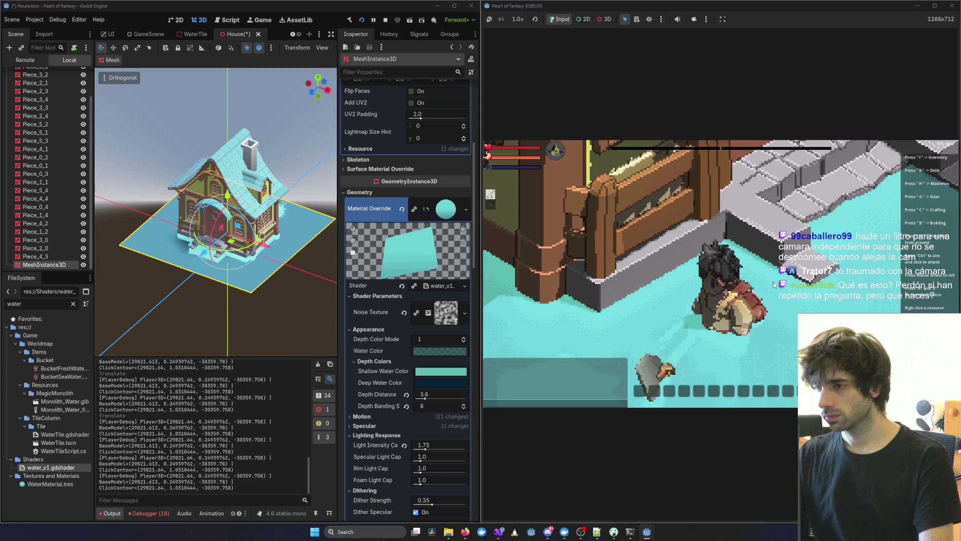
{"action": "scroll", "coordinate": [773, 282], "scroll_direction": "down", "scroll_amount": 3}
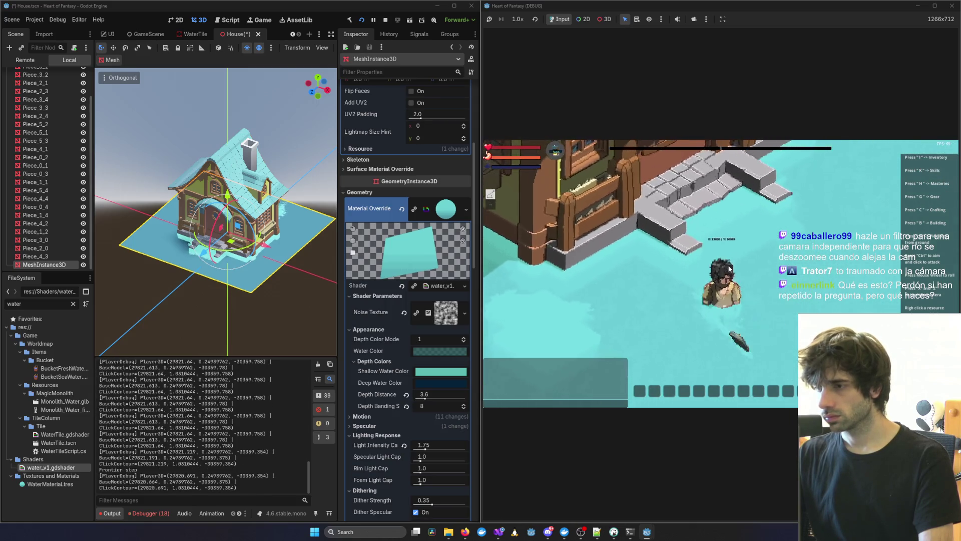
{"action": "scroll", "coordinate": [729, 269], "scroll_direction": "down", "scroll_amount": 1}
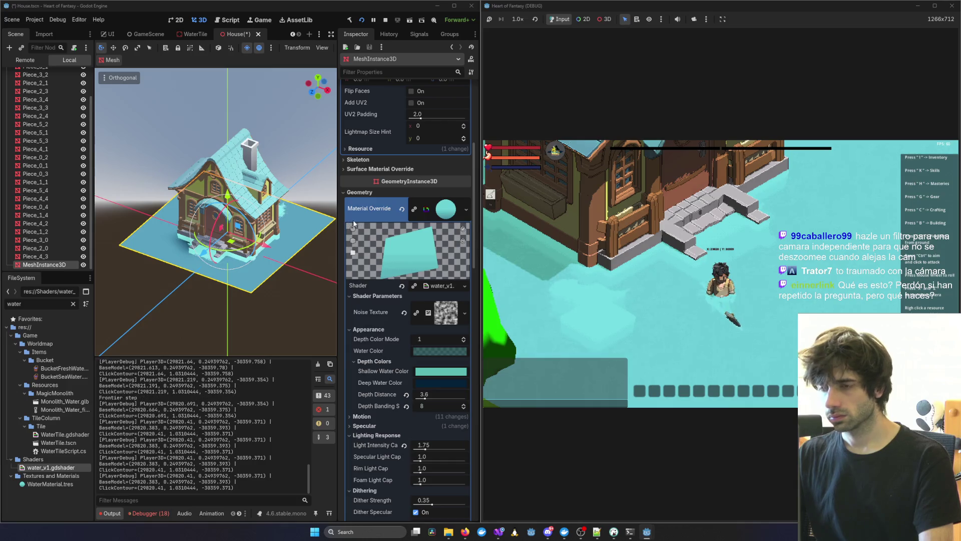
{"action": "left_click", "coordinate": [198, 37]}
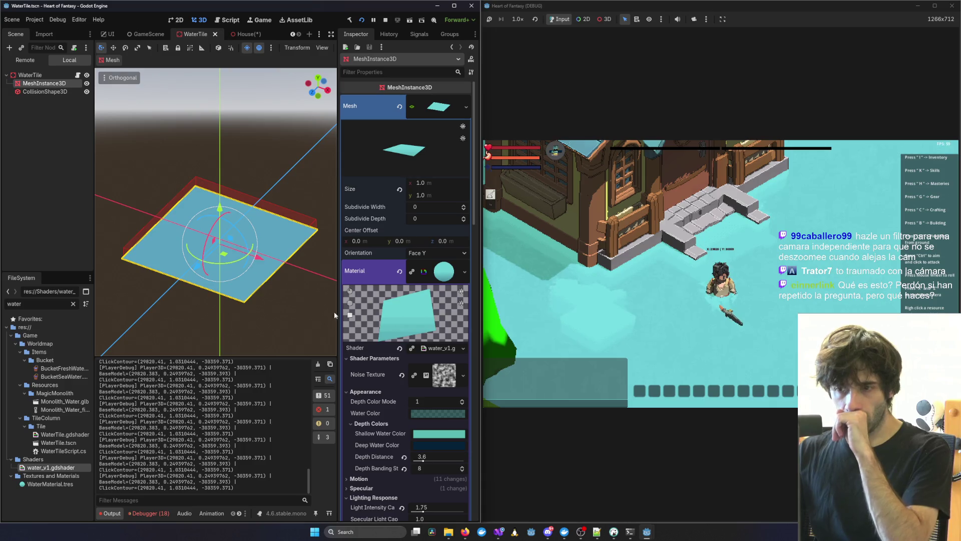
Try Specular Light Cap changes while walking the character, then reset it to default.
{"action": "scroll", "coordinate": [383, 398], "scroll_direction": "down", "scroll_amount": 4}
{"action": "scroll", "coordinate": [422, 311], "scroll_direction": "down", "scroll_amount": 1}
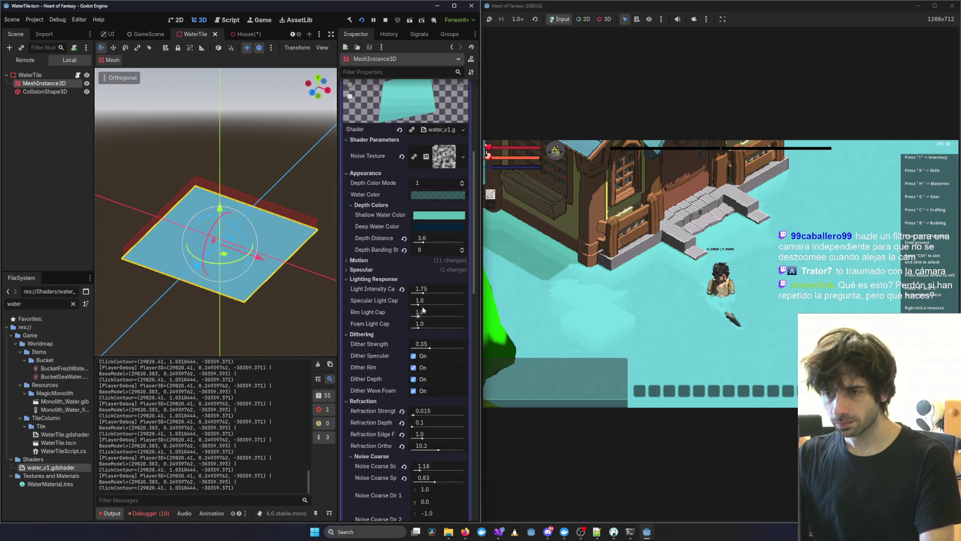
{"action": "mouse_move", "coordinate": [419, 305]}
{"action": "left_mouse_down"}
{"action": "mouse_move", "coordinate": [429, 293]}
{"action": "mouse_move", "coordinate": [401, 296]}
{"action": "left_mouse_up"}
{"action": "key", "text": "ctrl+z"}
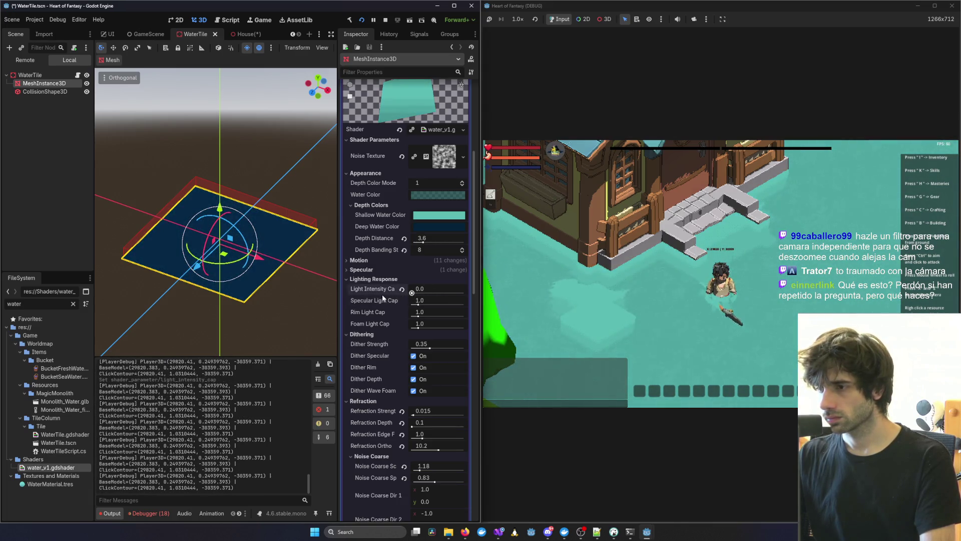
{"action": "scroll", "coordinate": [731, 322], "scroll_direction": "up", "scroll_amount": 3}
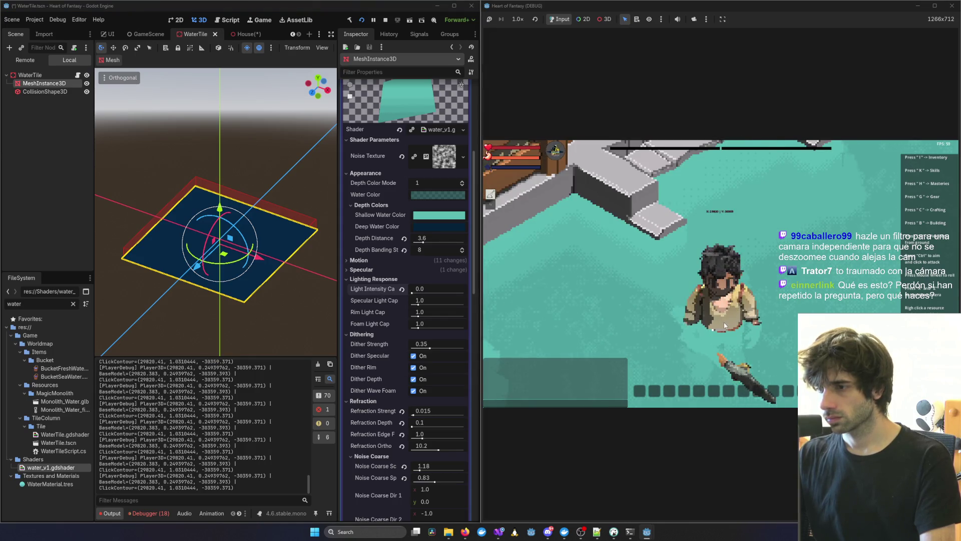
{"action": "key", "text": "w"}
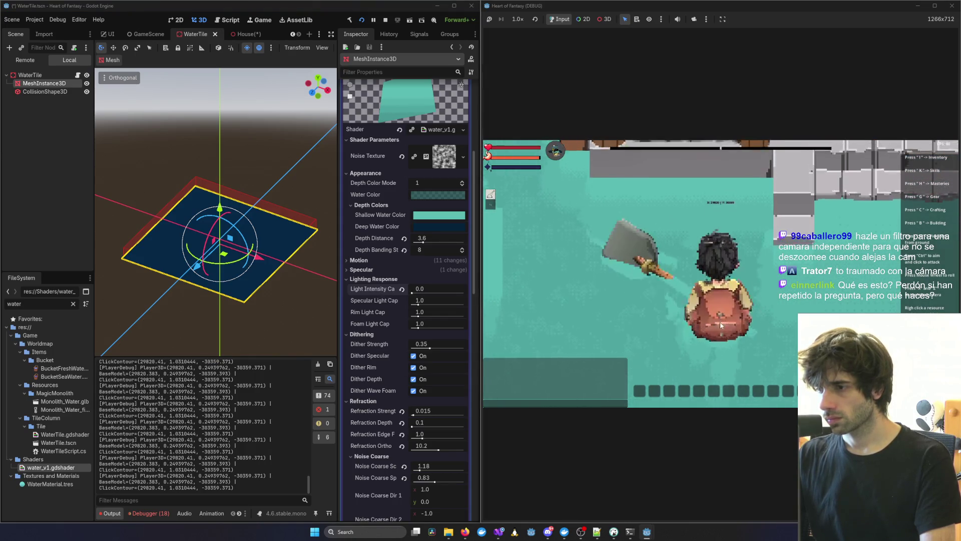
{"action": "key", "text": "w"}
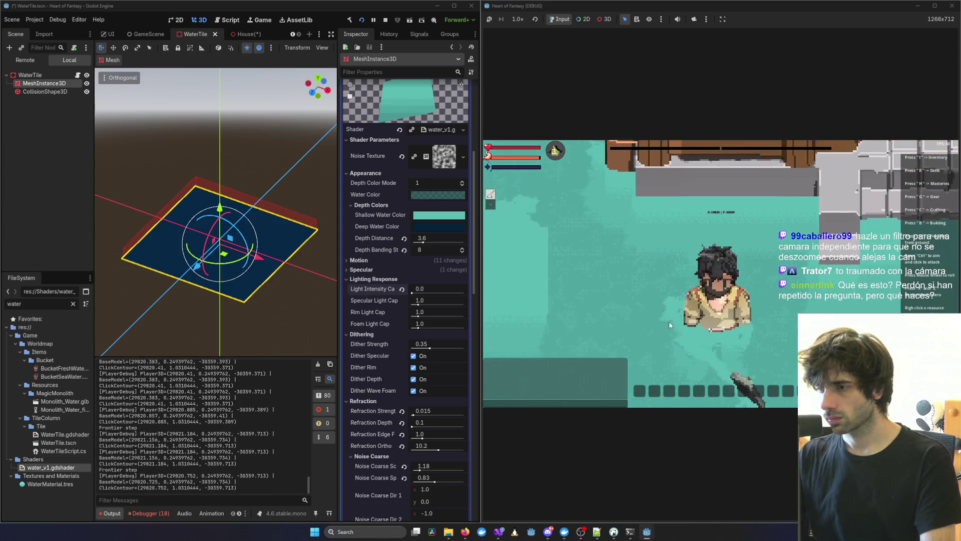
{"action": "left_click", "coordinate": [669, 324]}
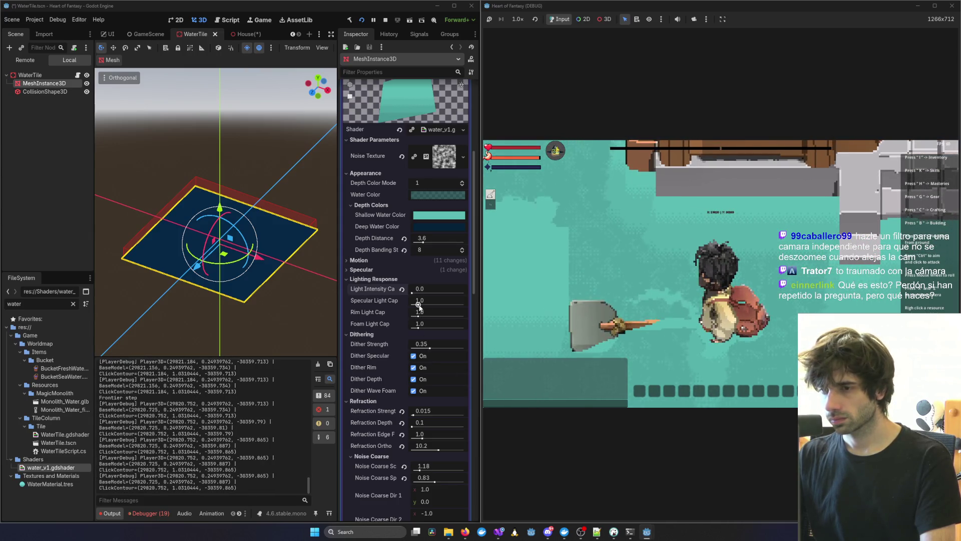
{"action": "mouse_move", "coordinate": [419, 304]}
{"action": "left_mouse_down"}
{"action": "mouse_move", "coordinate": [407, 305]}
{"action": "mouse_move", "coordinate": [459, 307]}
{"action": "mouse_move", "coordinate": [420, 306]}
{"action": "left_mouse_up"}
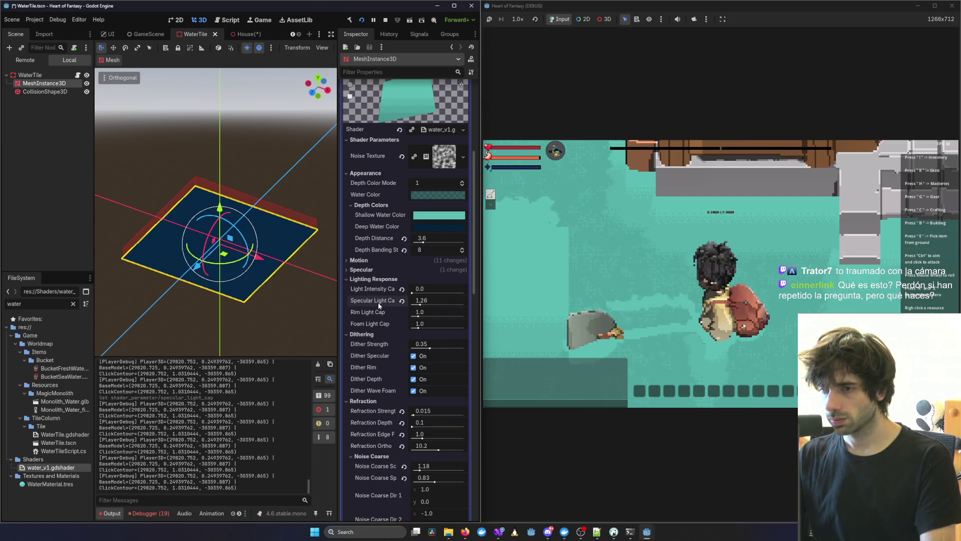
{"action": "left_click", "coordinate": [402, 301]}
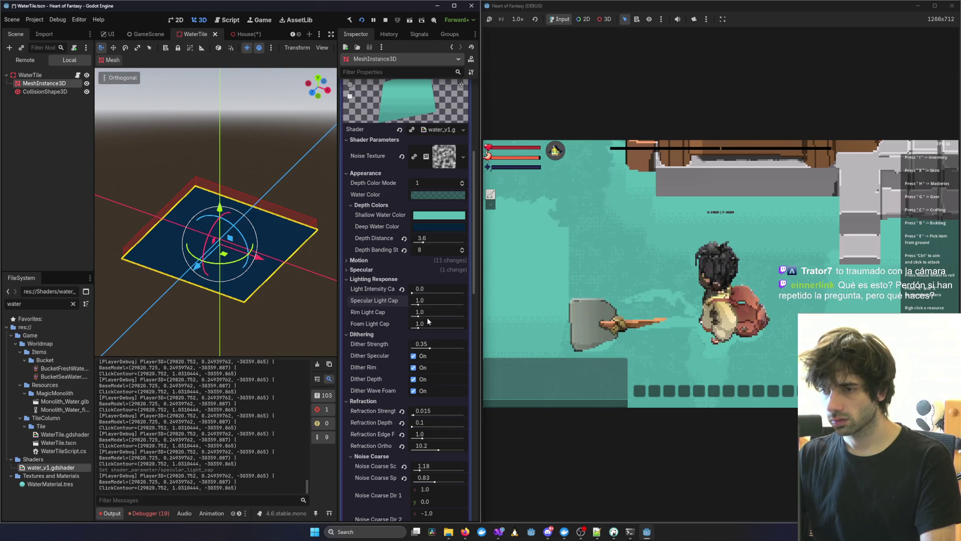
Raise Rim Light Cap to 3.54 and Foam Light Cap to 6.65, checking the result in-game.
{"action": "left_click_drag", "start_coordinate": [417, 314], "coordinate": [430, 317]}
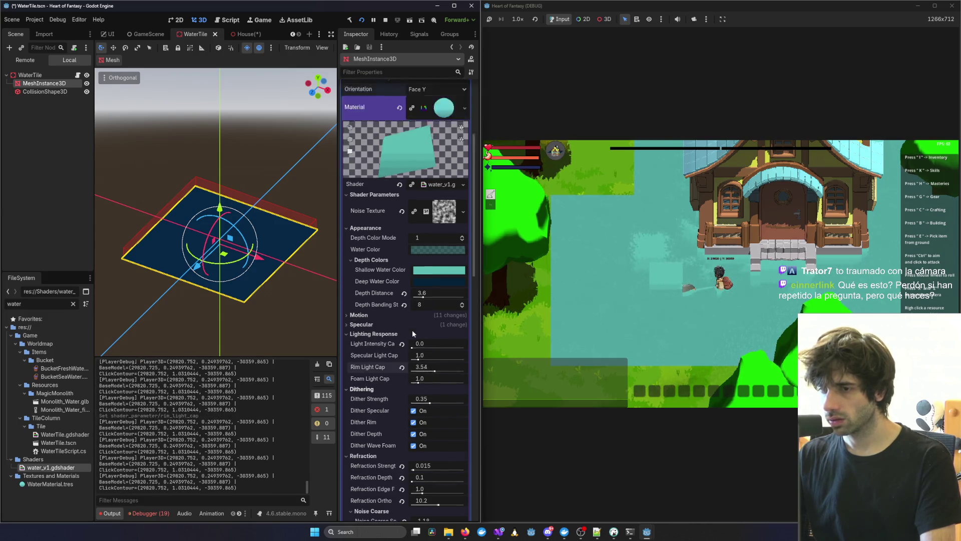
{"action": "left_click_drag", "start_coordinate": [419, 328], "coordinate": [434, 329]}
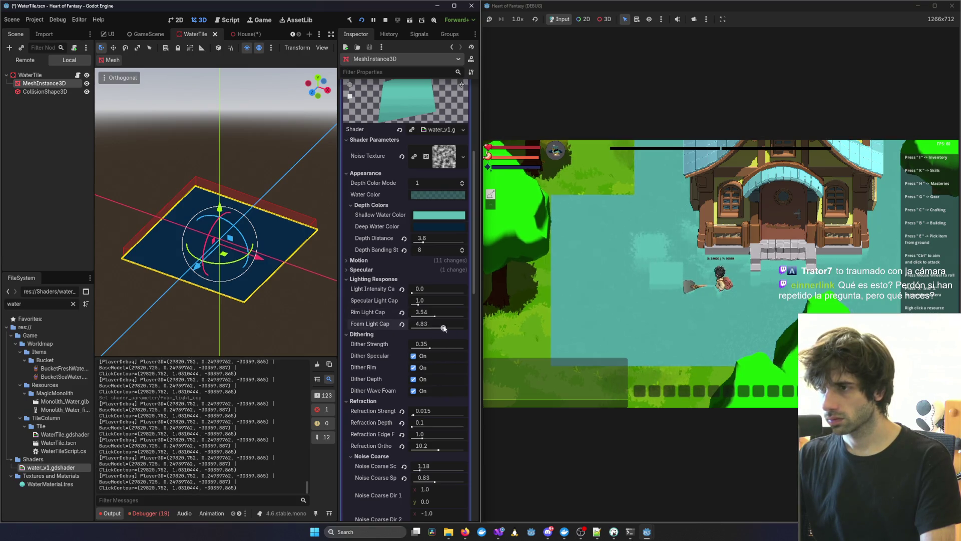
{"action": "left_click", "coordinate": [601, 311]}
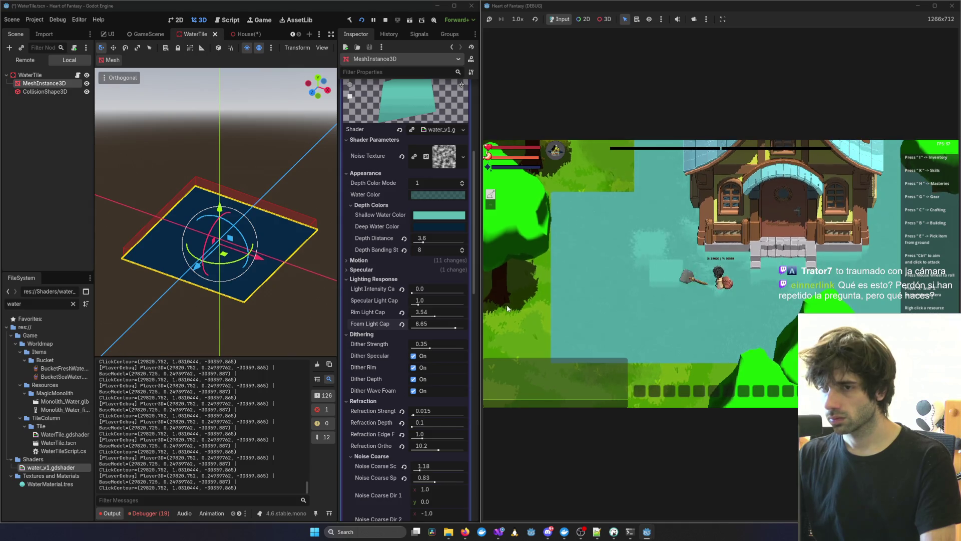
{"action": "scroll", "coordinate": [705, 296], "scroll_direction": "up", "scroll_amount": 3}
{"action": "scroll", "coordinate": [706, 295], "scroll_direction": "down", "scroll_amount": 2}
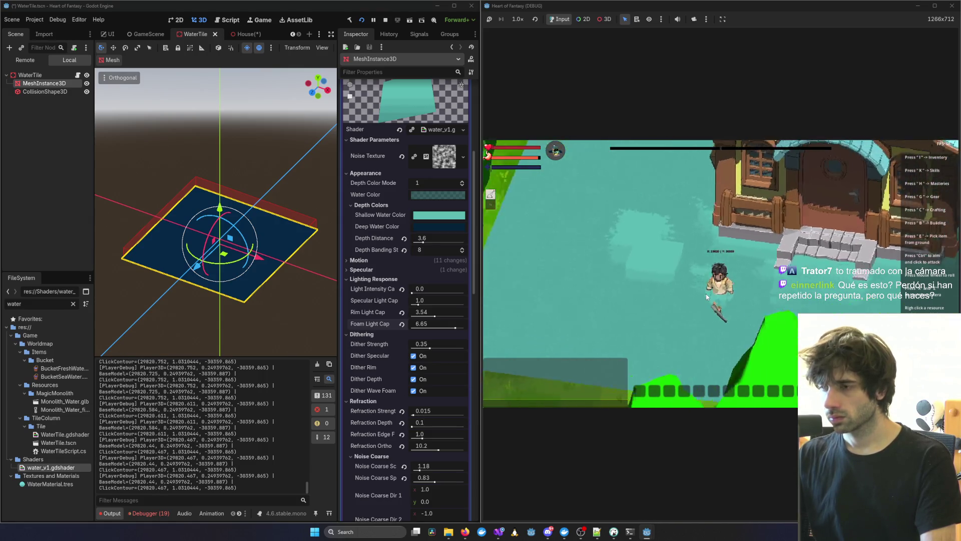
{"action": "scroll", "coordinate": [705, 294], "scroll_direction": "down", "scroll_amount": 3}
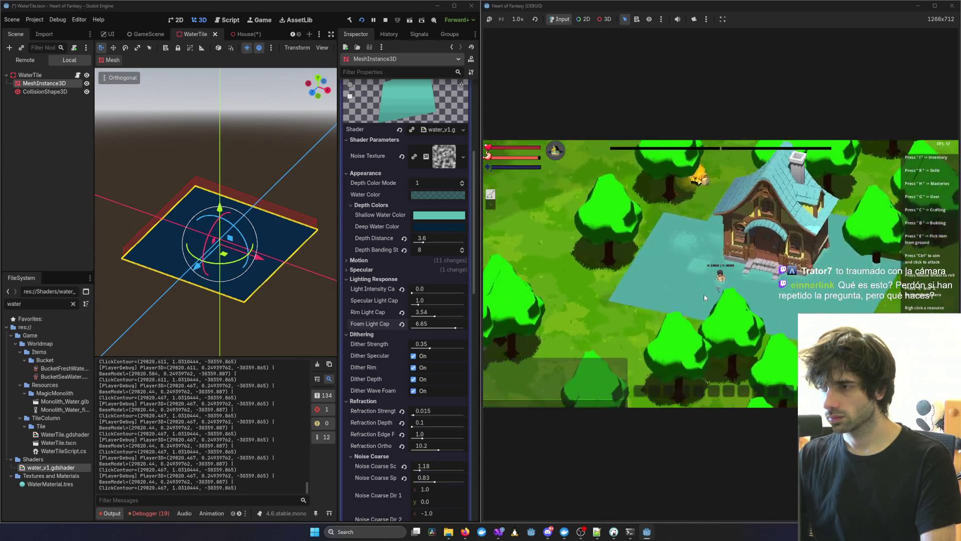
{"action": "scroll", "coordinate": [703, 294], "scroll_direction": "up", "scroll_amount": 3}
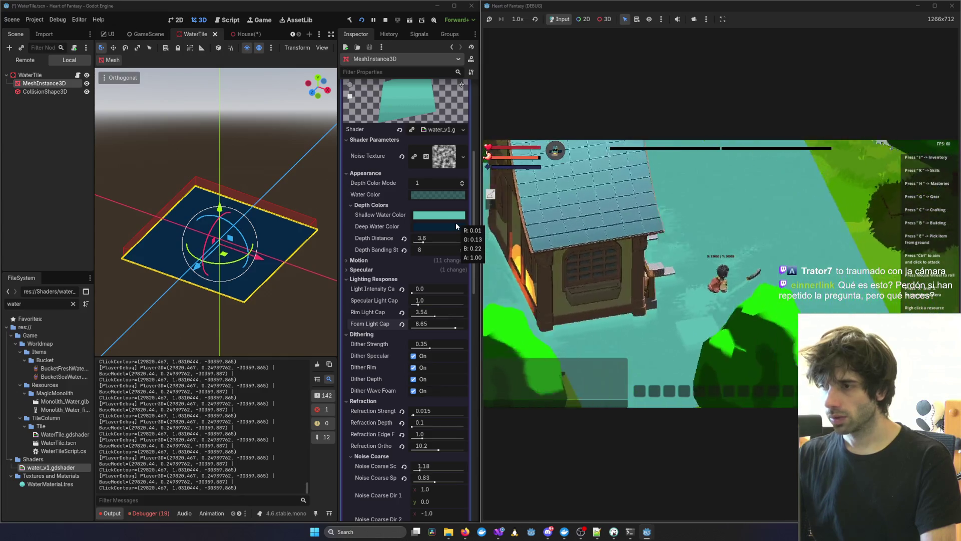
Set the Shallow Water Color to the brighter cyan 1fbbe0.
{"action": "left_click", "coordinate": [455, 217]}
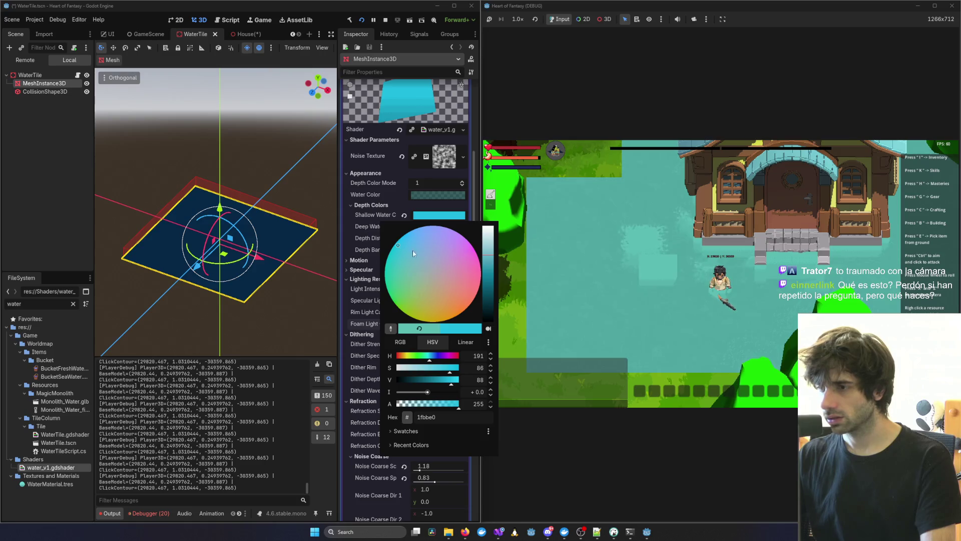
{"action": "left_click", "coordinate": [641, 284]}
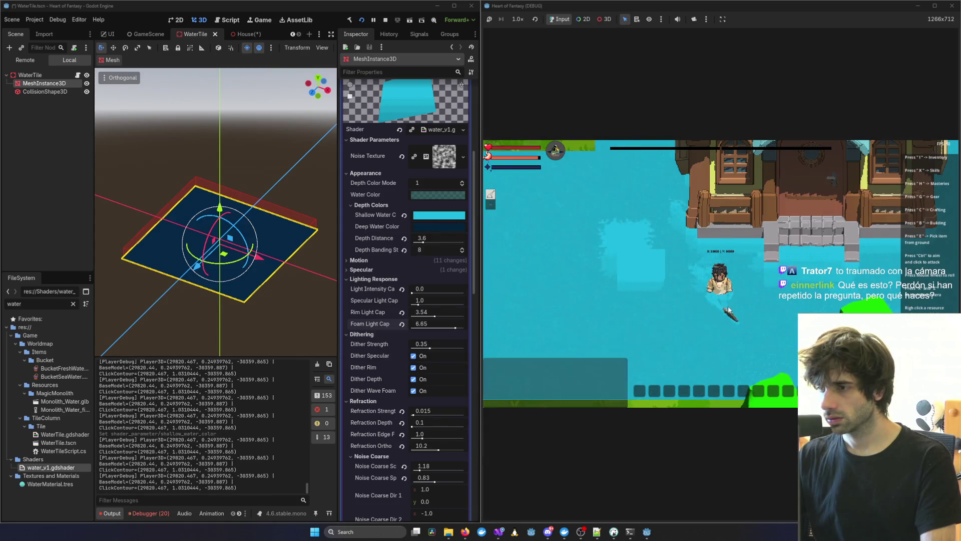
{"action": "scroll", "coordinate": [731, 304], "scroll_direction": "up", "scroll_amount": 5}
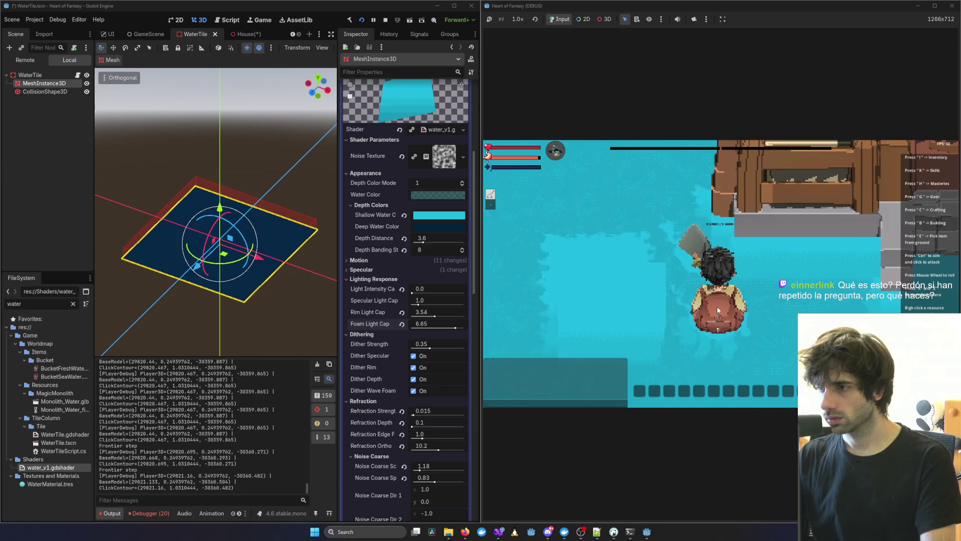
{"action": "scroll", "coordinate": [716, 305], "scroll_direction": "down", "scroll_amount": 5}
{"action": "scroll", "coordinate": [716, 307], "scroll_direction": "up", "scroll_amount": 3}
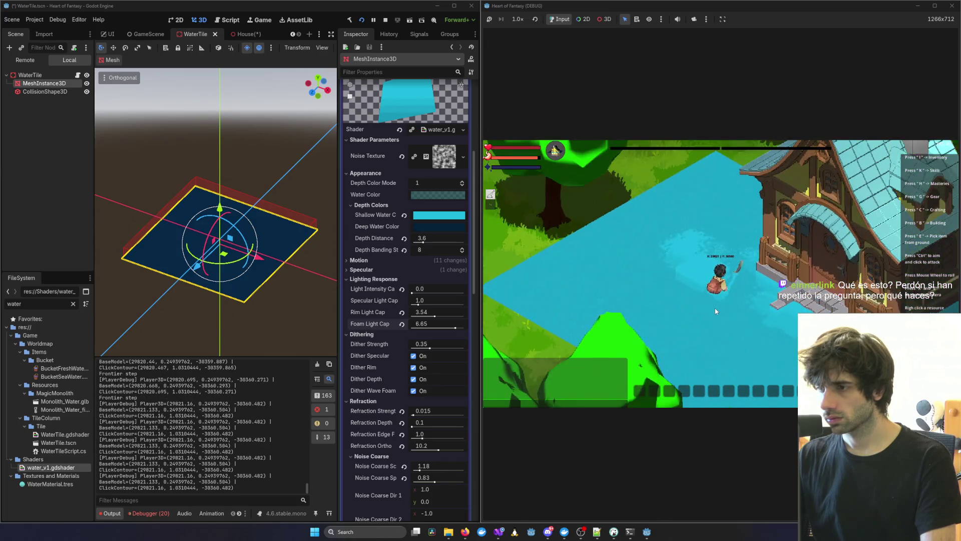
{"action": "scroll", "coordinate": [704, 293], "scroll_direction": "up", "scroll_amount": 5}
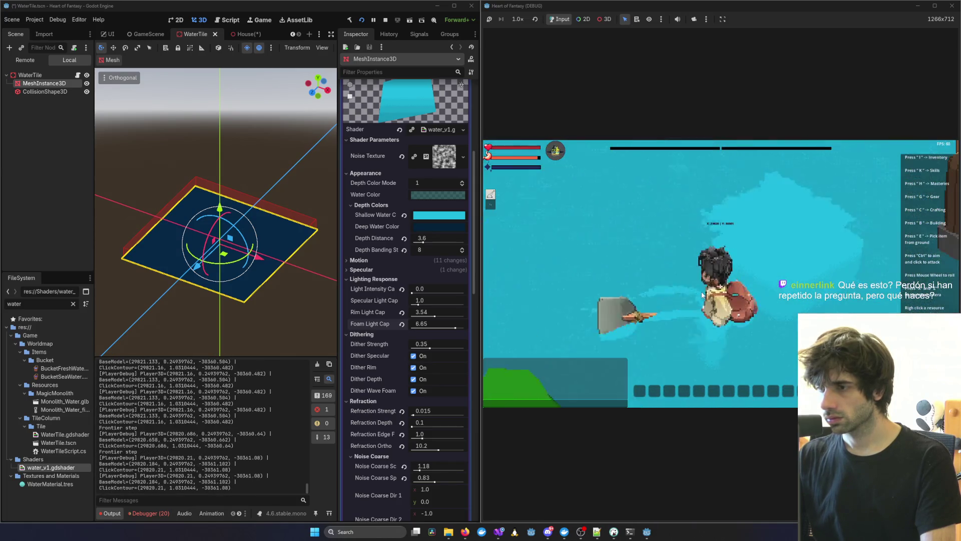
Walk the character left toward the shore, zooming to view the new water colour.
{"action": "key", "text": "a"}
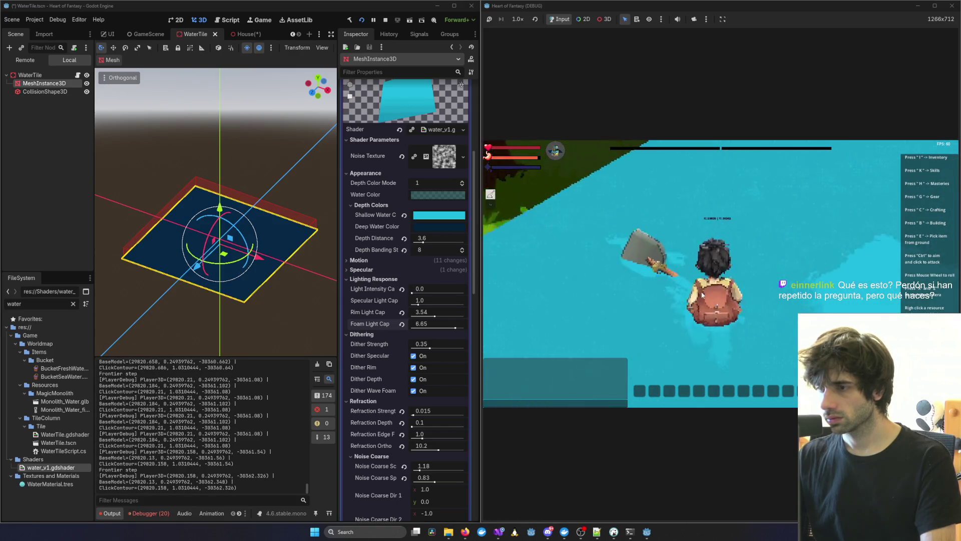
{"action": "scroll", "coordinate": [702, 294], "scroll_direction": "down", "scroll_amount": 8}
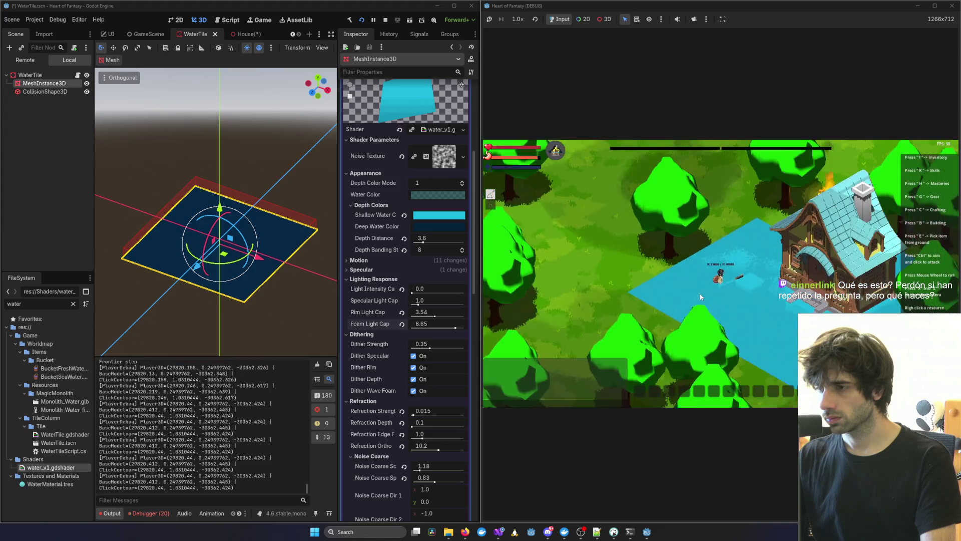
{"action": "scroll", "coordinate": [700, 293], "scroll_direction": "up", "scroll_amount": 3}
{"action": "scroll", "coordinate": [700, 296], "scroll_direction": "down", "scroll_amount": 6}
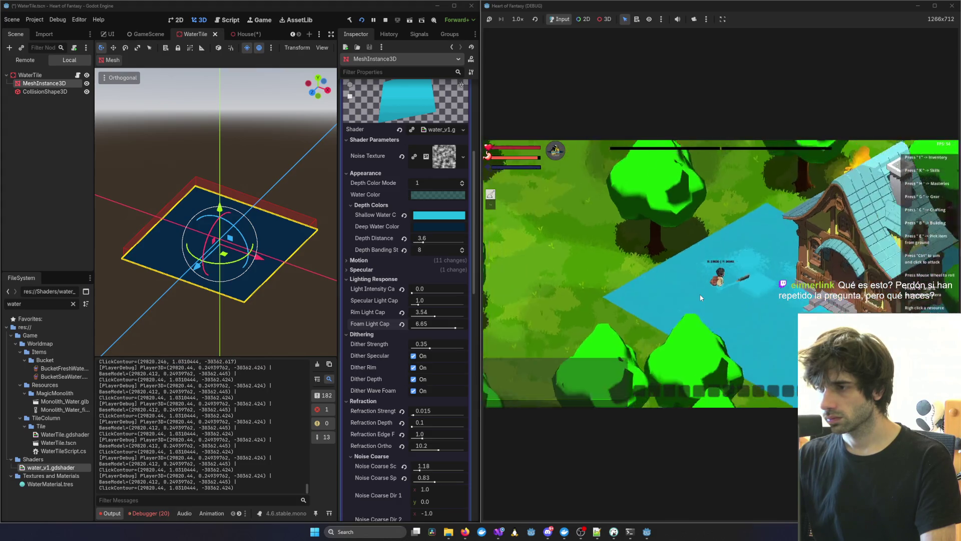
{"action": "scroll", "coordinate": [700, 298], "scroll_direction": "up", "scroll_amount": 3}
{"action": "scroll", "coordinate": [381, 351], "scroll_direction": "down", "scroll_amount": 8}
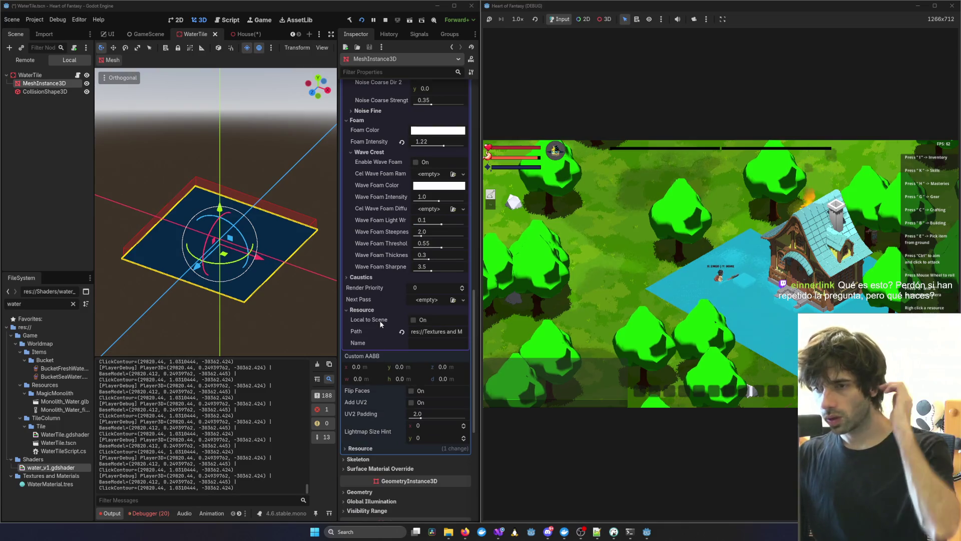
Drop Foam Intensity to 0.0, and try then undo a larger Noise Coarse Scale.
{"action": "scroll", "coordinate": [380, 323], "scroll_direction": "up", "scroll_amount": 2}
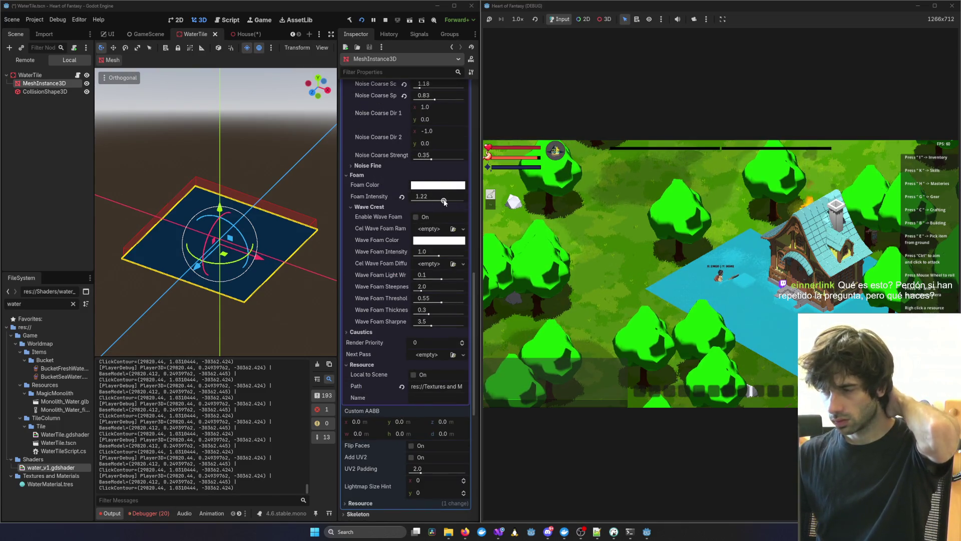
{"action": "left_click_drag", "start_coordinate": [444, 201], "coordinate": [408, 200]}
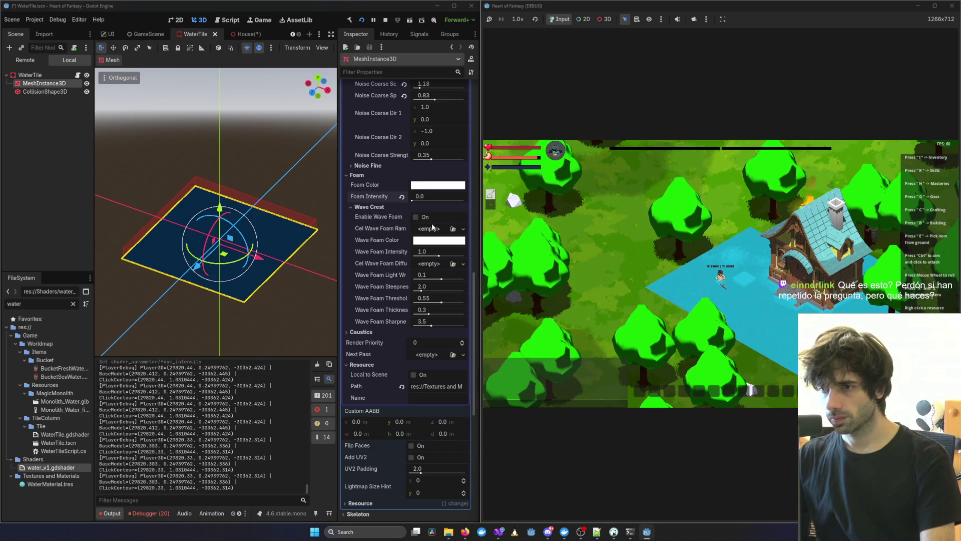
{"action": "scroll", "coordinate": [385, 206], "scroll_direction": "up", "scroll_amount": 3}
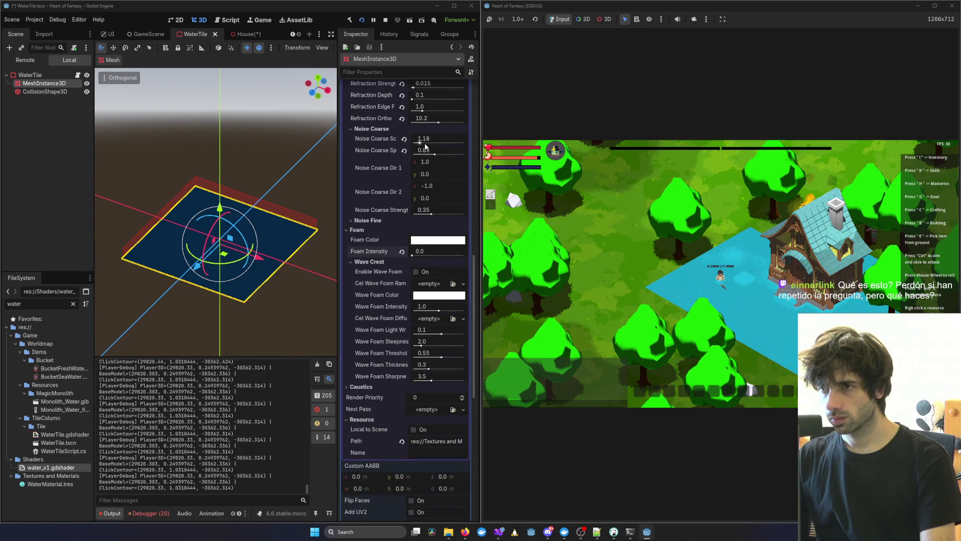
{"action": "left_click_drag", "start_coordinate": [419, 143], "coordinate": [444, 143]}
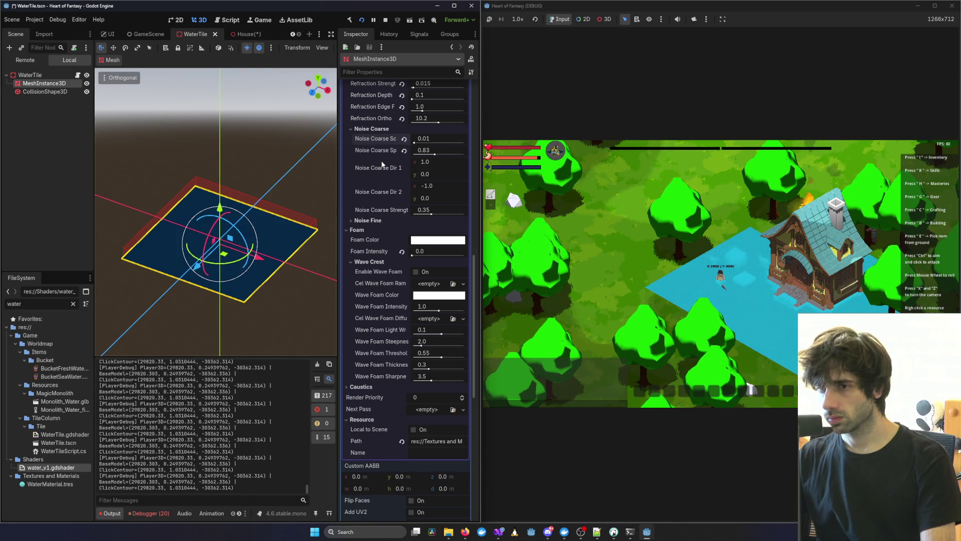
{"action": "key", "text": "ctrl+z"}
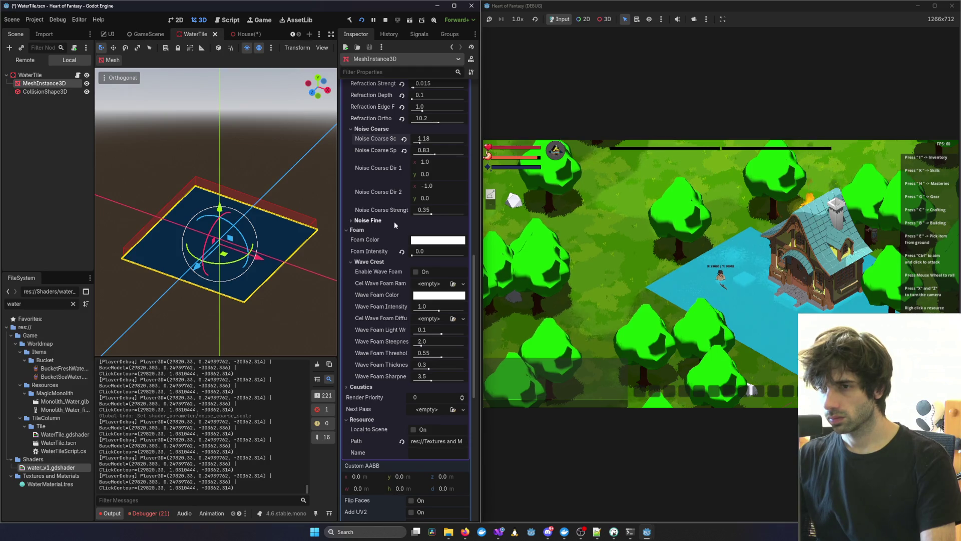
Expand the Noise Fine section and drag Noise Fine Scale to 20.0 and Noise Fine Weight to 1.0.
{"action": "left_click", "coordinate": [380, 221]}
{"action": "left_click_drag", "start_coordinate": [425, 237], "coordinate": [465, 236]}
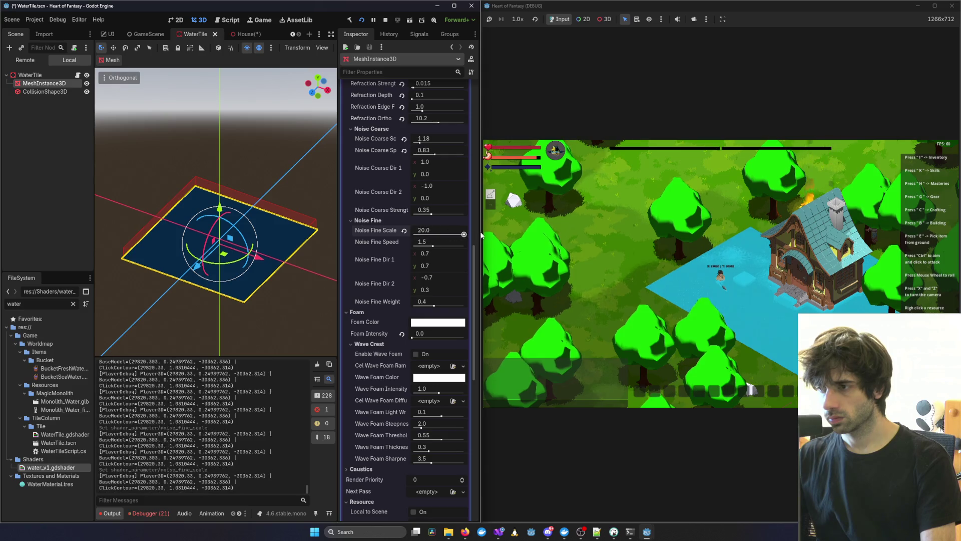
{"action": "scroll", "coordinate": [679, 305], "scroll_direction": "down", "scroll_amount": 3}
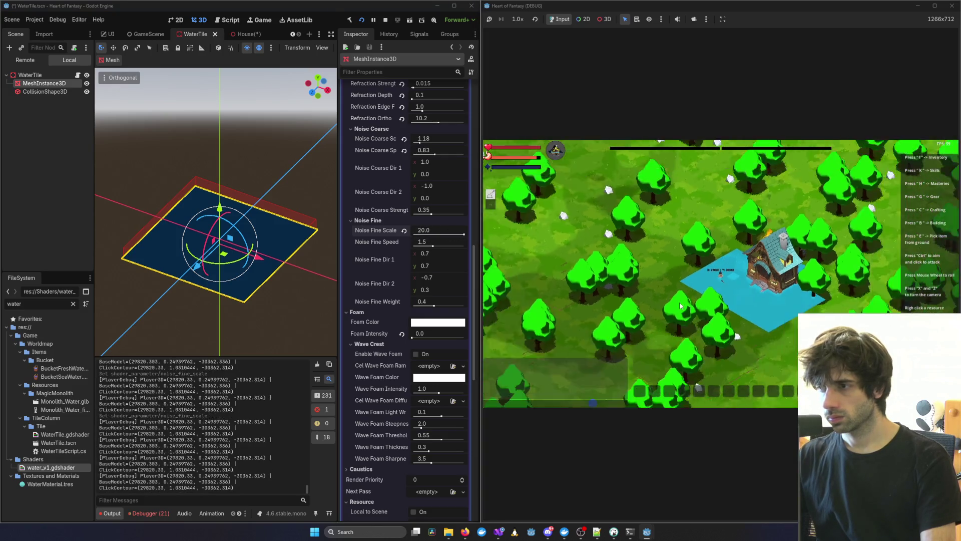
{"action": "scroll", "coordinate": [678, 301], "scroll_direction": "up", "scroll_amount": 4}
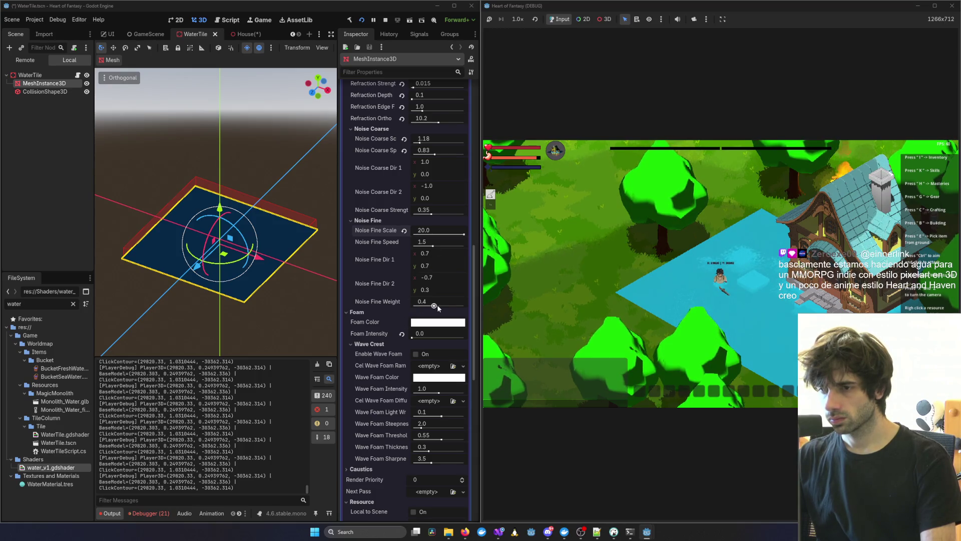
{"action": "left_click_drag", "start_coordinate": [433, 305], "coordinate": [518, 305]}
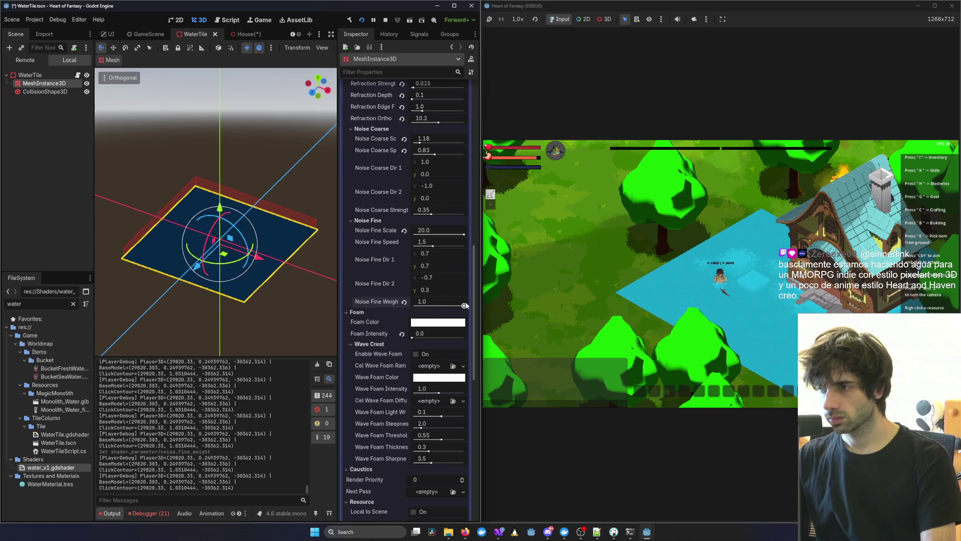
{"action": "scroll", "coordinate": [750, 286], "scroll_direction": "down", "scroll_amount": 3}
{"action": "scroll", "coordinate": [743, 292], "scroll_direction": "up", "scroll_amount": 5}
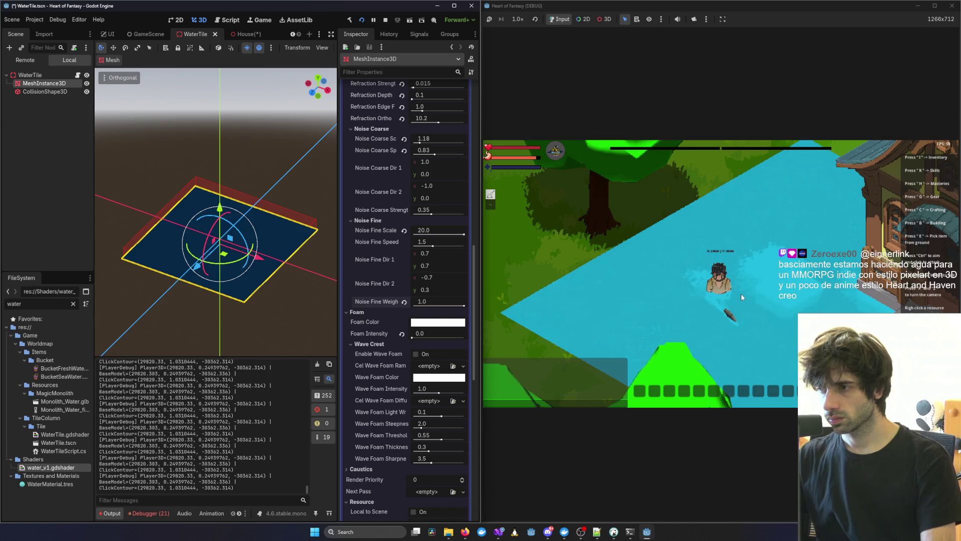
Zoom in on the wading character and swing its tool at the rock.
{"action": "scroll", "coordinate": [740, 295], "scroll_direction": "up", "scroll_amount": 2}
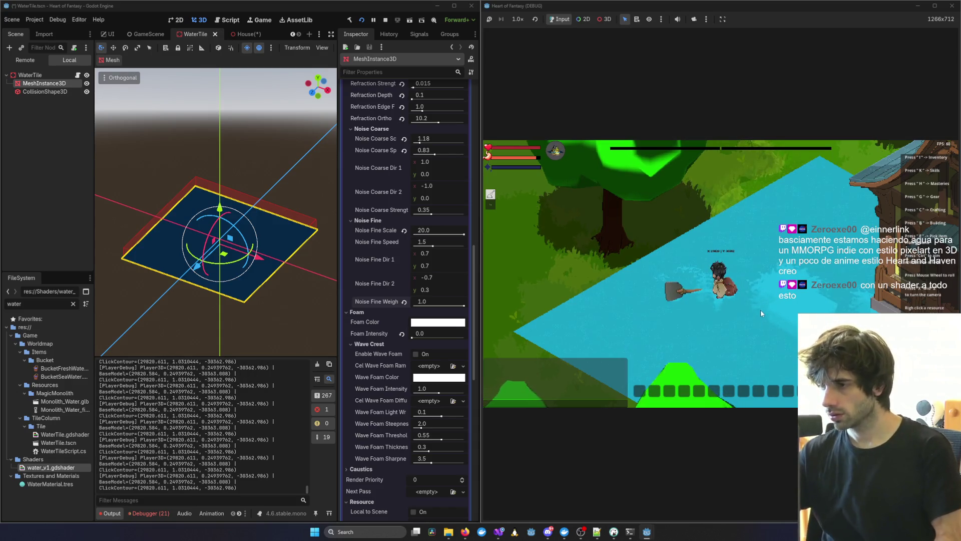
{"action": "scroll", "coordinate": [773, 306], "scroll_direction": "up", "scroll_amount": 3}
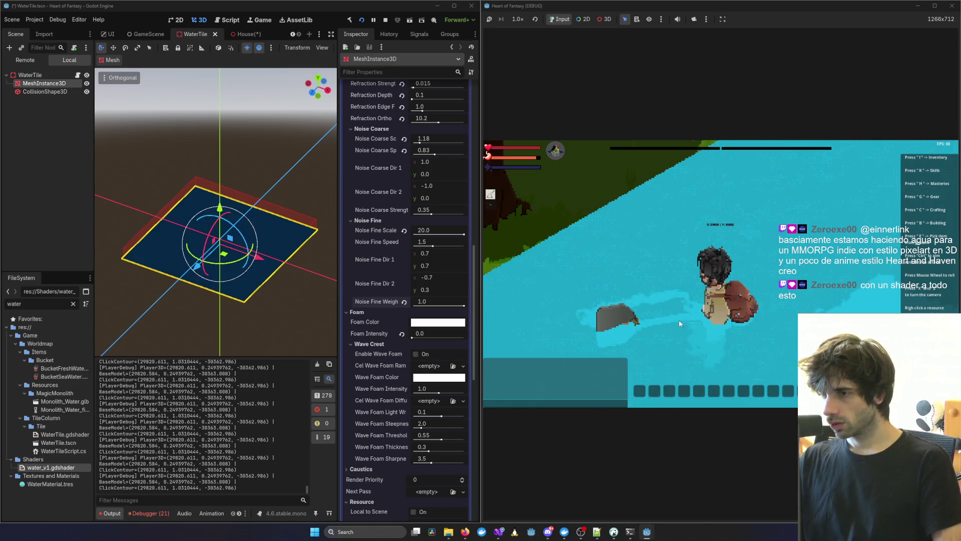
{"action": "right_click", "coordinate": [606, 314]}
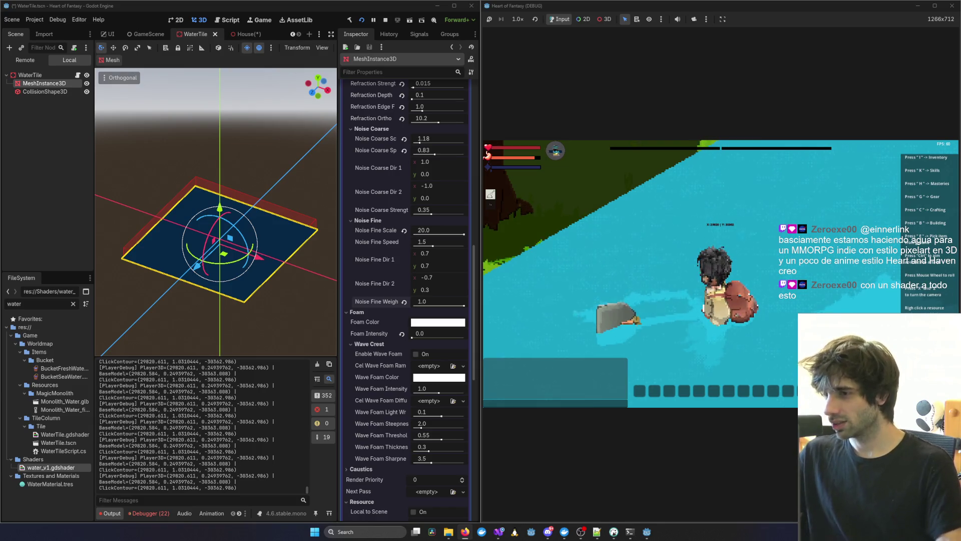
Walk the character across the retuned water, zoom the view, and rotate the camera three times.
{"action": "left_click", "coordinate": [760, 300]}
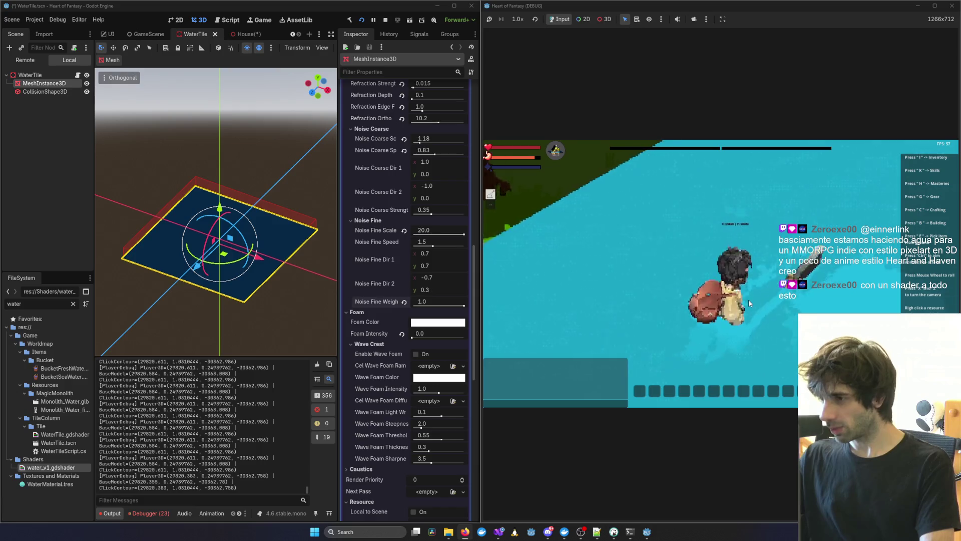
{"action": "scroll", "coordinate": [746, 301], "scroll_direction": "down", "scroll_amount": 5}
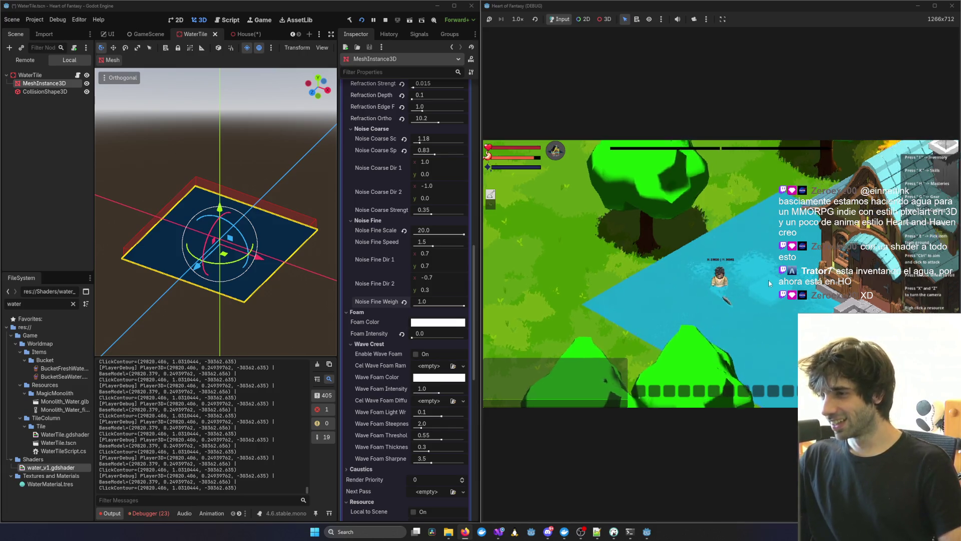
{"action": "scroll", "coordinate": [769, 280], "scroll_direction": "up", "scroll_amount": 3}
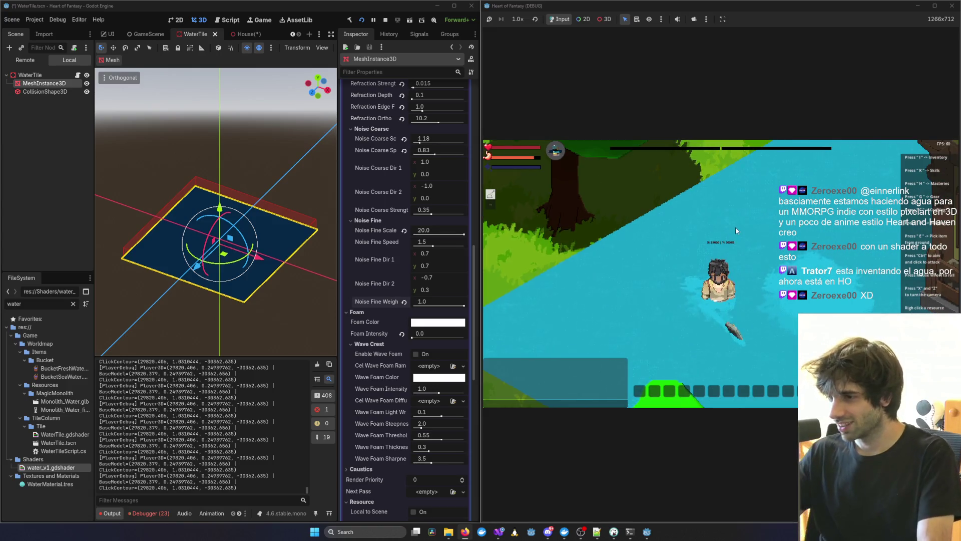
{"action": "scroll", "coordinate": [736, 230], "scroll_direction": "up", "scroll_amount": 2}
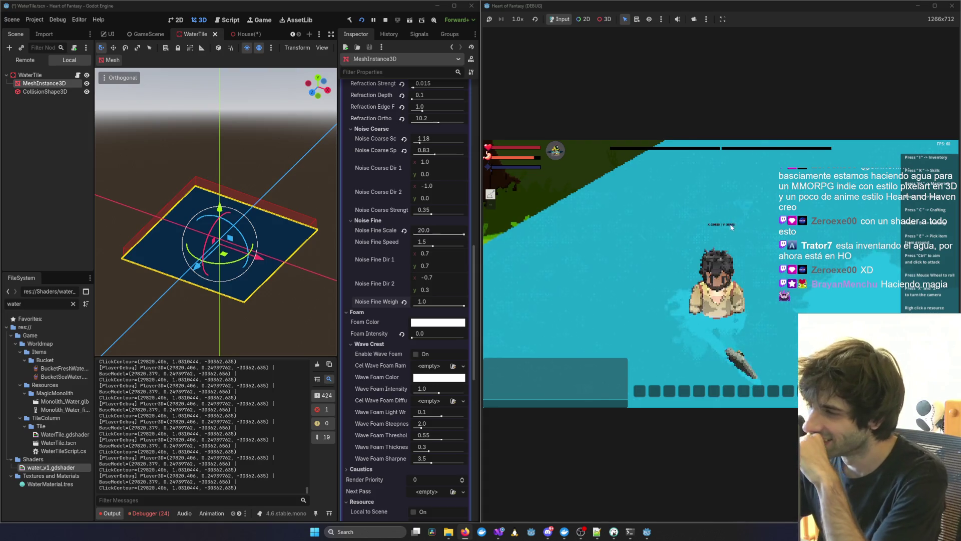
{"action": "scroll", "coordinate": [732, 225], "scroll_direction": "down", "scroll_amount": 2}
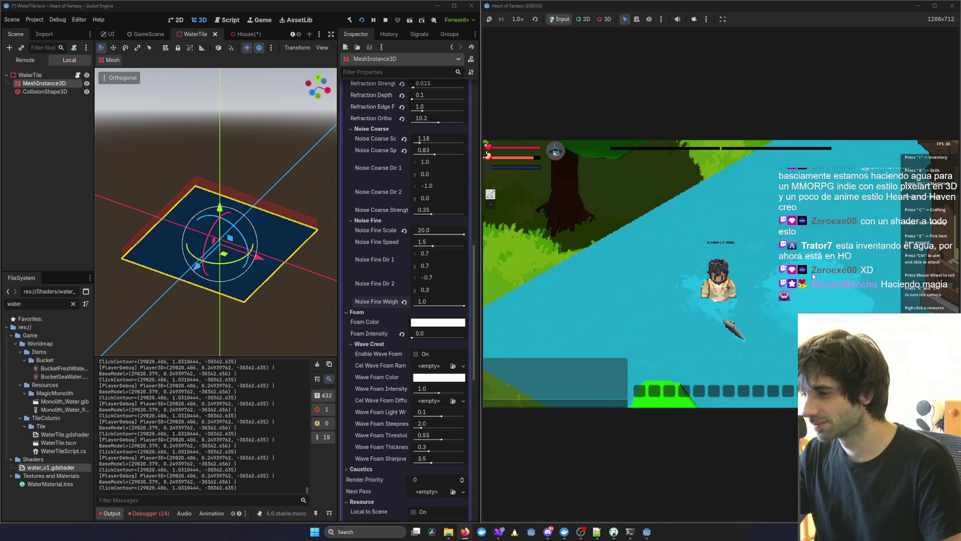
{"action": "key", "text": "x"}
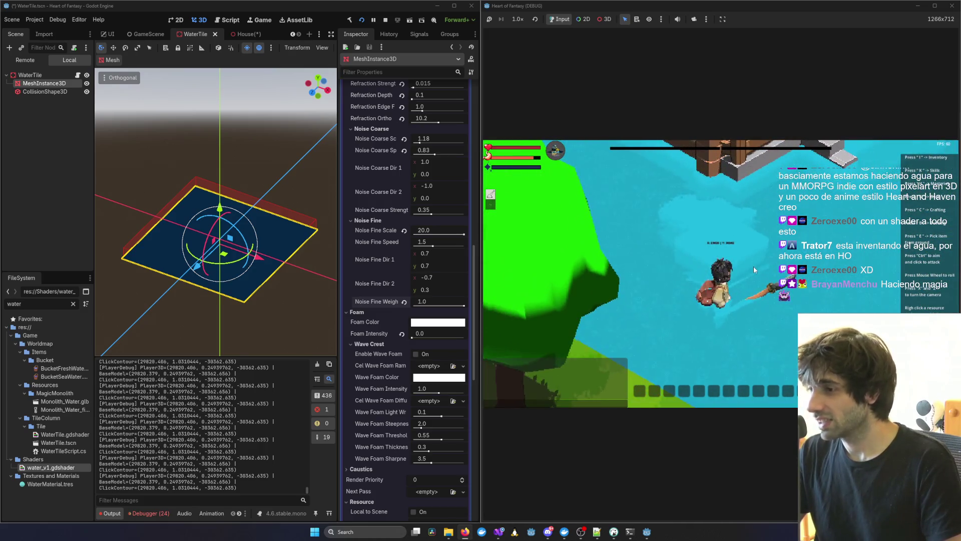
{"action": "key", "text": "x"}
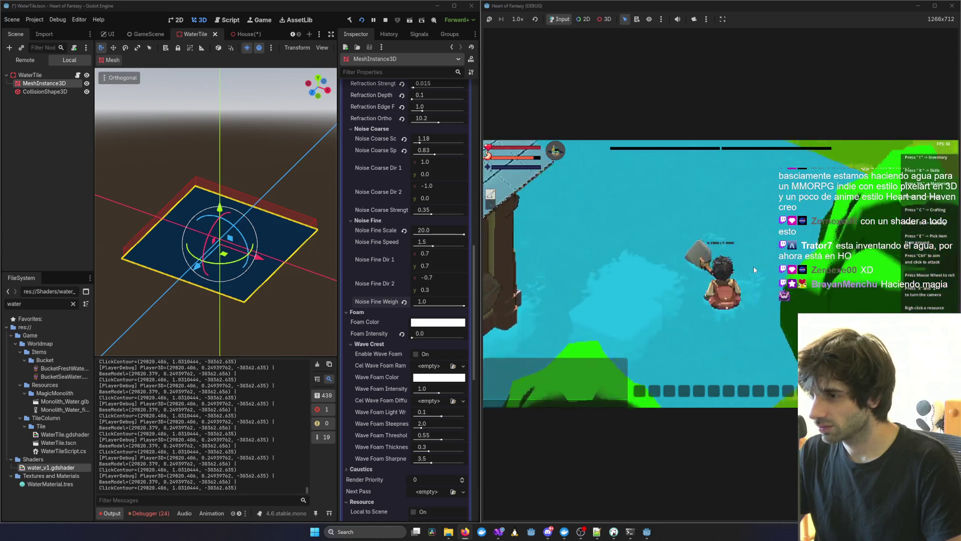
{"action": "key", "text": "x"}
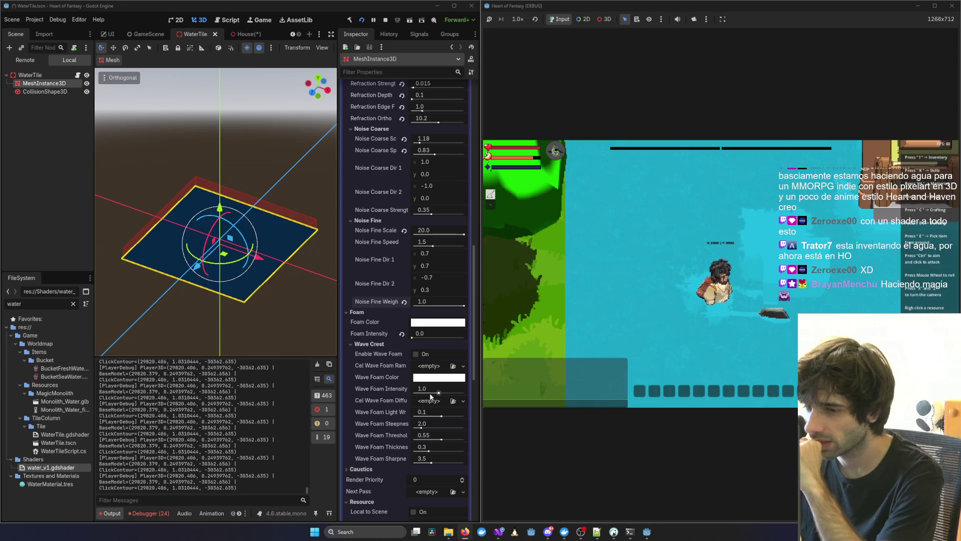
Lower Wave Crest foam intensity to 0.57 and adjust foam sharpness to 2.2.
{"action": "mouse_move", "coordinate": [430, 396]}
{"action": "left_mouse_down"}
{"action": "mouse_move", "coordinate": [411, 396]}
{"action": "mouse_move", "coordinate": [428, 394]}
{"action": "mouse_move", "coordinate": [425, 426]}
{"action": "left_mouse_up"}
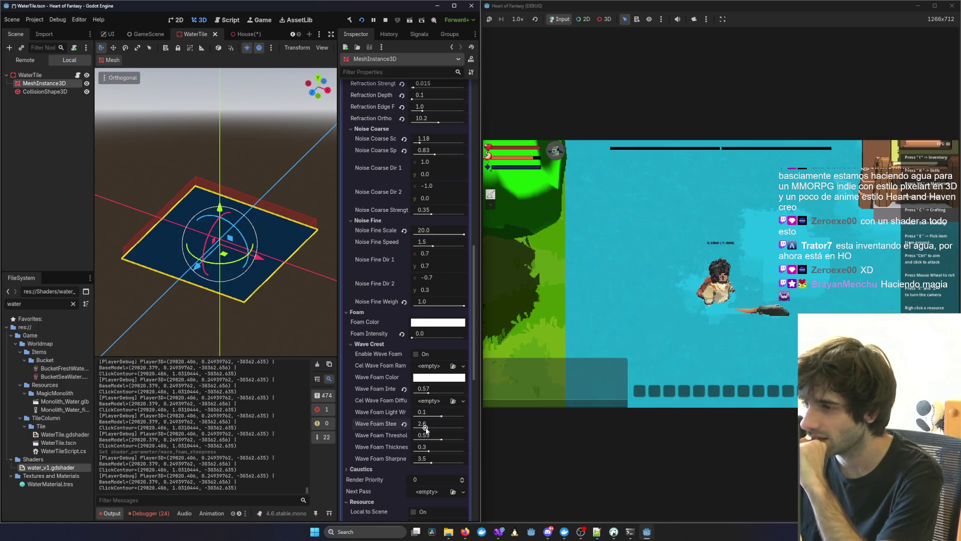
{"action": "scroll", "coordinate": [426, 427], "scroll_direction": "down", "scroll_amount": 3}
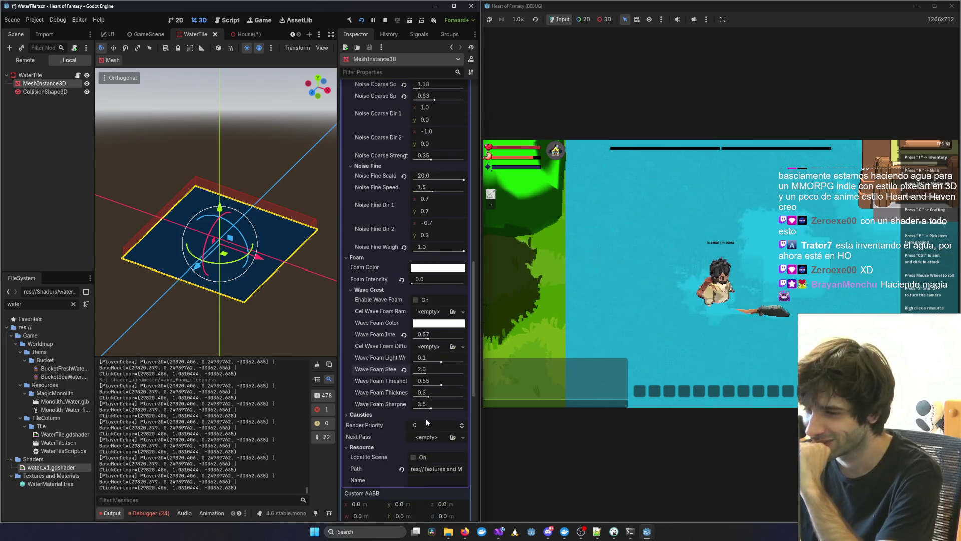
{"action": "mouse_move", "coordinate": [431, 408]}
{"action": "left_mouse_down"}
{"action": "mouse_move", "coordinate": [438, 397]}
{"action": "mouse_move", "coordinate": [430, 401]}
{"action": "left_mouse_up"}
Brighten the caustics to 6.7 and zero every component of Noise Fine Dir 1 and Dir 2.
{"action": "left_click", "coordinate": [377, 414]}
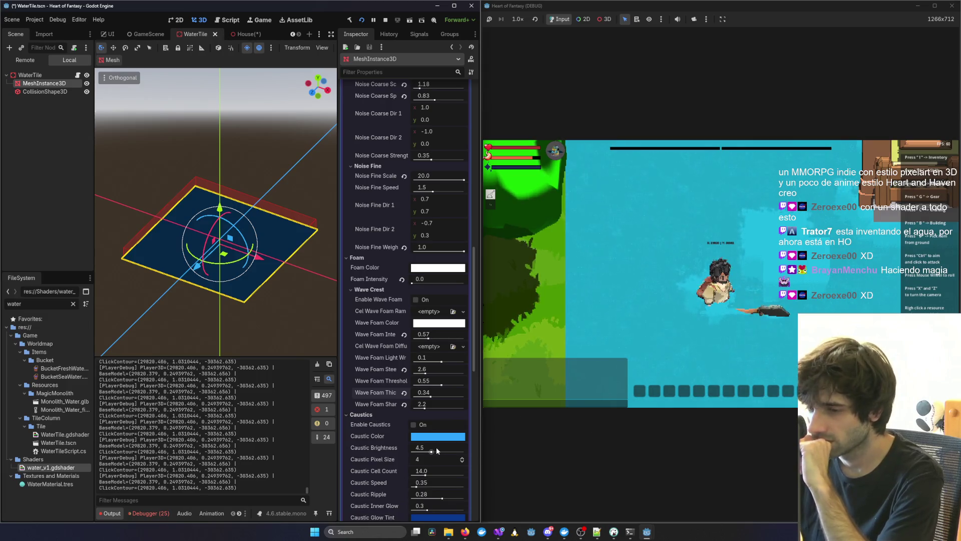
{"action": "left_click_drag", "start_coordinate": [431, 453], "coordinate": [441, 453]}
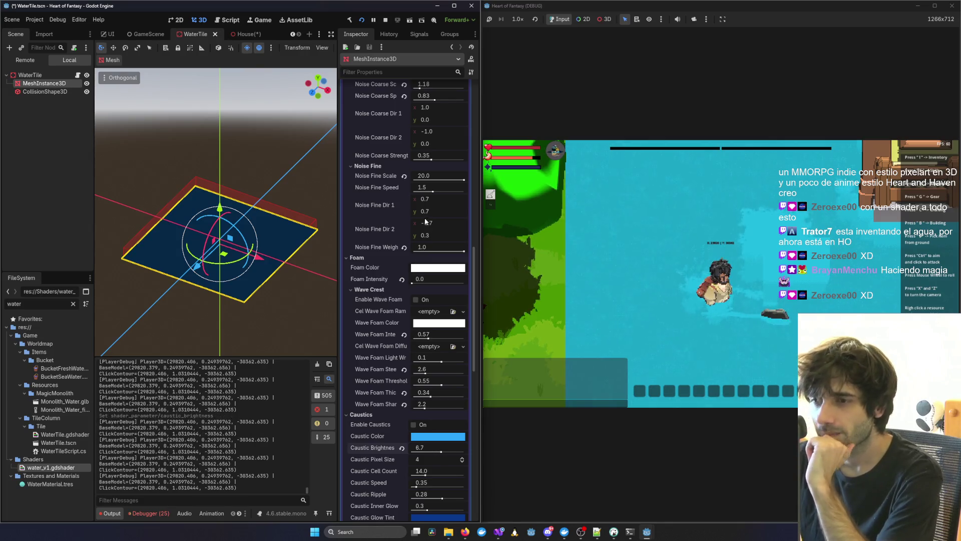
{"action": "left_click_drag", "start_coordinate": [437, 199], "coordinate": [425, 198]}
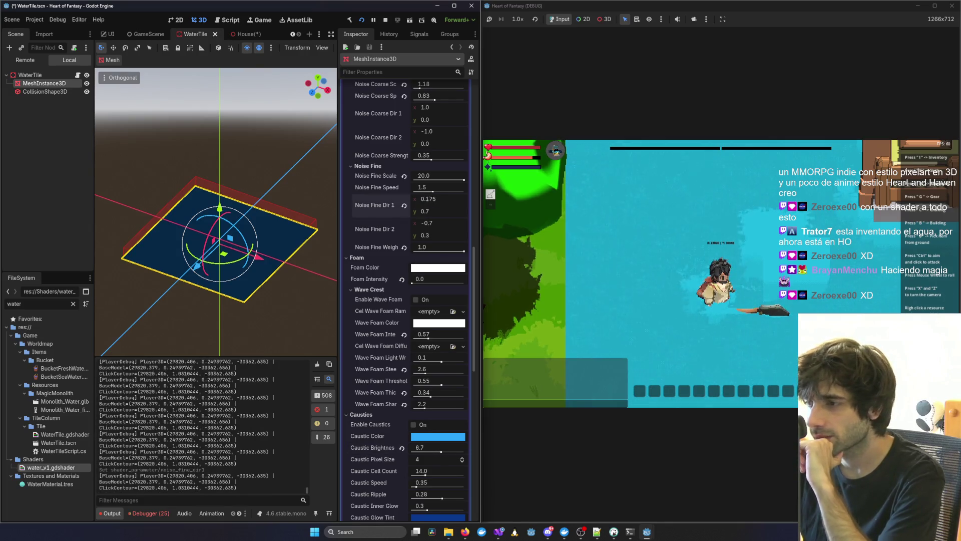
{"action": "left_click", "coordinate": [432, 199]}
{"action": "type", "text": "0"}
{"action": "key", "text": "Tab"}
{"action": "type", "text": "0"}
{"action": "key", "text": "Tab"}
{"action": "type", "text": "0"}
{"action": "key", "text": "Tab"}
{"action": "type", "text": "0"}
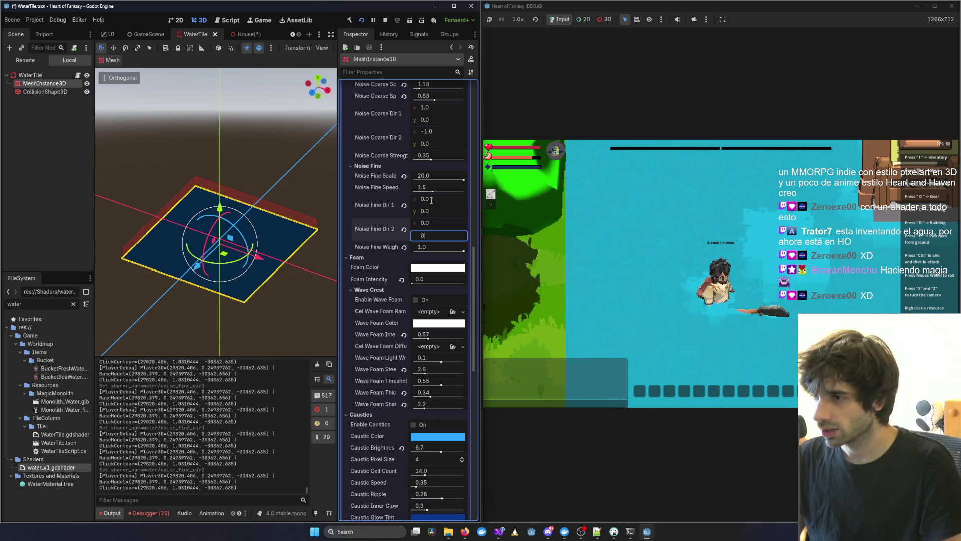
{"action": "type", "text": "a"}
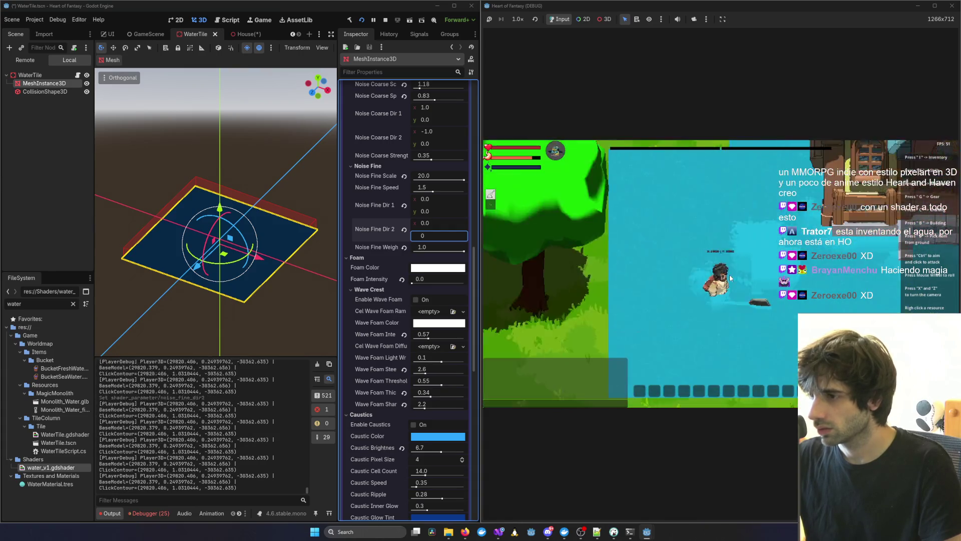
Adjust the Noise Coarse Scale slider to change the coarse noise scale.
{"action": "scroll", "coordinate": [723, 280], "scroll_direction": "up", "scroll_amount": 3}
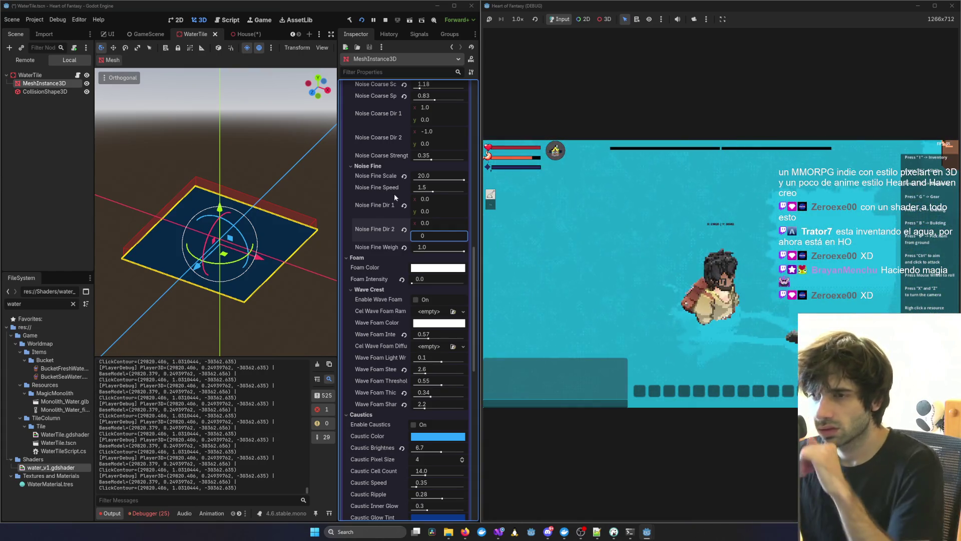
{"action": "scroll", "coordinate": [395, 174], "scroll_direction": "up", "scroll_amount": 3}
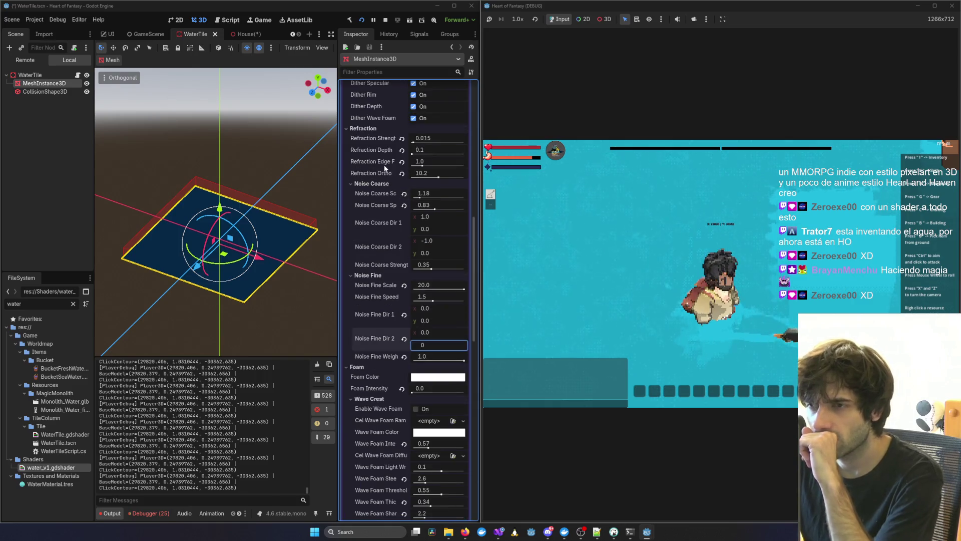
{"action": "mouse_move", "coordinate": [420, 199]}
{"action": "left_mouse_down"}
{"action": "mouse_move", "coordinate": [410, 202]}
{"action": "mouse_move", "coordinate": [428, 199]}
{"action": "left_mouse_up"}
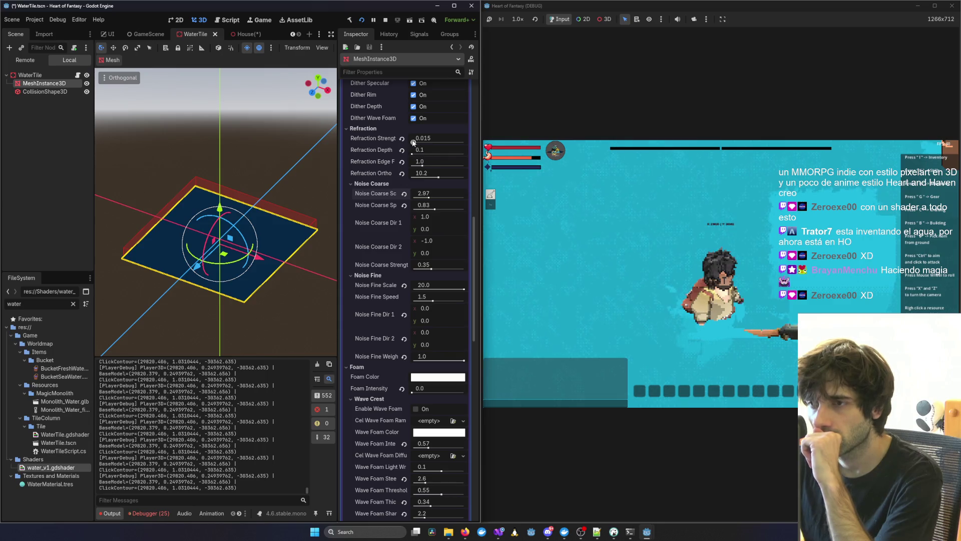
Try Refraction Strength at 0.0, 0.01 and 0.005, then type 0.01 and nudge it to 0.03.
{"action": "left_click_drag", "start_coordinate": [413, 143], "coordinate": [411, 143]}
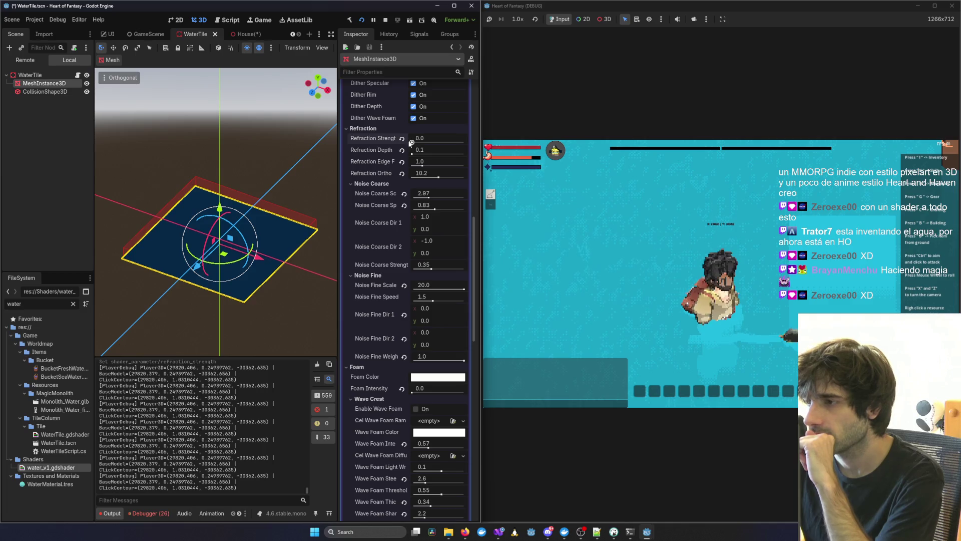
{"action": "left_click_drag", "start_coordinate": [411, 142], "coordinate": [413, 143]}
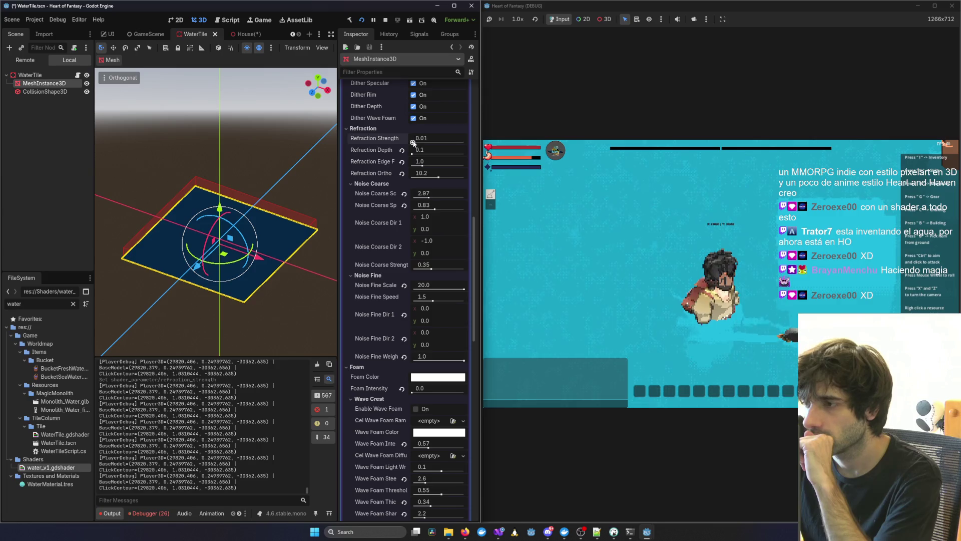
{"action": "left_click_drag", "start_coordinate": [413, 143], "coordinate": [413, 143]}
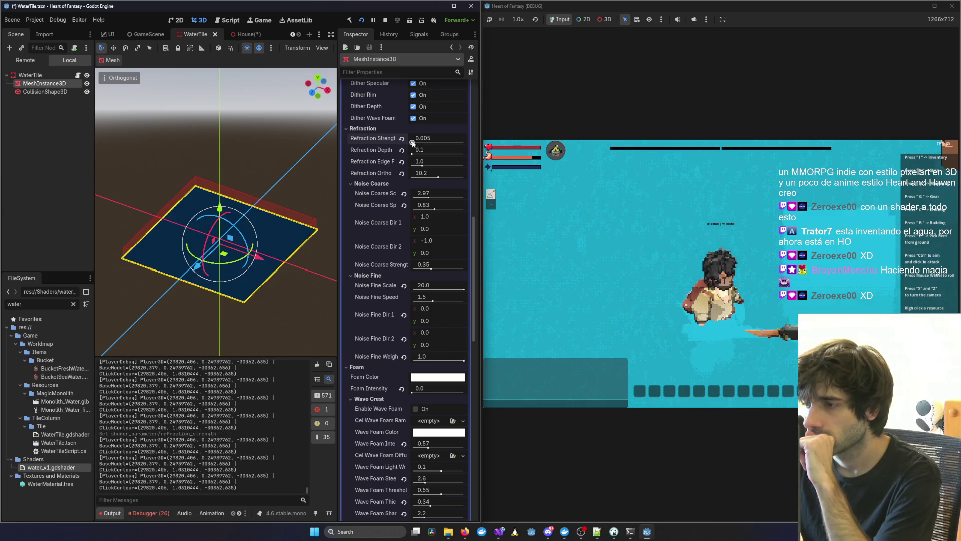
{"action": "scroll", "coordinate": [749, 256], "scroll_direction": "down", "scroll_amount": 2}
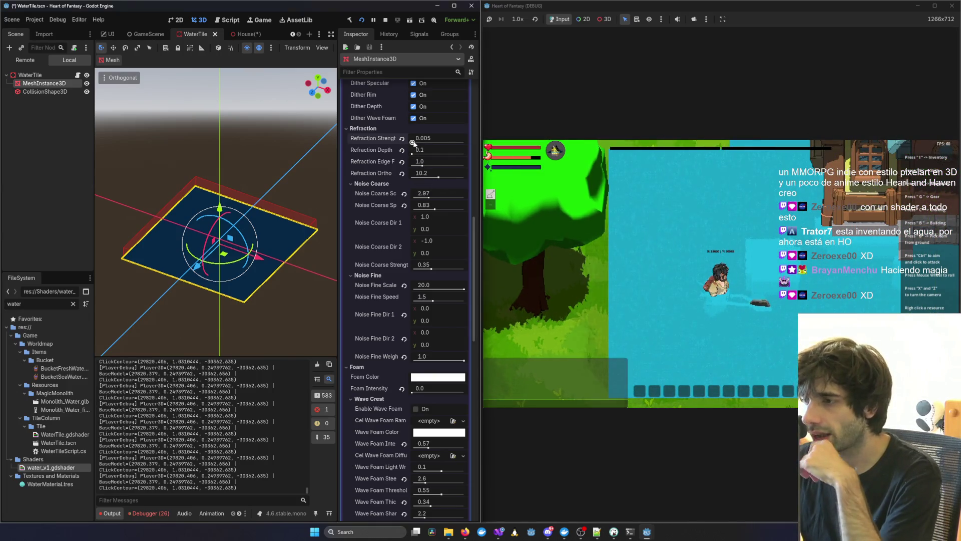
{"action": "left_click", "coordinate": [412, 142]}
{"action": "left_click", "coordinate": [411, 142]}
{"action": "type", "text": "0.01"}
{"action": "left_click", "coordinate": [414, 142]}
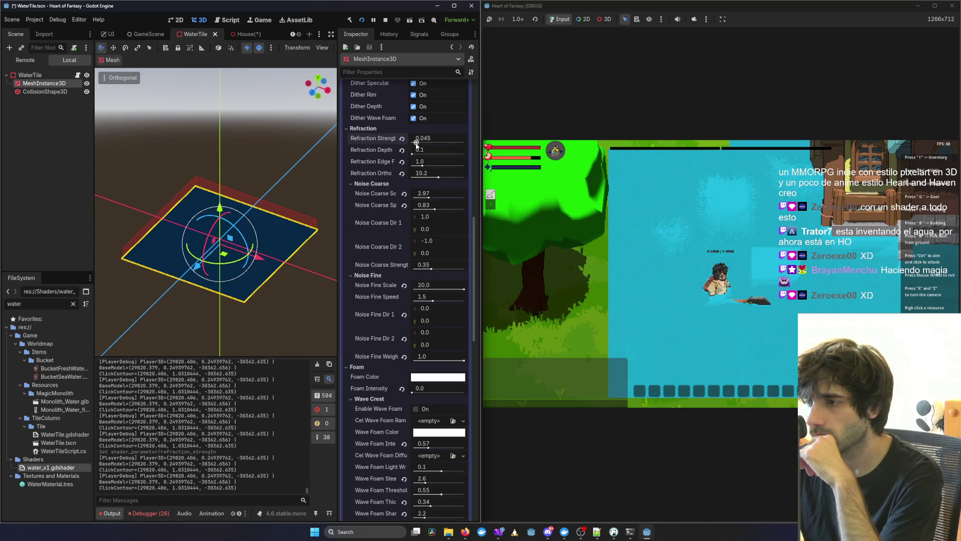
{"action": "left_click_drag", "start_coordinate": [414, 143], "coordinate": [414, 143]}
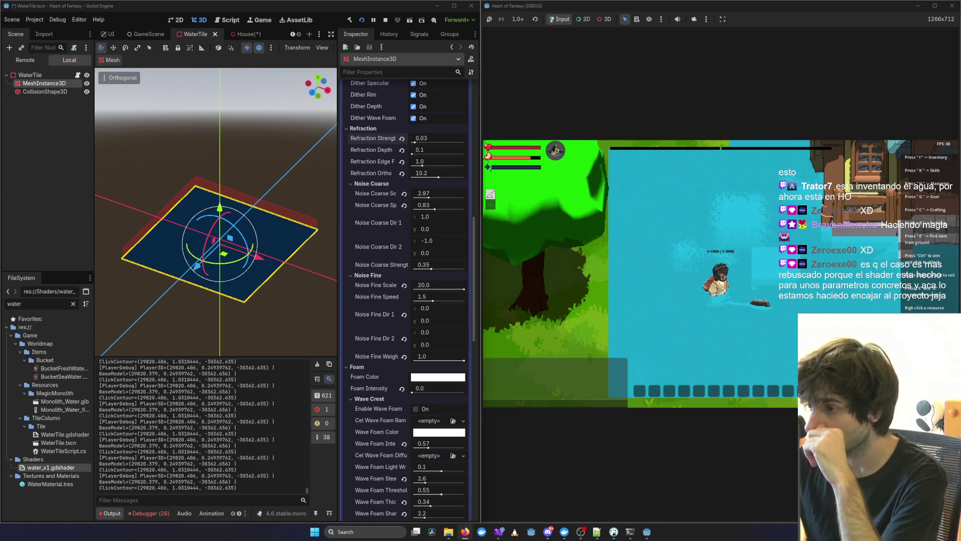
{"action": "scroll", "coordinate": [790, 359], "scroll_direction": "down", "scroll_amount": 3}
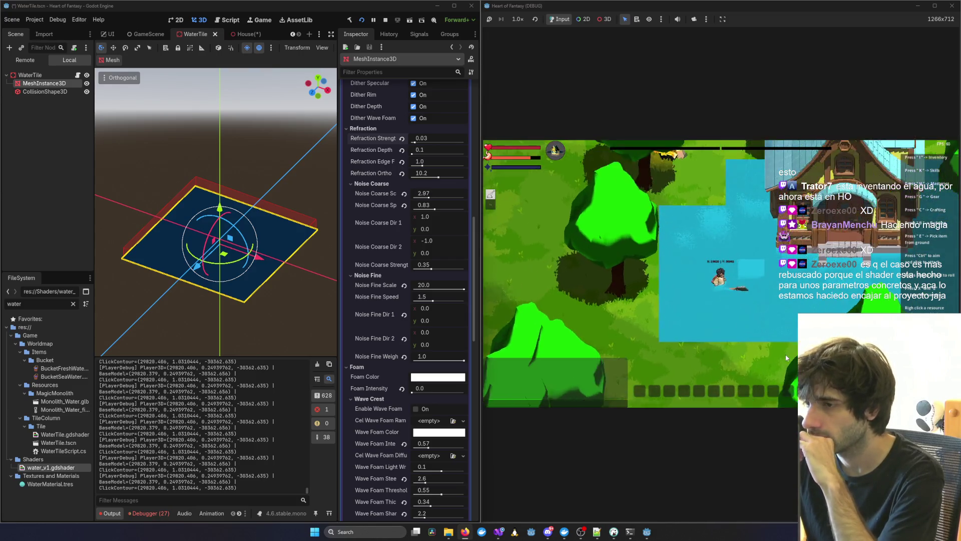
{"action": "scroll", "coordinate": [786, 357], "scroll_direction": "up", "scroll_amount": 1}
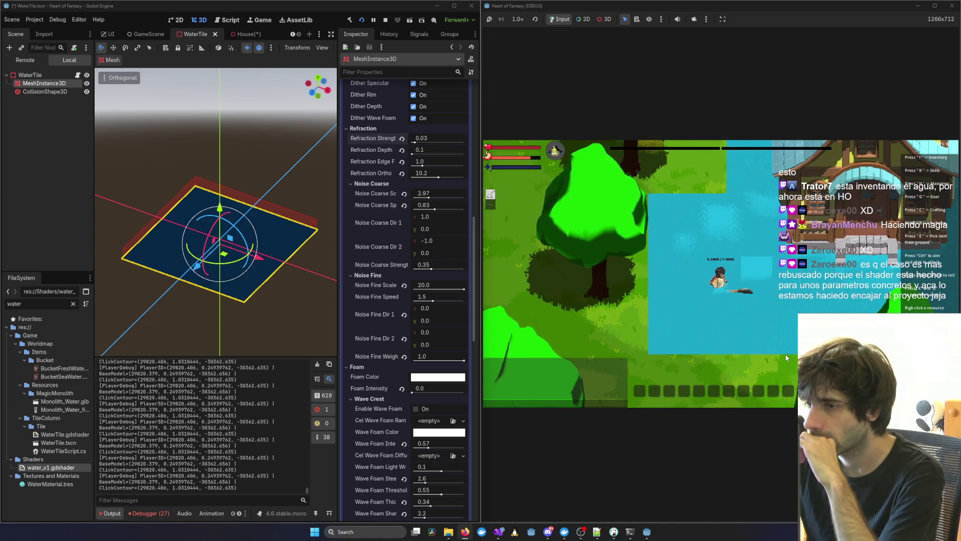
{"action": "scroll", "coordinate": [786, 357], "scroll_direction": "up", "scroll_amount": 1}
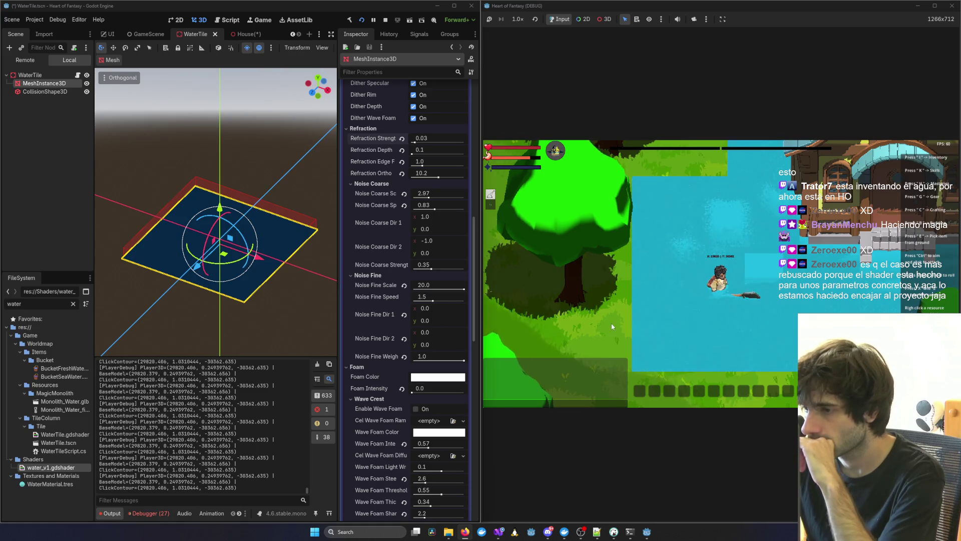
{"action": "scroll", "coordinate": [785, 354], "scroll_direction": "down", "scroll_amount": 3}
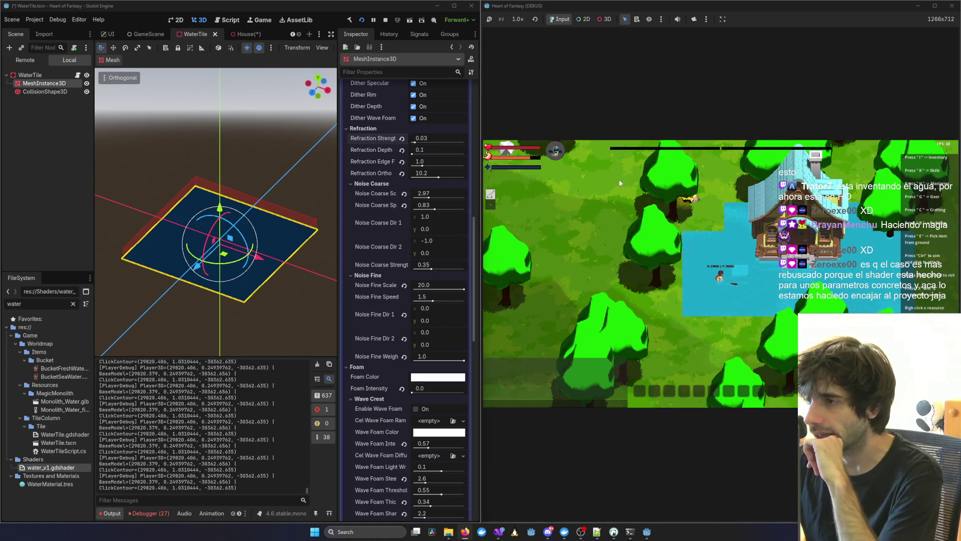
{"action": "scroll", "coordinate": [626, 182], "scroll_direction": "up", "scroll_amount": 2}
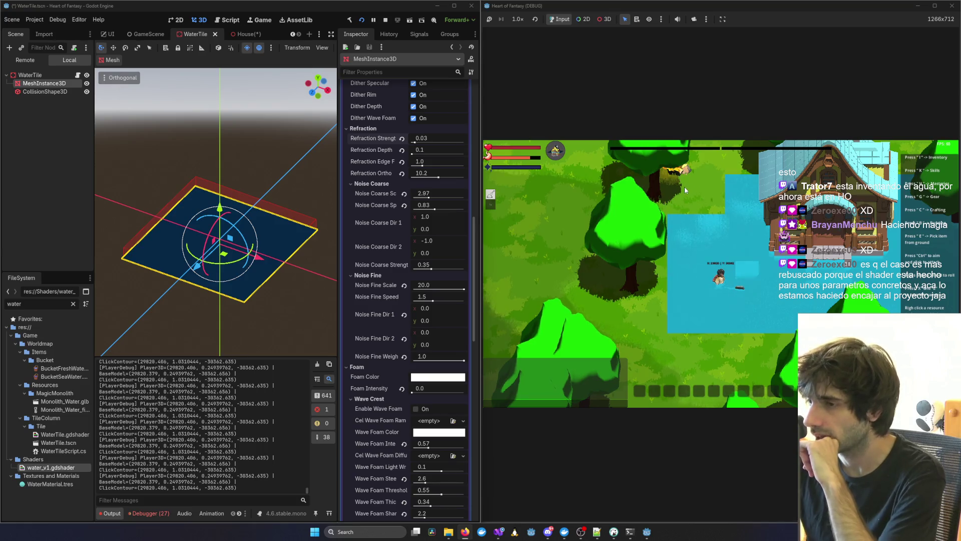
{"action": "scroll", "coordinate": [542, 222], "scroll_direction": "down", "scroll_amount": 1}
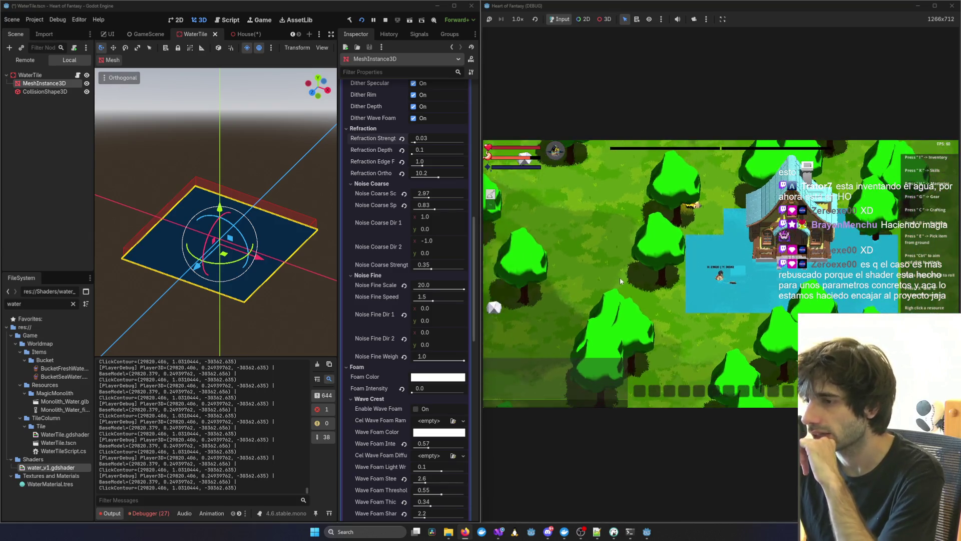
{"action": "scroll", "coordinate": [749, 342], "scroll_direction": "up", "scroll_amount": 1}
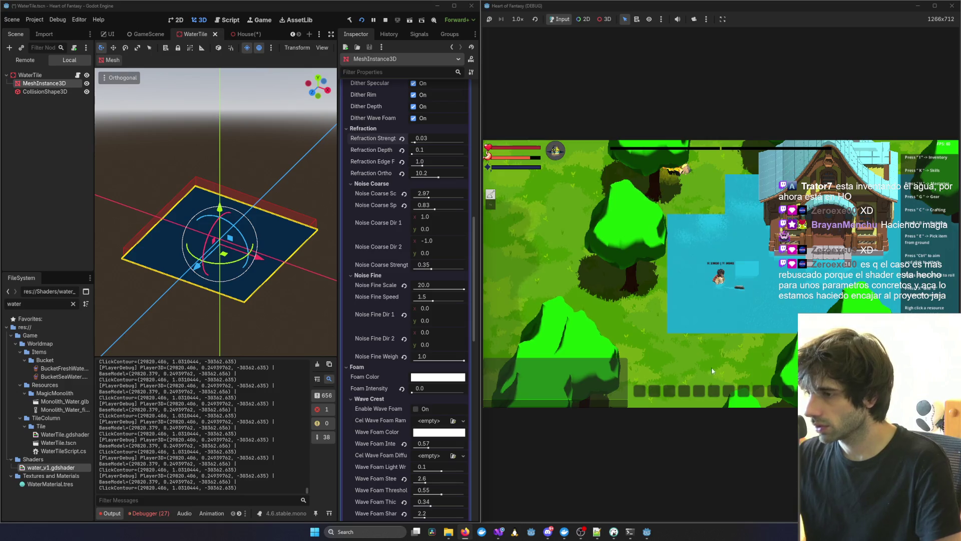
{"action": "scroll", "coordinate": [695, 333], "scroll_direction": "up", "scroll_amount": 3}
{"action": "scroll", "coordinate": [687, 319], "scroll_direction": "up", "scroll_amount": 1}
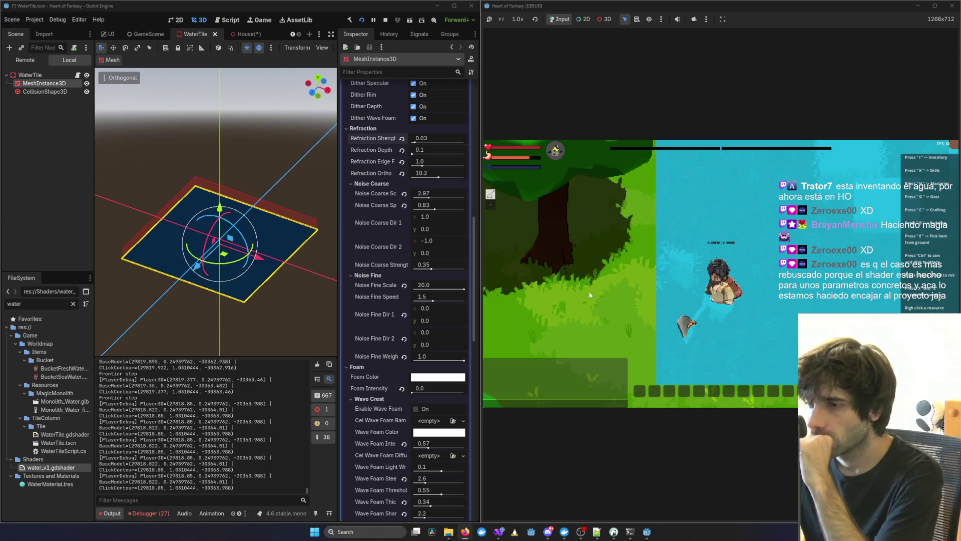
{"action": "scroll", "coordinate": [629, 314], "scroll_direction": "down", "scroll_amount": 2}
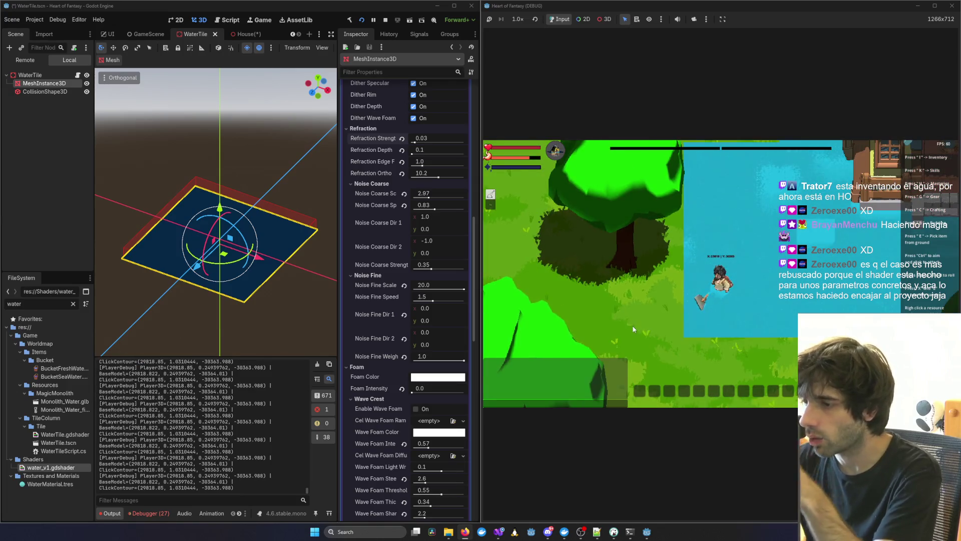
{"action": "scroll", "coordinate": [636, 326], "scroll_direction": "down", "scroll_amount": 2}
{"action": "scroll", "coordinate": [640, 333], "scroll_direction": "up", "scroll_amount": 1}
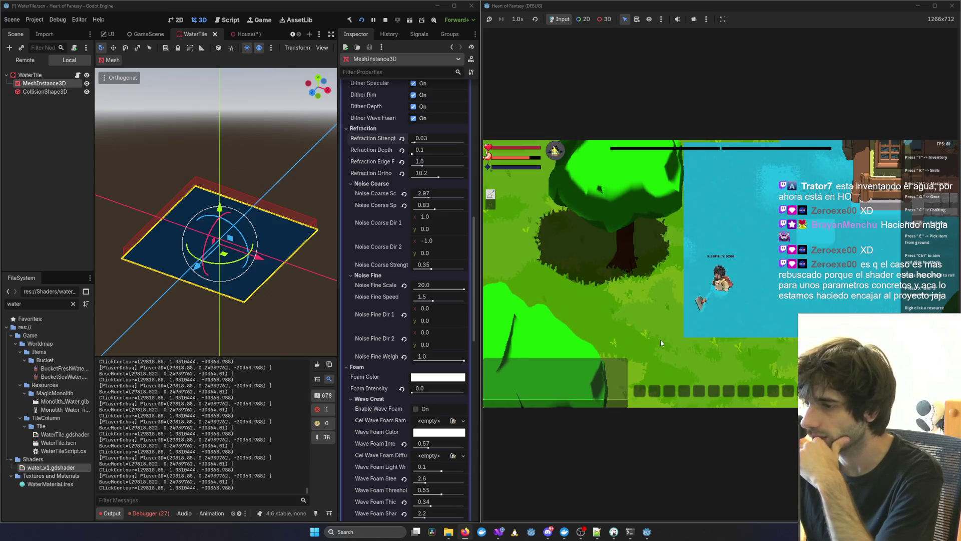
{"action": "scroll", "coordinate": [632, 322], "scroll_direction": "up", "scroll_amount": 2}
{"action": "scroll", "coordinate": [612, 300], "scroll_direction": "up", "scroll_amount": 2}
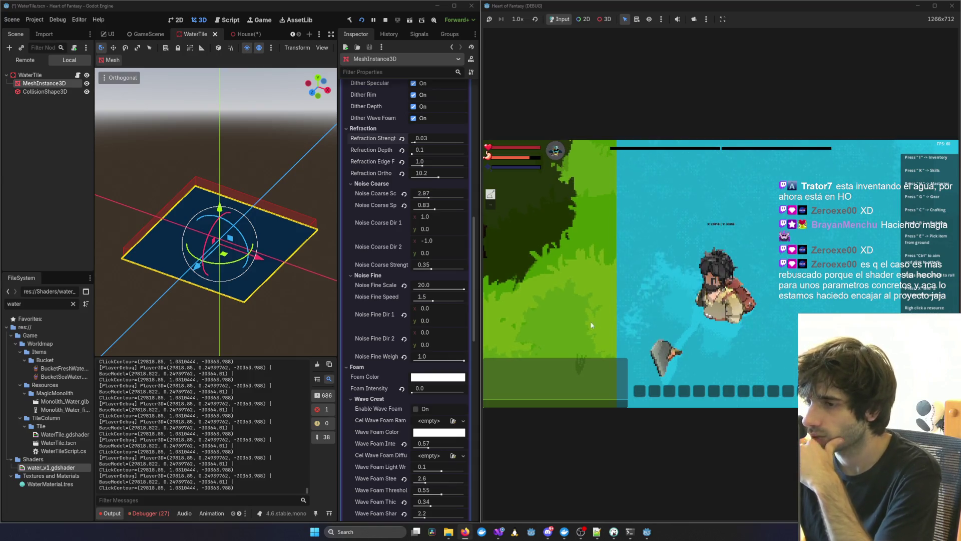
{"action": "scroll", "coordinate": [593, 351], "scroll_direction": "down", "scroll_amount": 3}
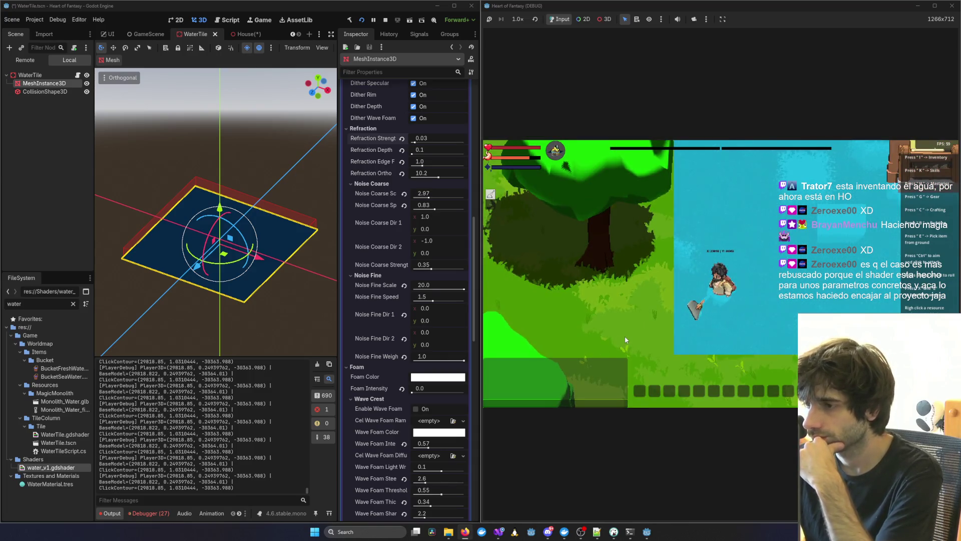
{"action": "scroll", "coordinate": [622, 336], "scroll_direction": "down", "scroll_amount": 2}
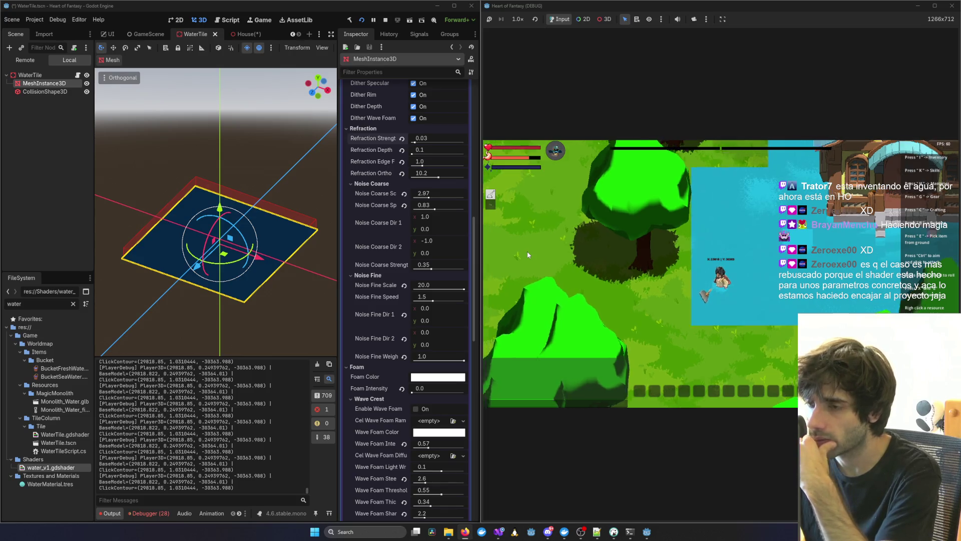
Walk the player left, then drag Noise Fine Scale down from 20.0 to 17.31.
{"action": "key", "text": "a"}
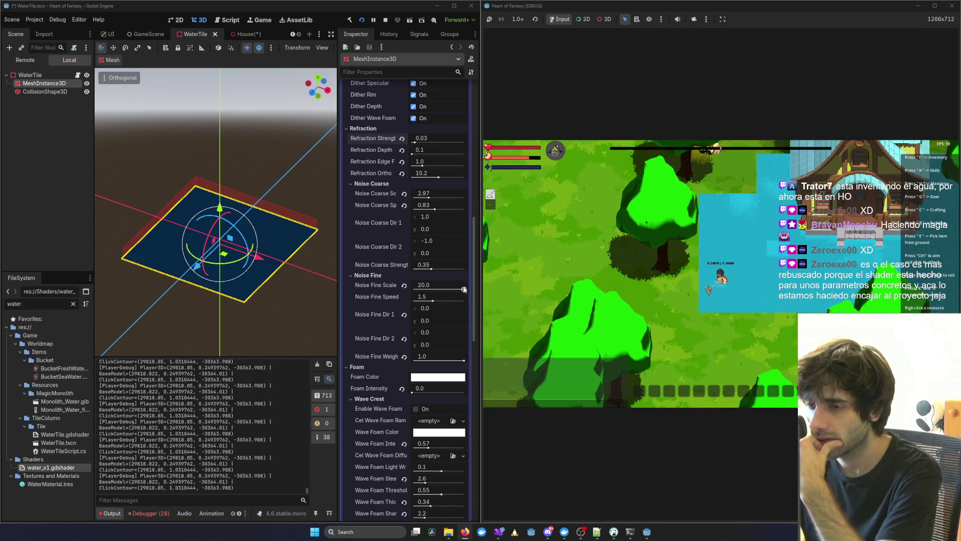
{"action": "left_click_drag", "start_coordinate": [464, 289], "coordinate": [457, 291]}
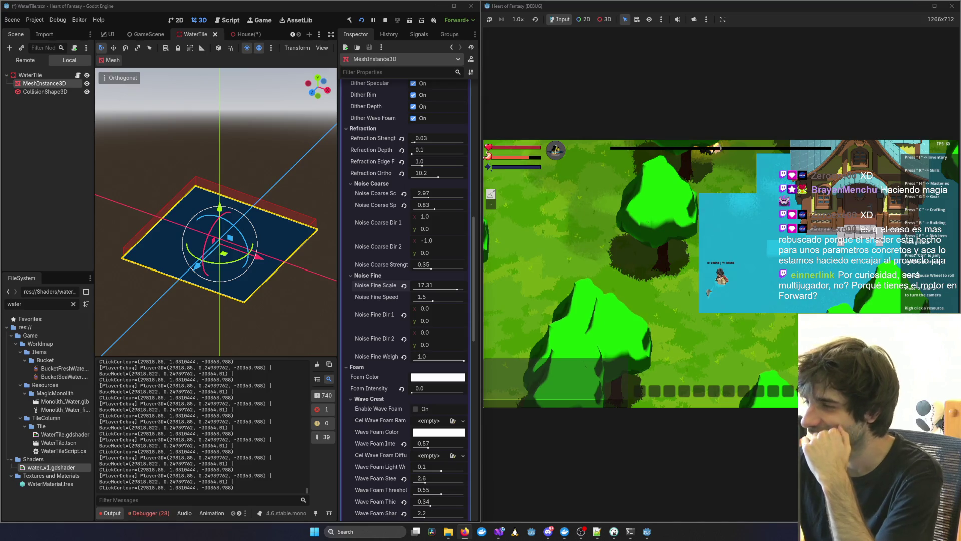
{"action": "scroll", "coordinate": [713, 281], "scroll_direction": "up", "scroll_amount": 5}
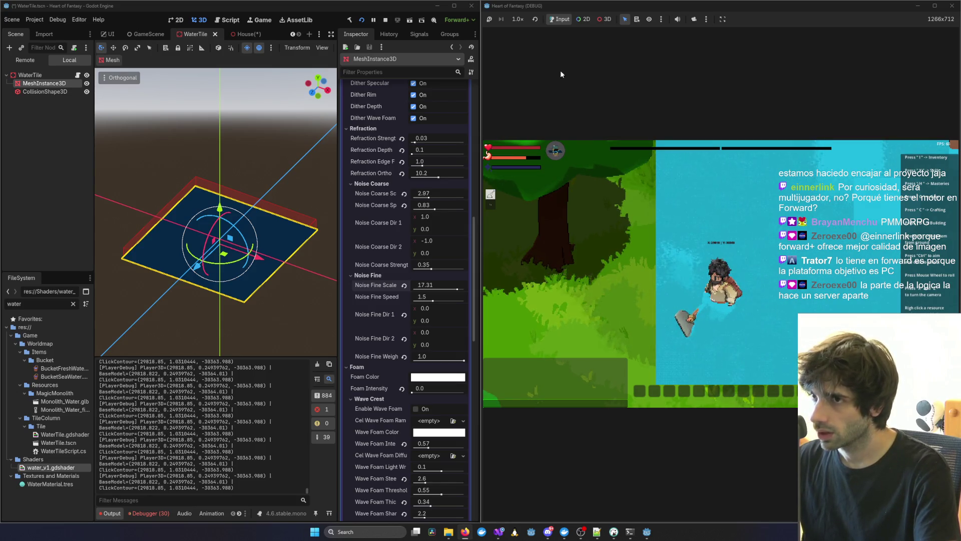
{"action": "left_click", "coordinate": [474, 19]}
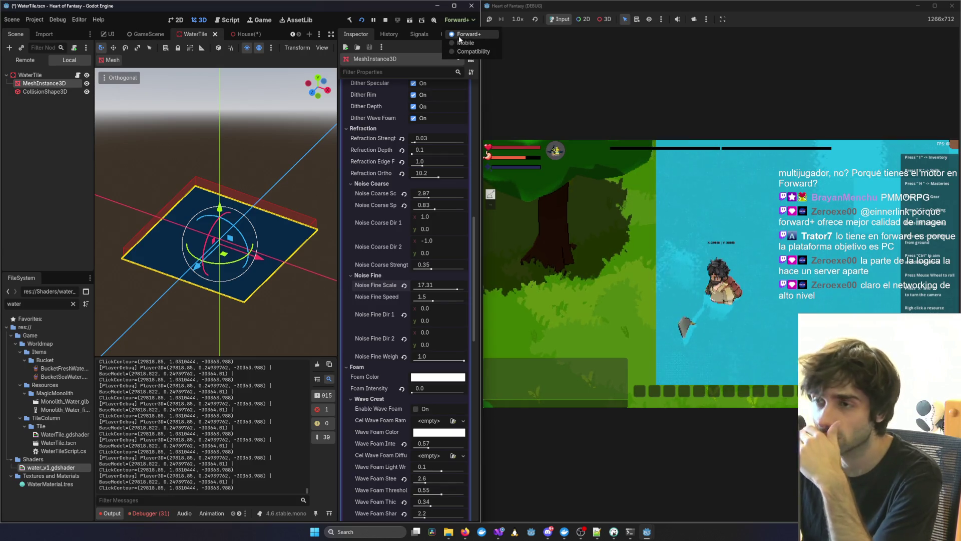
{"action": "left_click", "coordinate": [461, 21]}
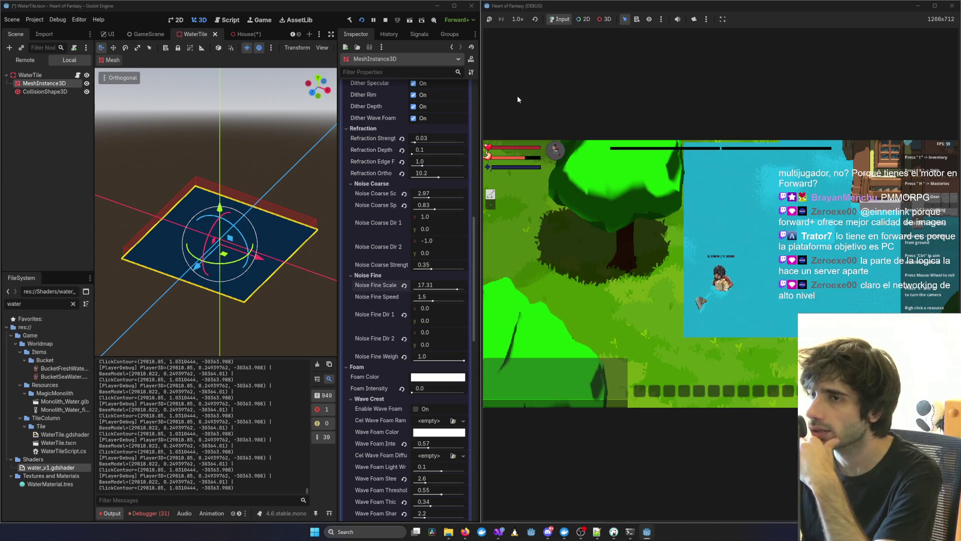
{"action": "scroll", "coordinate": [690, 307], "scroll_direction": "up", "scroll_amount": 3}
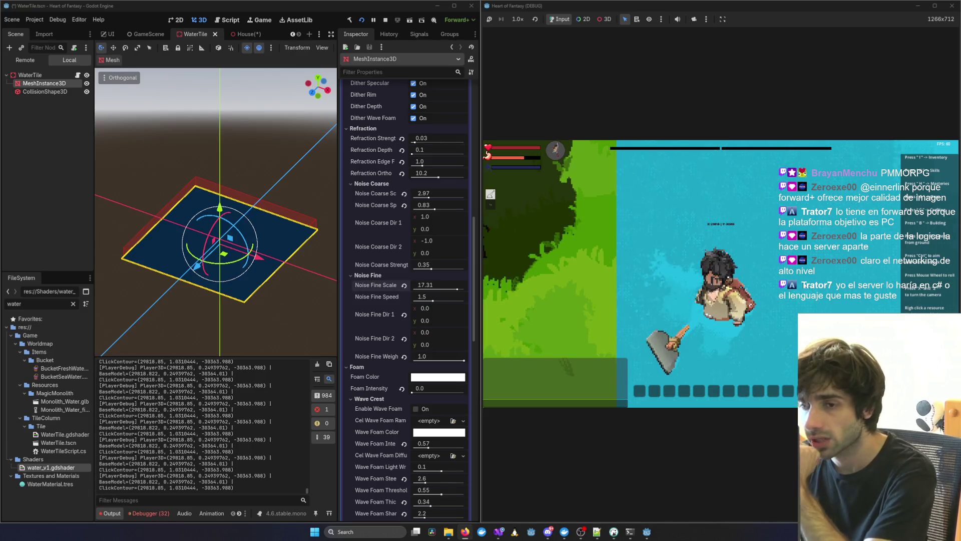
{"action": "scroll", "coordinate": [677, 256], "scroll_direction": "down", "scroll_amount": 5}
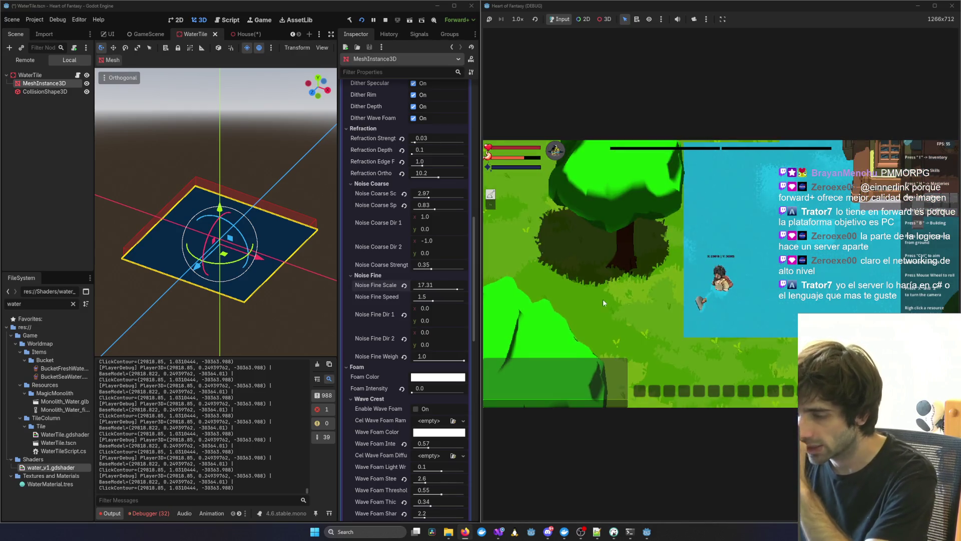
{"action": "mouse_move", "coordinate": [499, 531]}
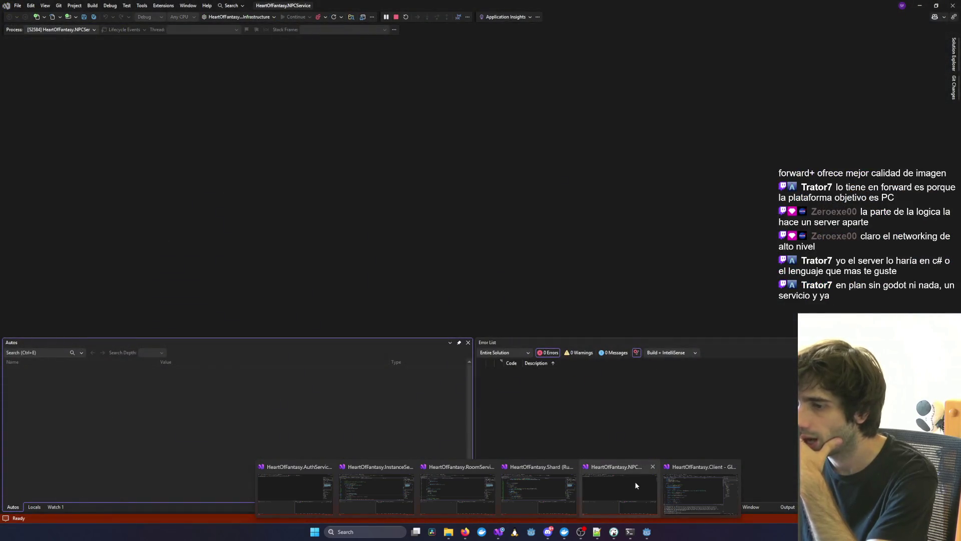
{"action": "left_click", "coordinate": [634, 481]}
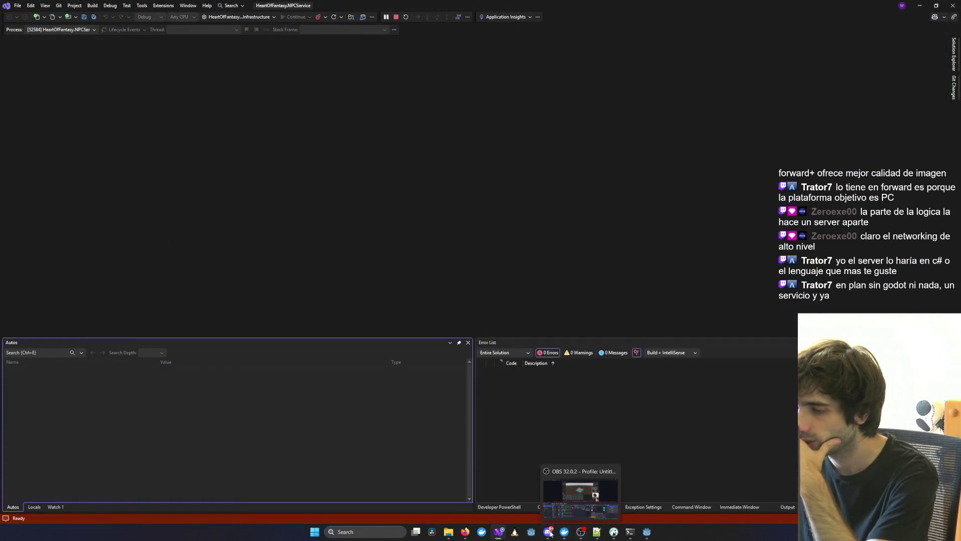
{"action": "mouse_move", "coordinate": [499, 532]}
{"action": "mouse_move", "coordinate": [428, 512]}
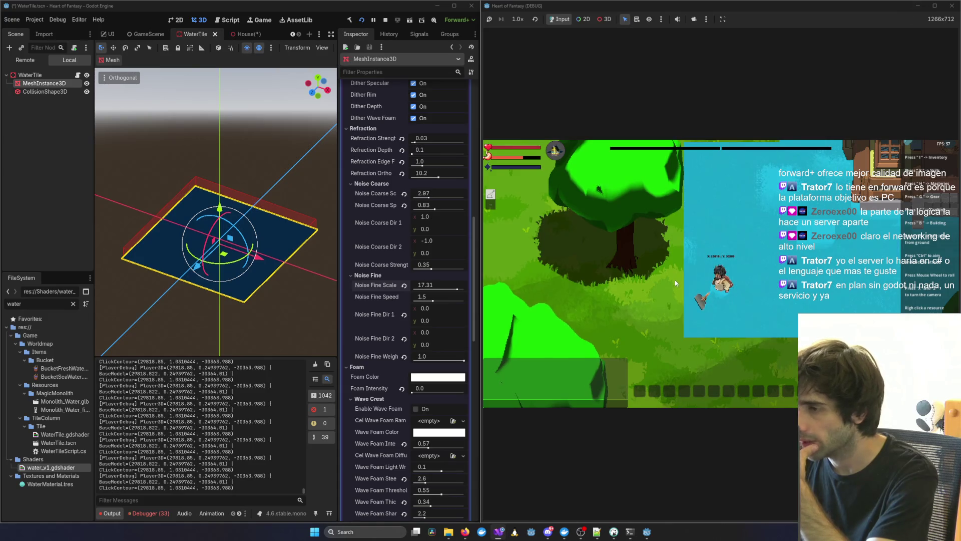
Return to the running game, zoom, and rotate the camera to an isometric angle.
{"action": "left_click", "coordinate": [709, 281]}
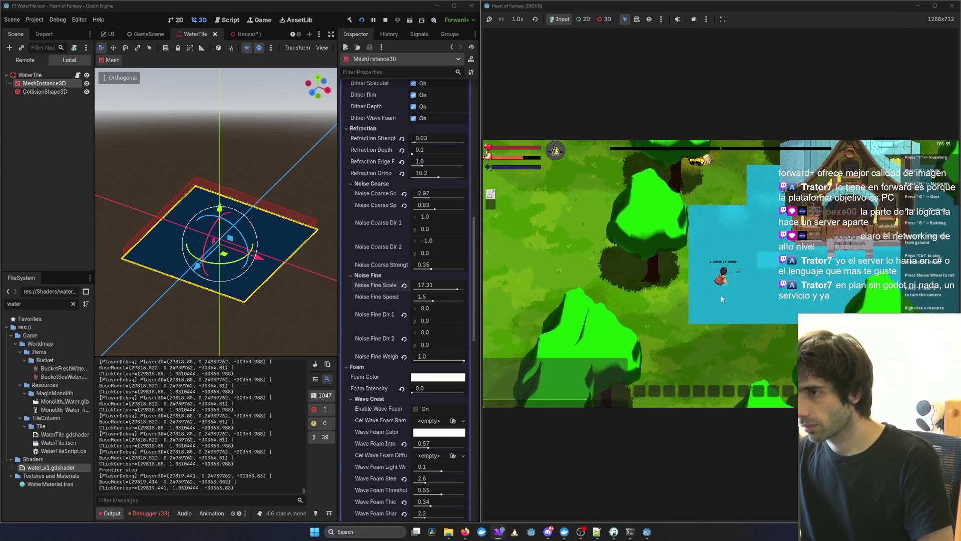
{"action": "scroll", "coordinate": [721, 295], "scroll_direction": "up", "scroll_amount": 3}
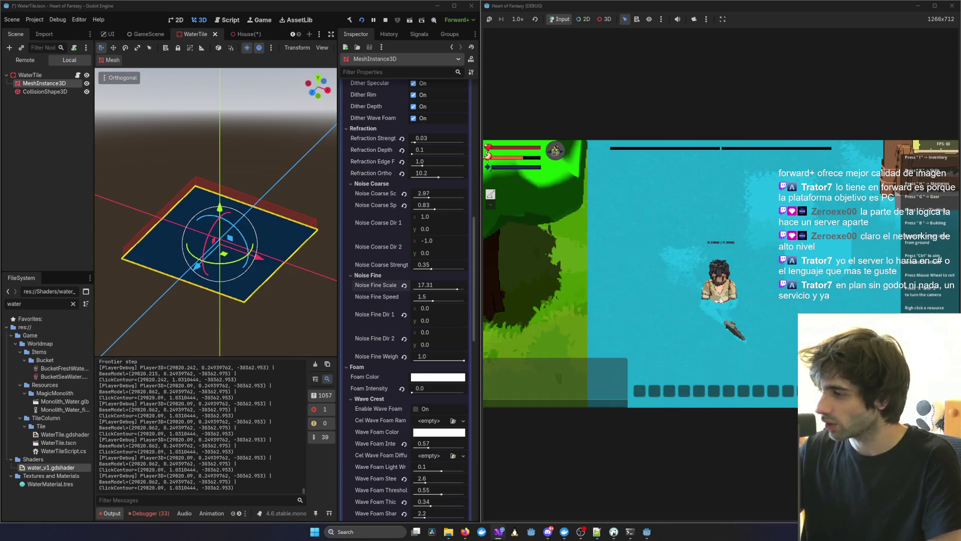
{"action": "scroll", "coordinate": [755, 335], "scroll_direction": "down", "scroll_amount": 4}
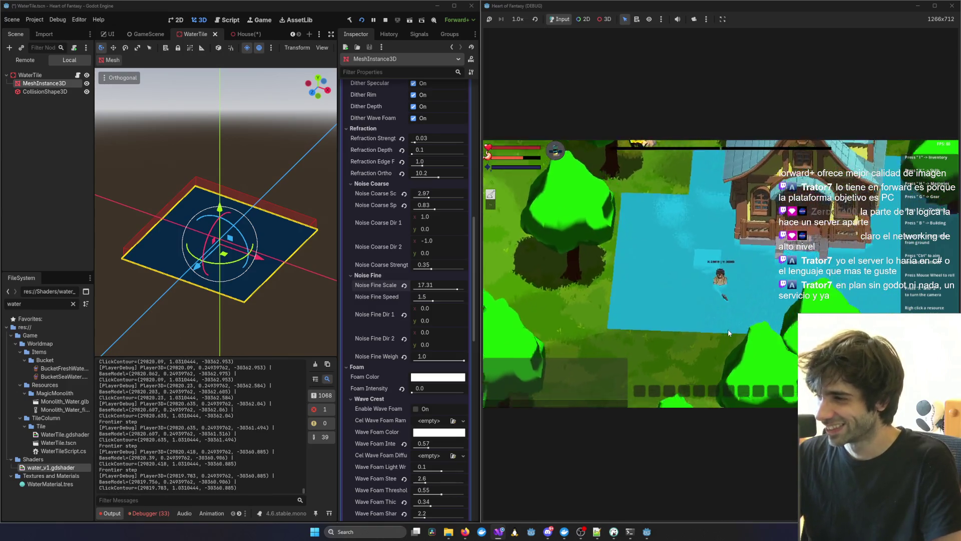
{"action": "key", "text": "x"}
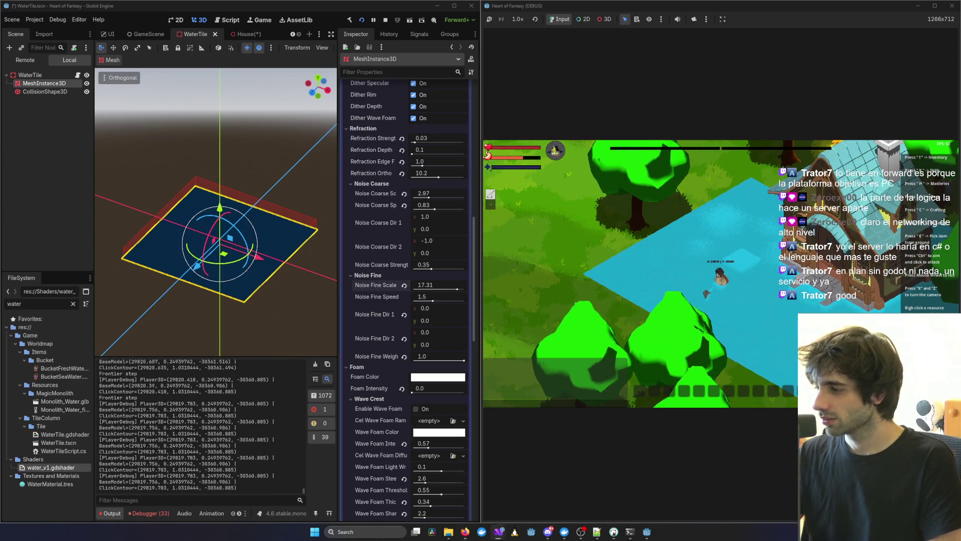
{"action": "key", "text": "x"}
{"action": "scroll", "coordinate": [719, 282], "scroll_direction": "up", "scroll_amount": 3}
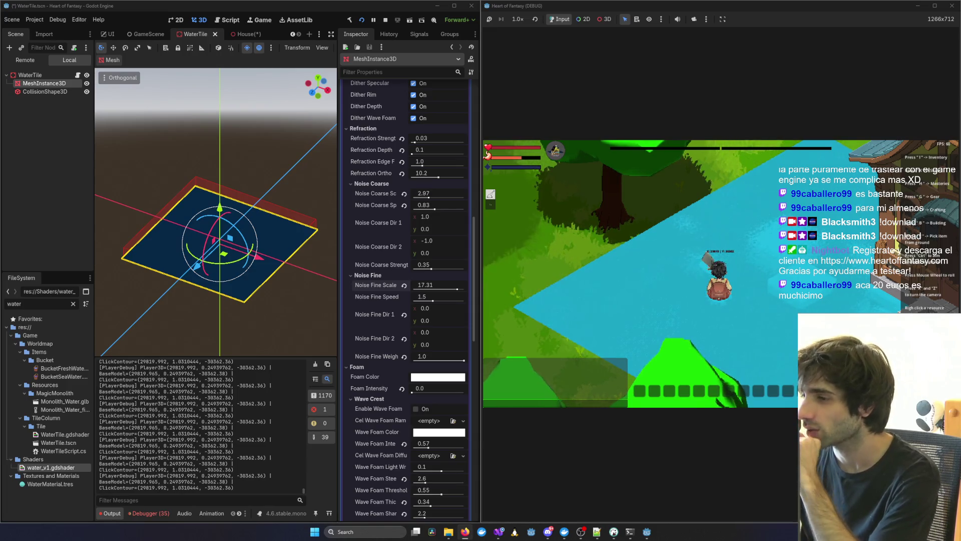
Walk the character further through the water, then switch to the Miro architecture board.
{"action": "left_click", "coordinate": [744, 311]}
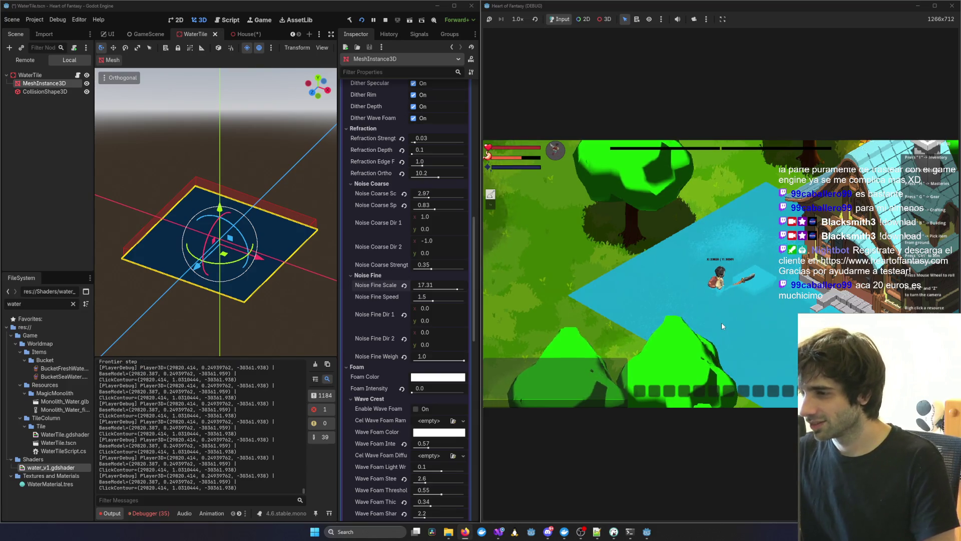
{"action": "left_click", "coordinate": [739, 309]}
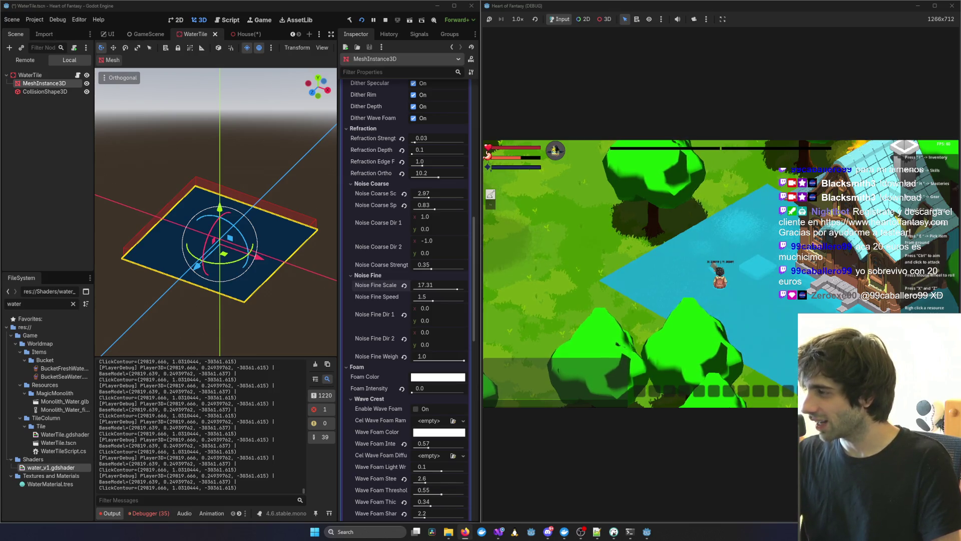
{"action": "key", "text": "alt+Tab"}
{"action": "scroll", "coordinate": [437, 305], "scroll_direction": "up", "scroll_amount": 10}
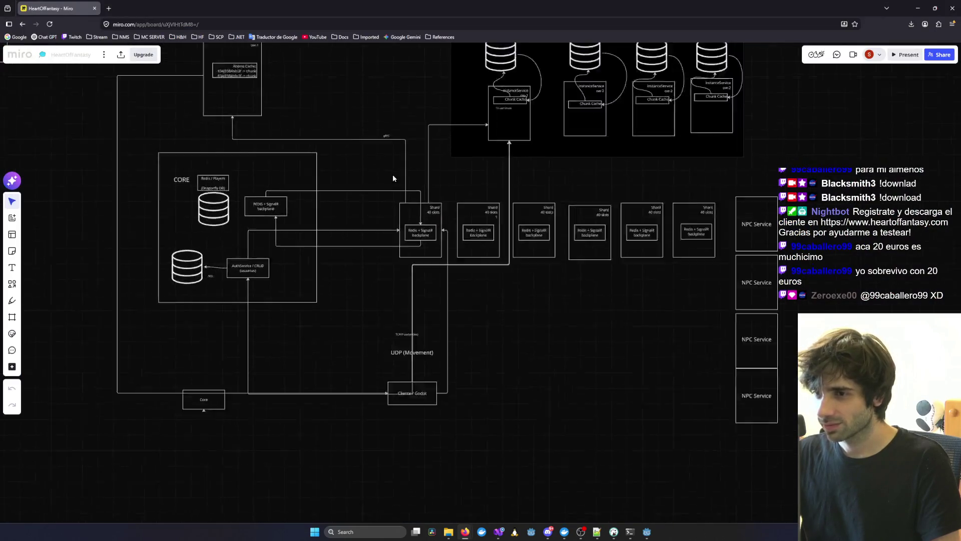
{"action": "scroll", "coordinate": [489, 259], "scroll_direction": "down", "scroll_amount": 3}
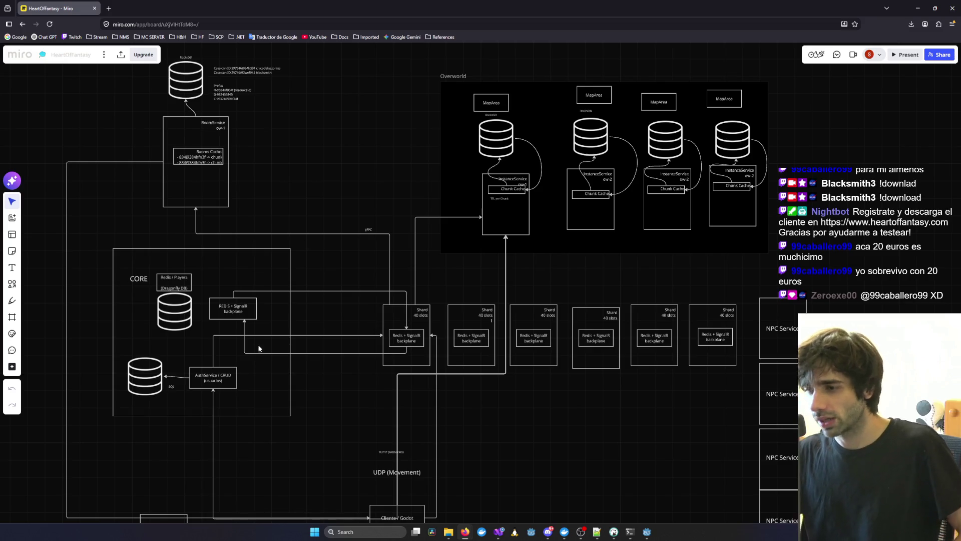
{"action": "scroll", "coordinate": [223, 323], "scroll_direction": "down", "scroll_amount": 2}
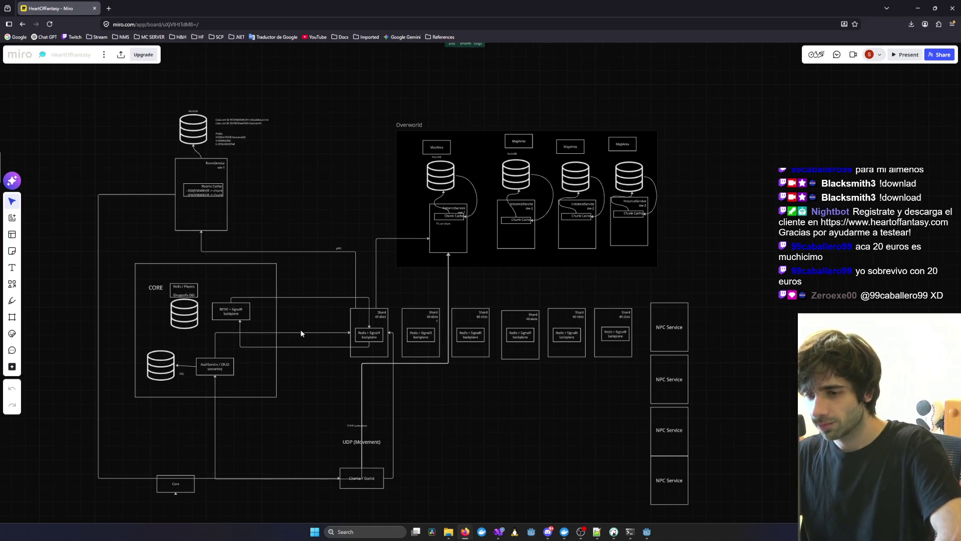
{"action": "mouse_move", "coordinate": [115, 4]}
{"action": "left_mouse_down"}
{"action": "mouse_move", "coordinate": [661, 394]}
{"action": "mouse_move", "coordinate": [678, 394]}
{"action": "mouse_move", "coordinate": [701, 520]}
{"action": "left_mouse_up"}
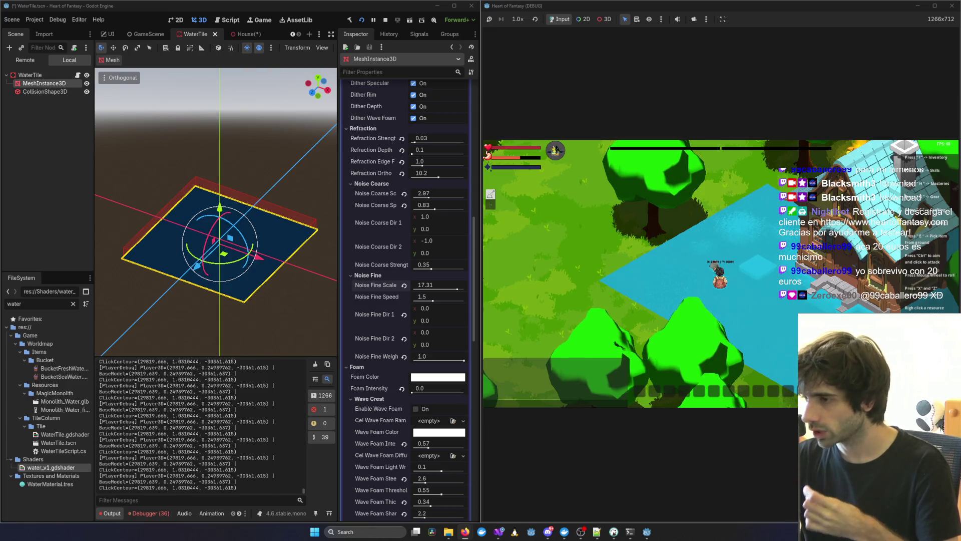
Walk the character up to the house with W, zooming the camera in and out.
{"action": "scroll", "coordinate": [721, 273], "scroll_direction": "down", "scroll_amount": 2}
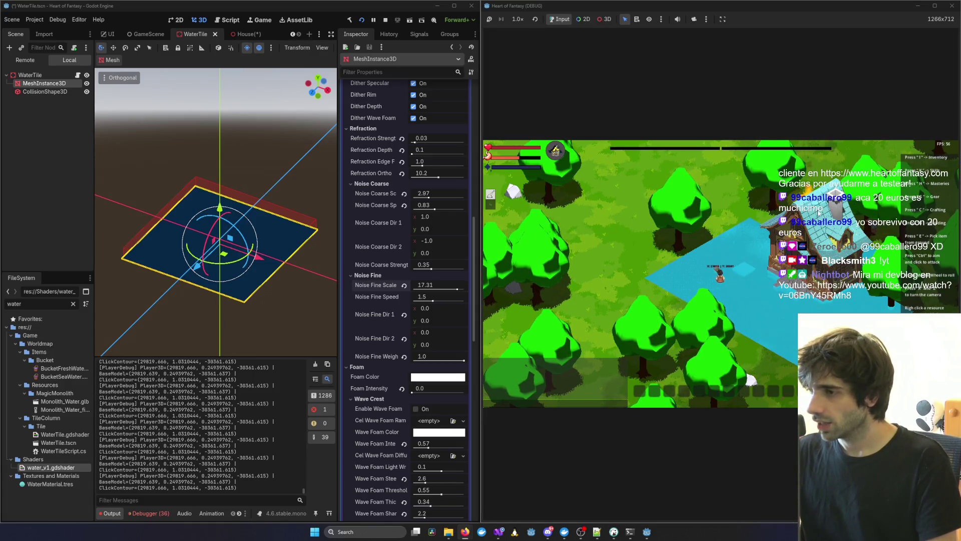
{"action": "scroll", "coordinate": [816, 213], "scroll_direction": "up", "scroll_amount": 2}
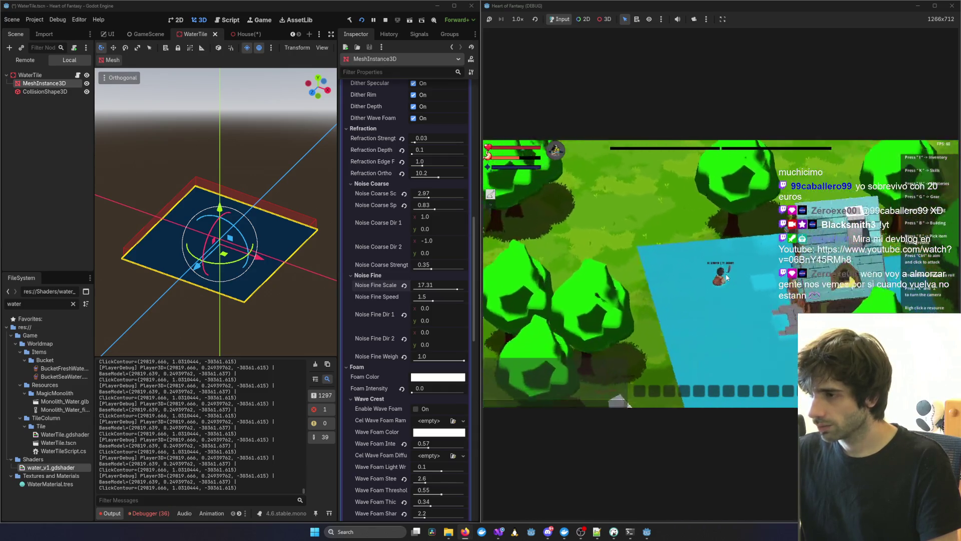
{"action": "key", "text": "w"}
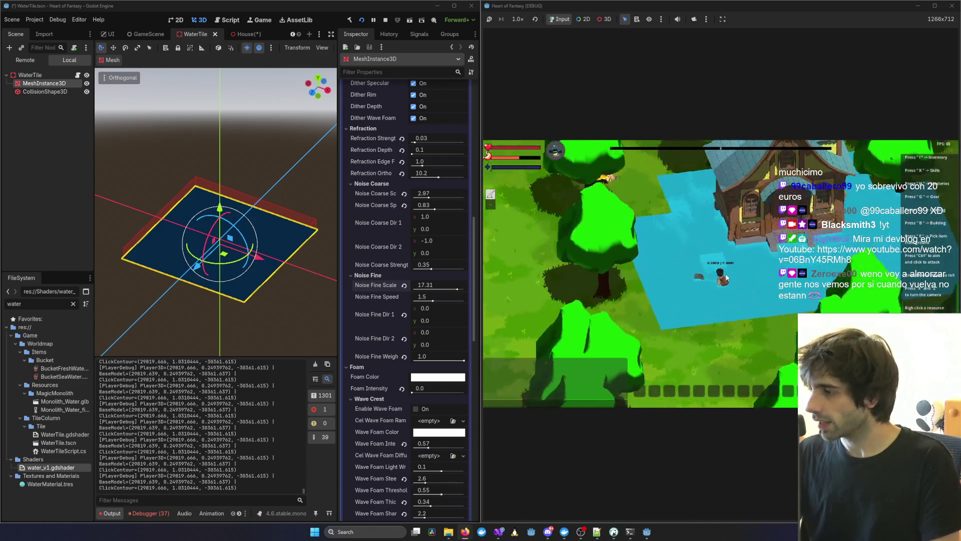
{"action": "key", "text": "w"}
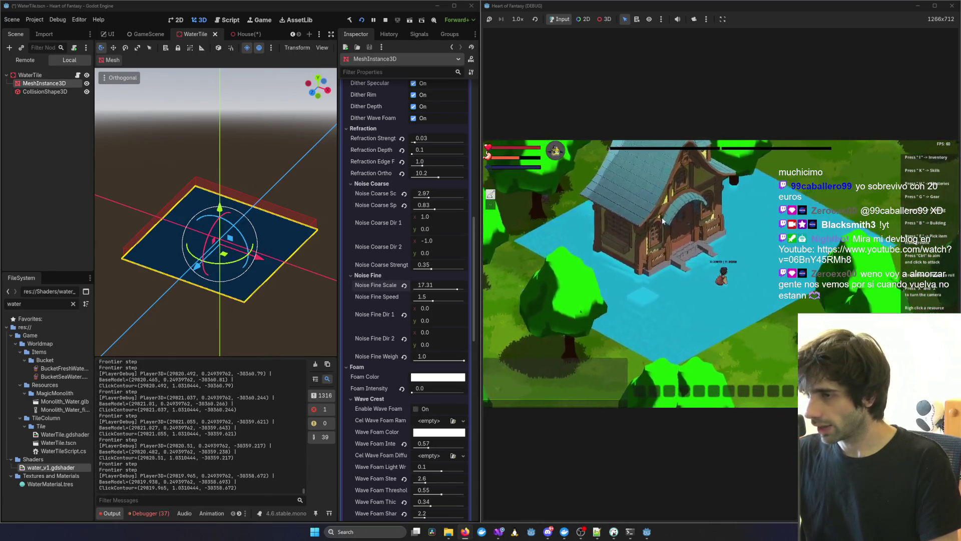
{"action": "scroll", "coordinate": [651, 165], "scroll_direction": "up", "scroll_amount": 3}
{"action": "scroll", "coordinate": [646, 180], "scroll_direction": "down", "scroll_amount": 5}
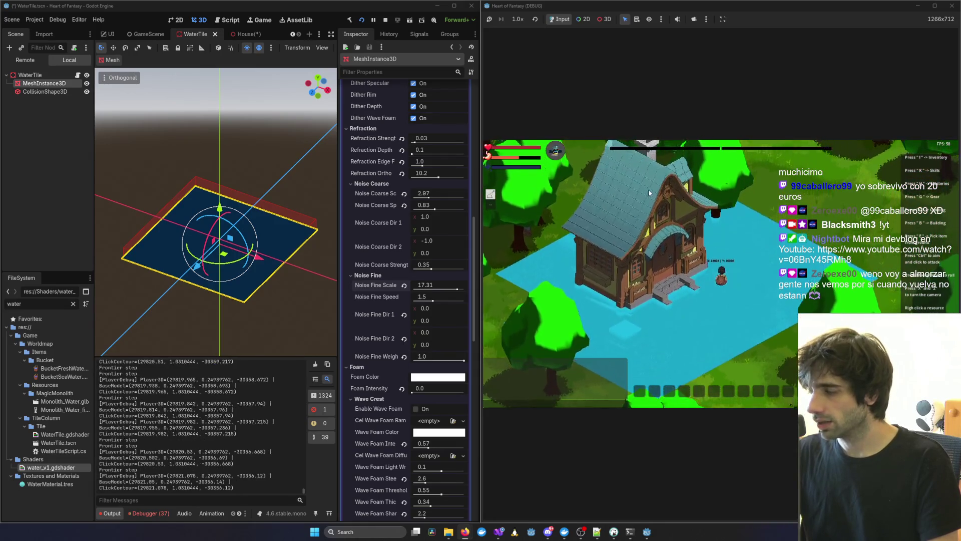
{"action": "scroll", "coordinate": [749, 336], "scroll_direction": "up", "scroll_amount": 3}
Rotate the camera around the character and zoom to view the water's refraction.
{"action": "key", "text": "x"}
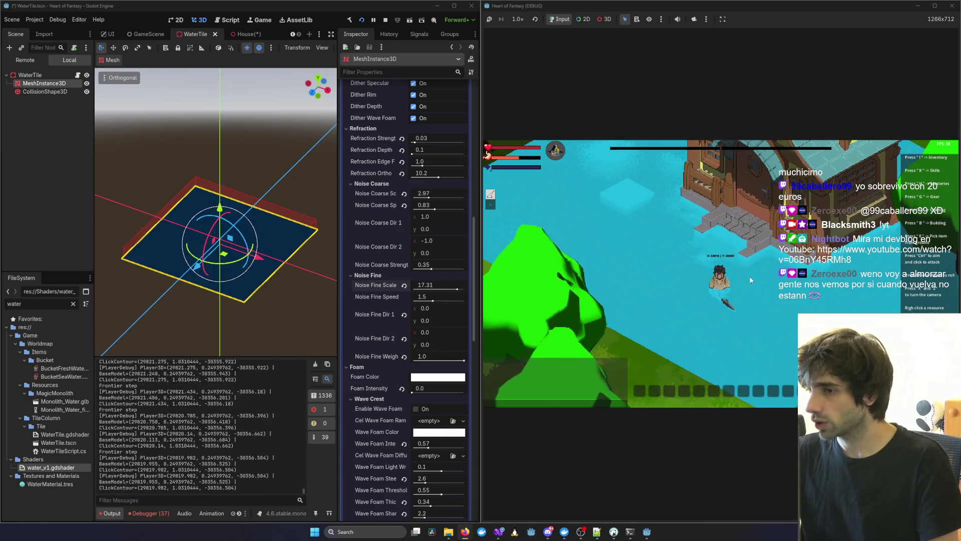
{"action": "scroll", "coordinate": [751, 291], "scroll_direction": "down", "scroll_amount": 3}
{"action": "scroll", "coordinate": [748, 280], "scroll_direction": "up", "scroll_amount": 3}
{"action": "scroll", "coordinate": [749, 279], "scroll_direction": "up", "scroll_amount": 1}
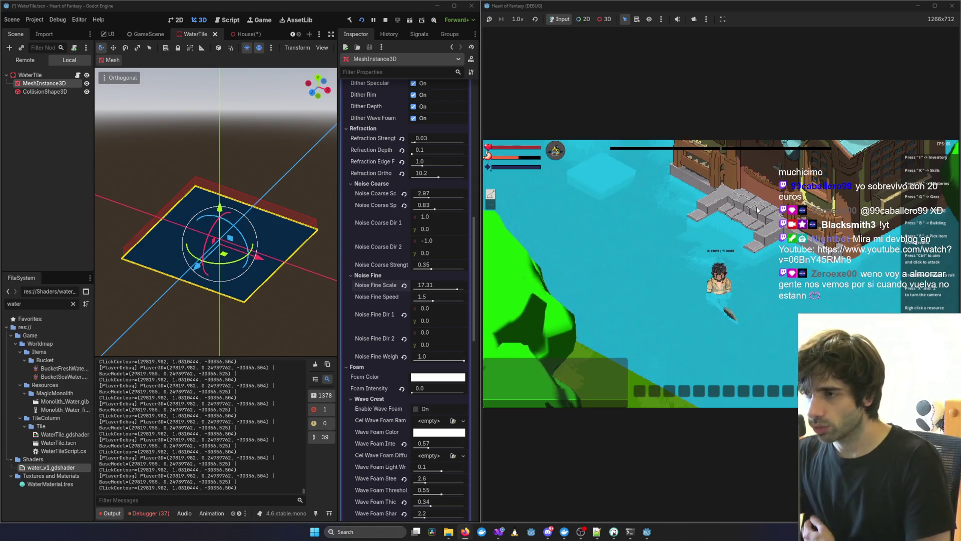
{"action": "scroll", "coordinate": [737, 239], "scroll_direction": "down", "scroll_amount": 3}
{"action": "scroll", "coordinate": [737, 239], "scroll_direction": "up", "scroll_amount": 5}
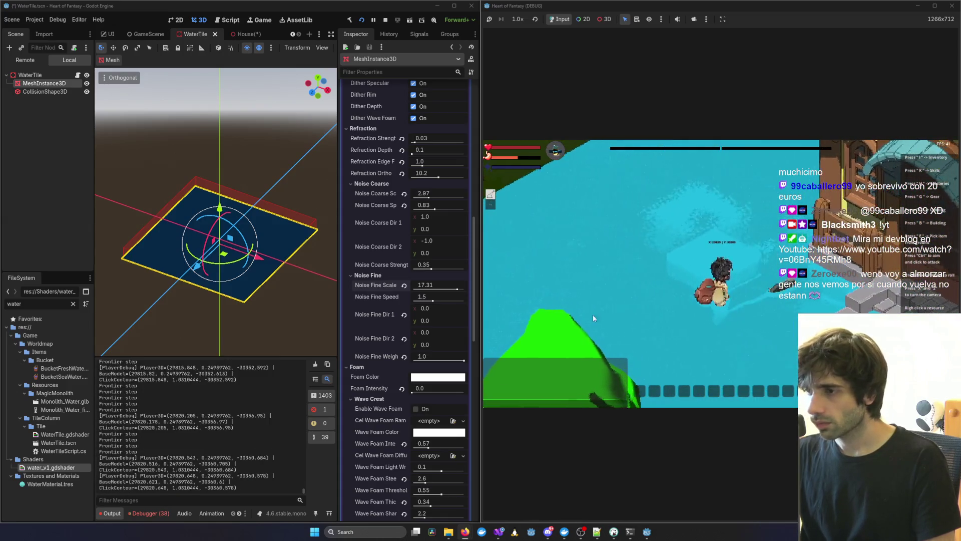
Swing the spear at the water below the character and inspect it at different zoom levels.
{"action": "left_click", "coordinate": [720, 313]}
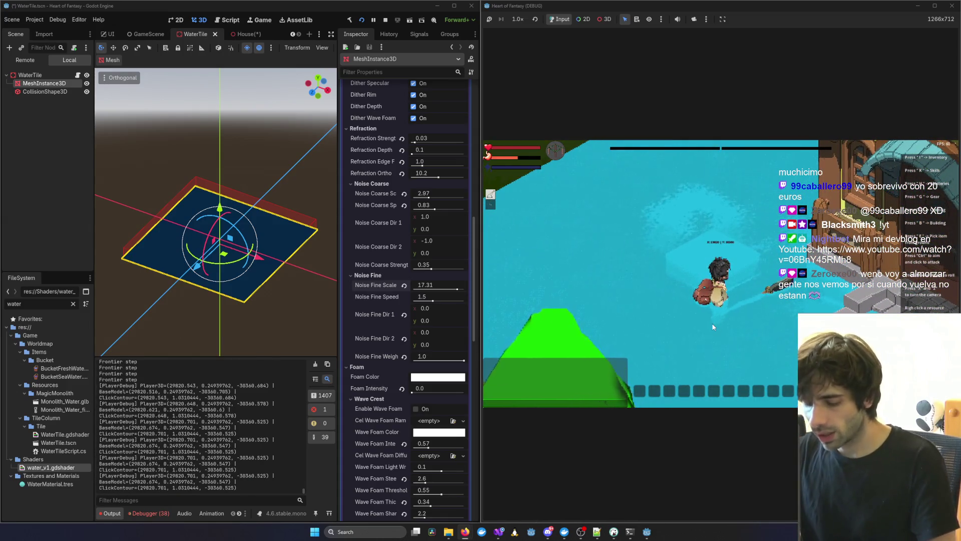
{"action": "scroll", "coordinate": [710, 325], "scroll_direction": "down", "scroll_amount": 3}
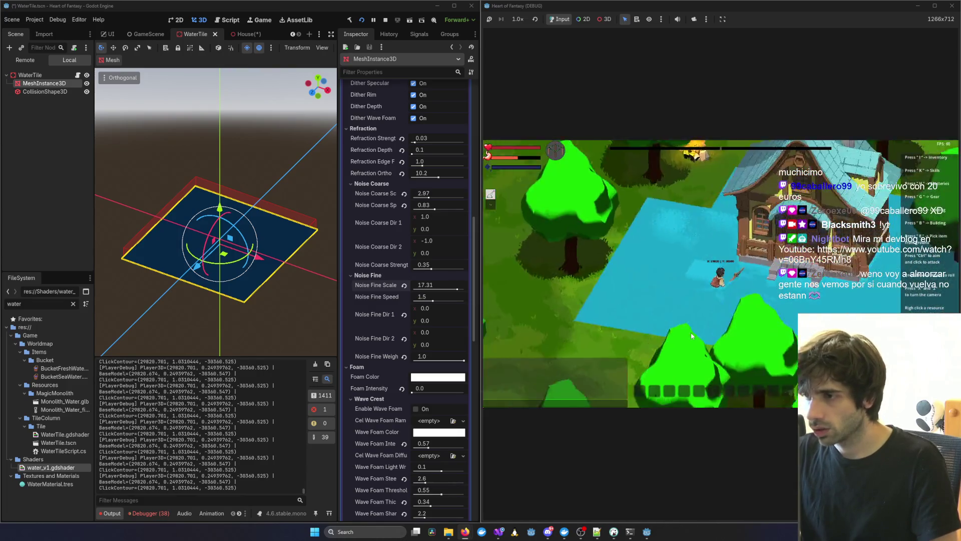
{"action": "scroll", "coordinate": [691, 337], "scroll_direction": "up", "scroll_amount": 1}
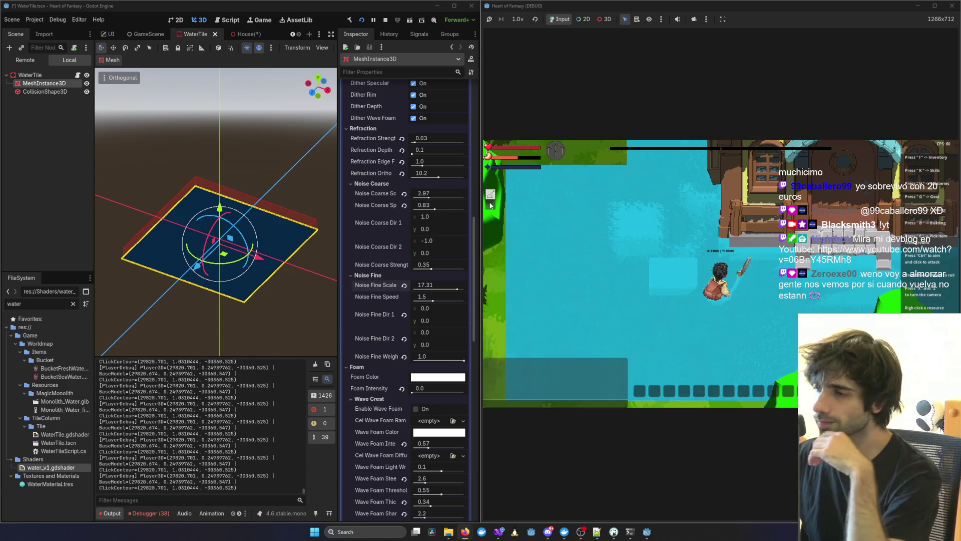
{"action": "scroll", "coordinate": [491, 205], "scroll_direction": "down", "scroll_amount": 2}
{"action": "scroll", "coordinate": [490, 205], "scroll_direction": "up", "scroll_amount": 4}
{"action": "scroll", "coordinate": [491, 206], "scroll_direction": "down", "scroll_amount": 1}
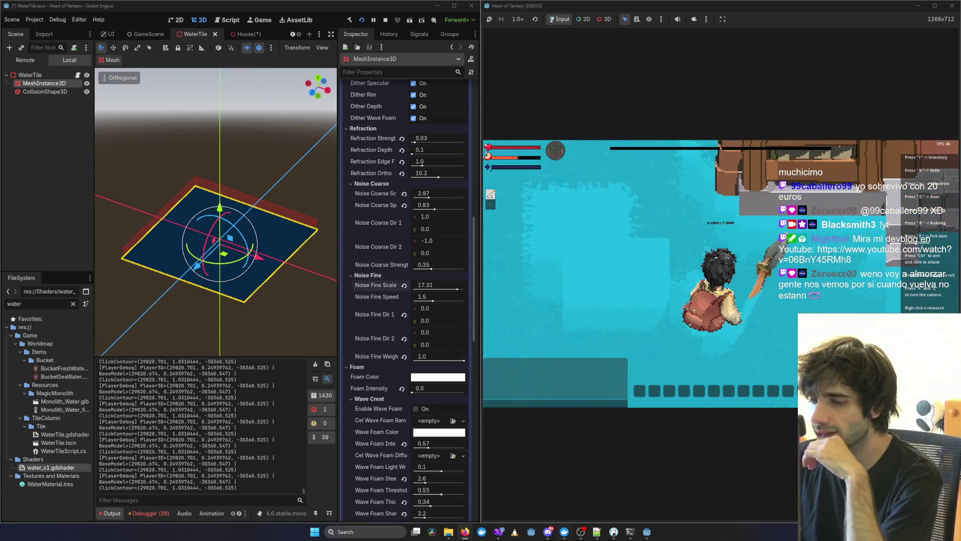
{"action": "mouse_move", "coordinate": [635, 535]}
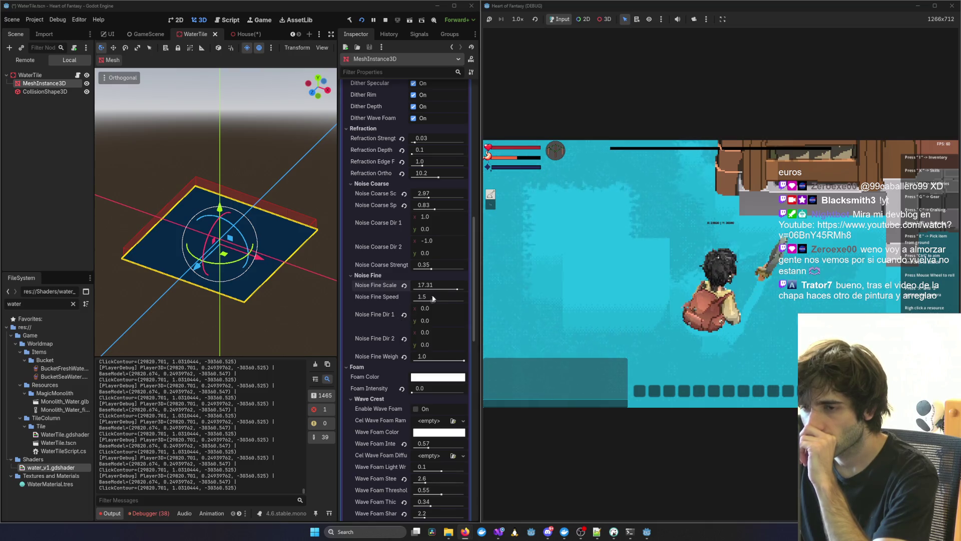
Lower Noise Fine Scale to 13.43, raise Refraction Strength to 0.075 and Edge Fade to 5.0.
{"action": "left_click_drag", "start_coordinate": [456, 289], "coordinate": [446, 285]}
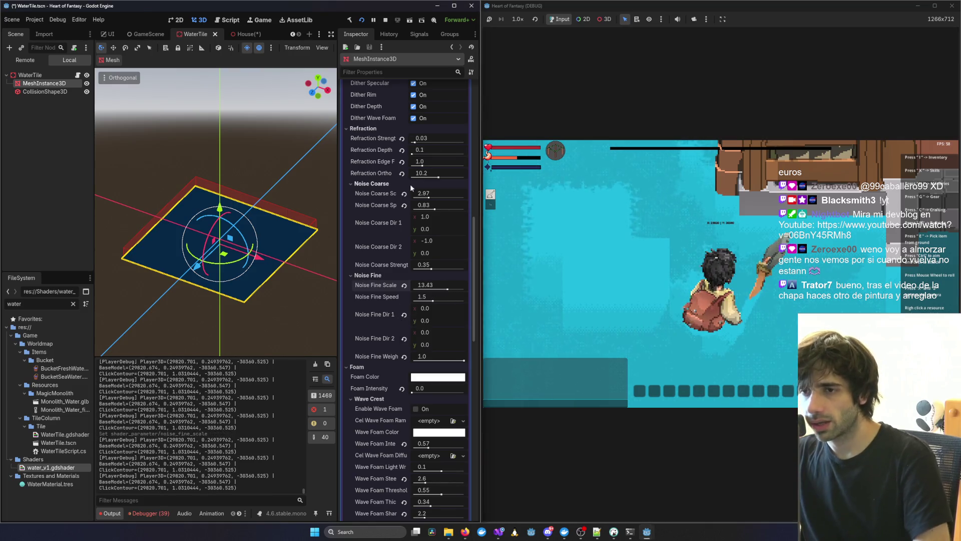
{"action": "mouse_move", "coordinate": [414, 142]}
{"action": "left_mouse_down"}
{"action": "mouse_move", "coordinate": [411, 167]}
{"action": "mouse_move", "coordinate": [509, 171]}
{"action": "left_mouse_up"}
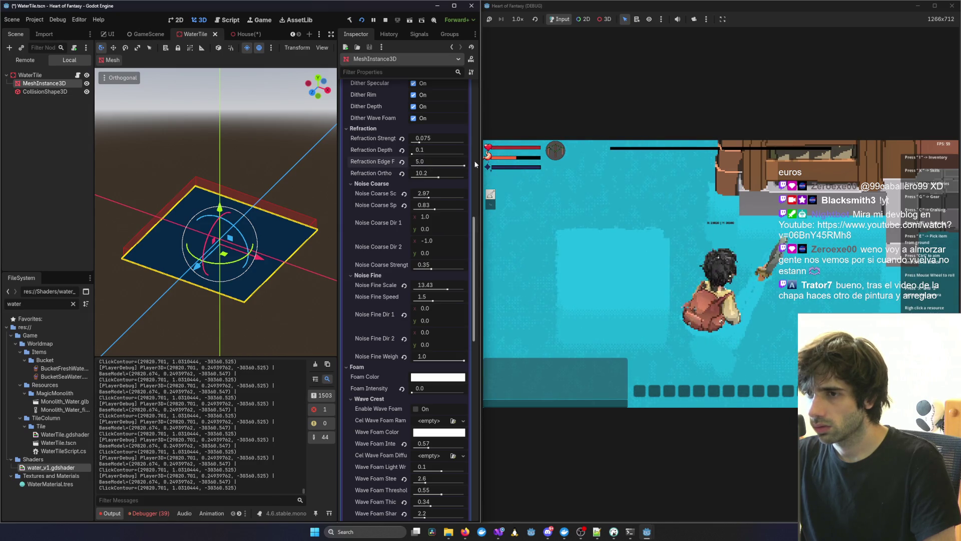
{"action": "scroll", "coordinate": [566, 227], "scroll_direction": "down", "scroll_amount": 3}
{"action": "scroll", "coordinate": [635, 245], "scroll_direction": "up", "scroll_amount": 5}
{"action": "scroll", "coordinate": [636, 245], "scroll_direction": "down", "scroll_amount": 3}
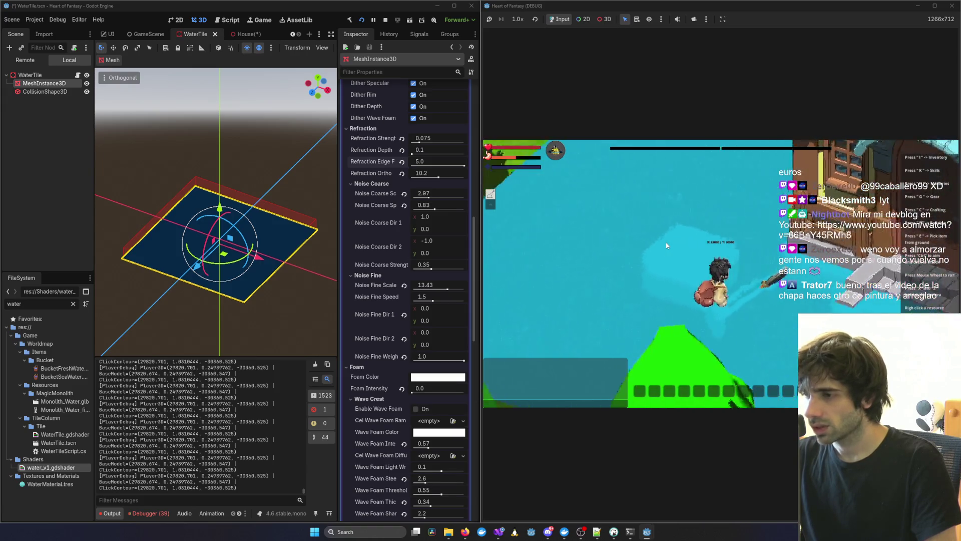
Drop Noise Coarse Scale to 1.33 for comparison, restore 2.67, and lower Refraction Strength to 0.02.
{"action": "left_click_drag", "start_coordinate": [429, 197], "coordinate": [419, 198]}
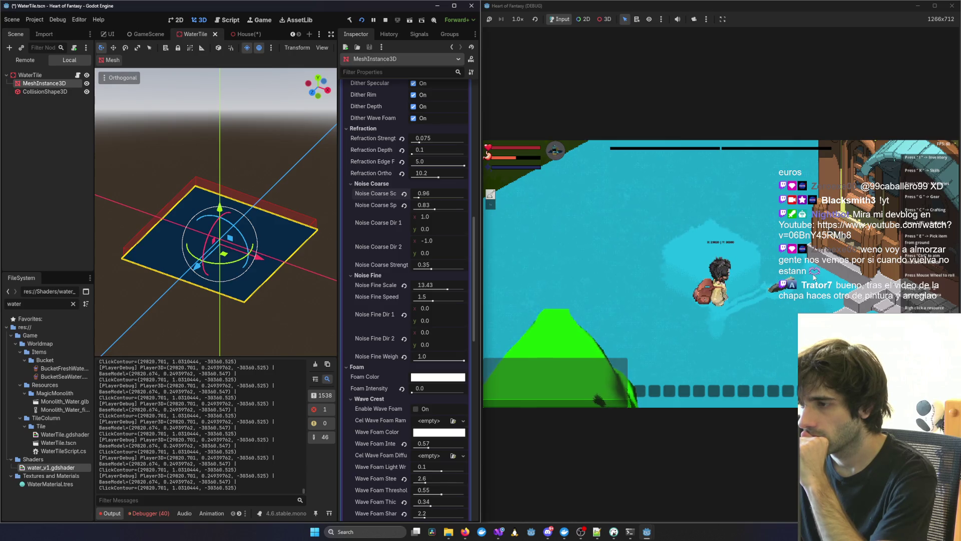
{"action": "left_click_drag", "start_coordinate": [419, 198], "coordinate": [428, 199]}
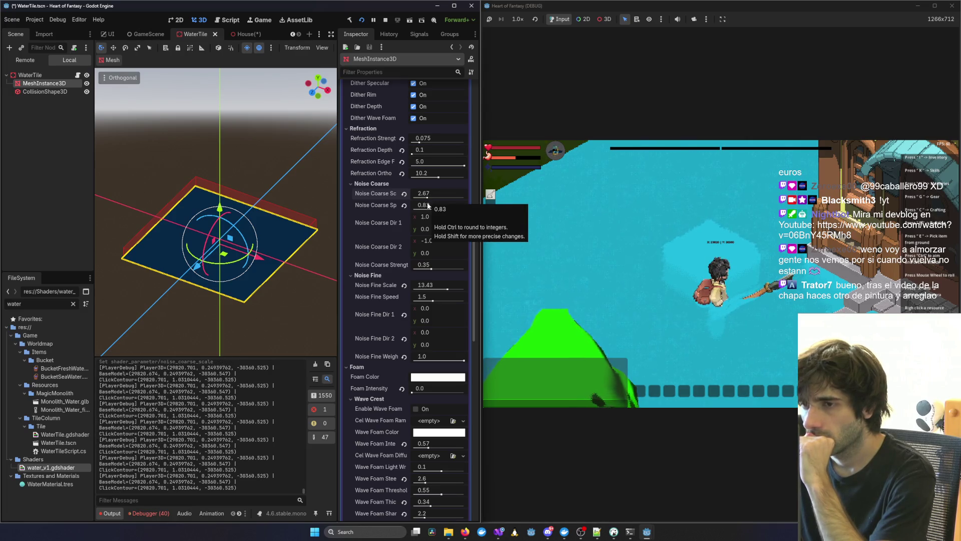
{"action": "left_click_drag", "start_coordinate": [418, 143], "coordinate": [414, 143]}
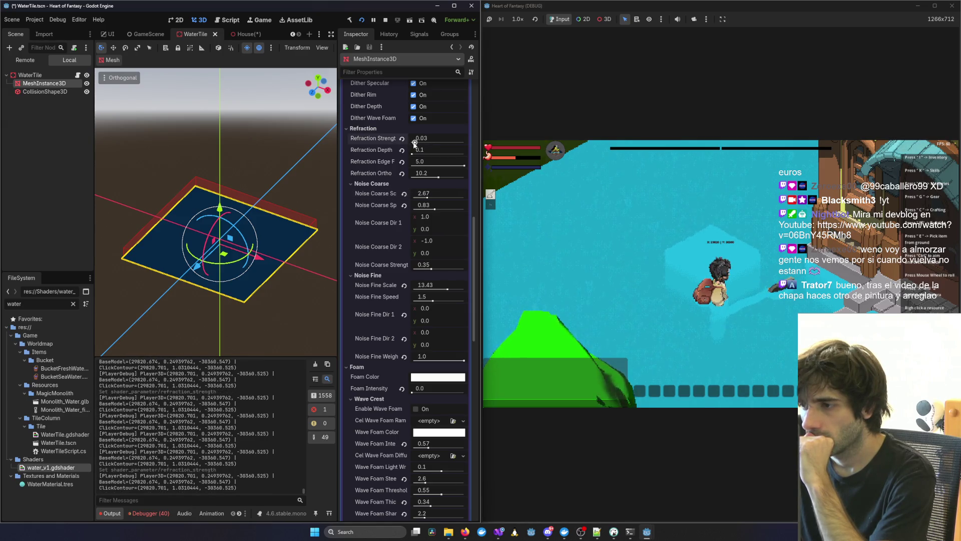
{"action": "scroll", "coordinate": [732, 338], "scroll_direction": "down", "scroll_amount": 5}
{"action": "scroll", "coordinate": [731, 339], "scroll_direction": "up", "scroll_amount": 8}
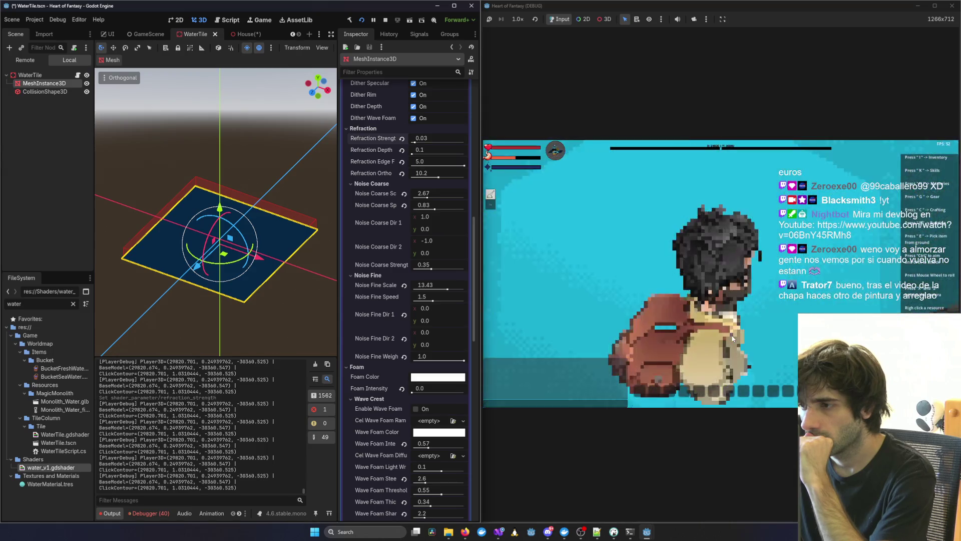
{"action": "scroll", "coordinate": [732, 338], "scroll_direction": "down", "scroll_amount": 3}
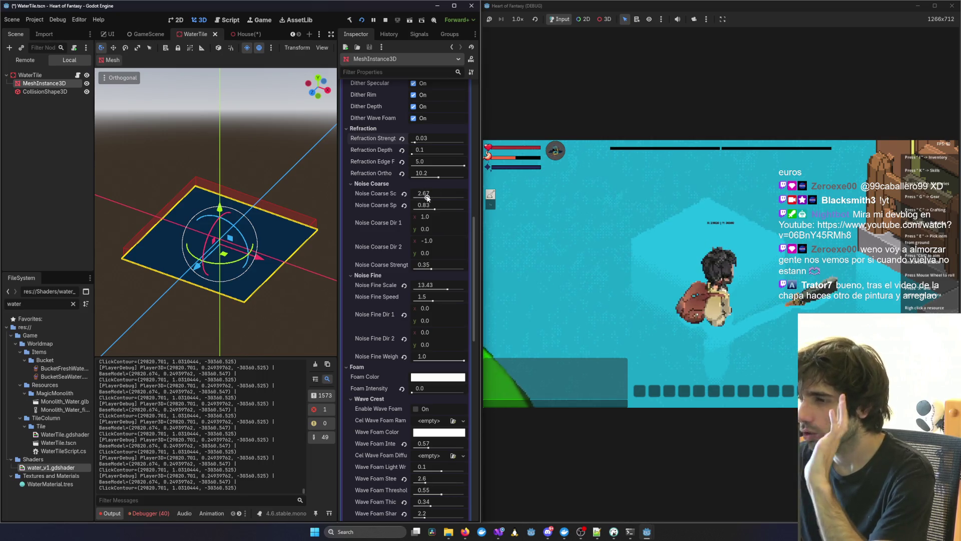
{"action": "left_click_drag", "start_coordinate": [424, 195], "coordinate": [427, 197]}
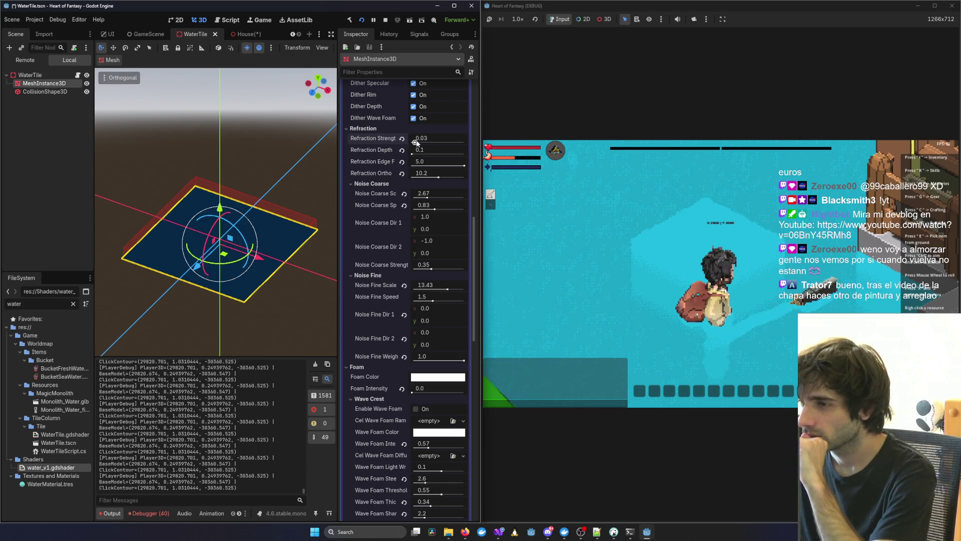
Nudge Refraction Strength to 0.04 and readjust Noise Coarse Scale while watching the water.
{"action": "left_click", "coordinate": [416, 142]}
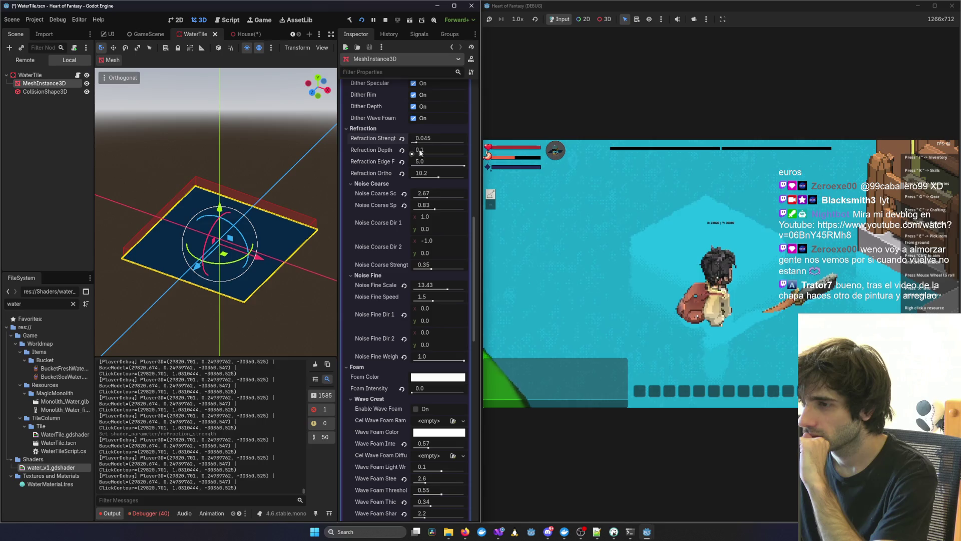
{"action": "scroll", "coordinate": [710, 303], "scroll_direction": "down", "scroll_amount": 5}
{"action": "scroll", "coordinate": [709, 301], "scroll_direction": "up", "scroll_amount": 5}
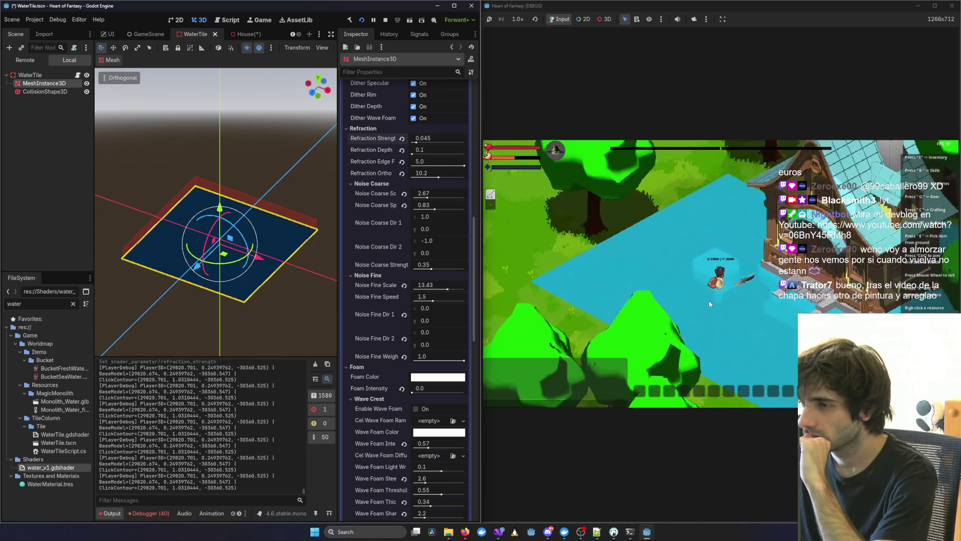
{"action": "scroll", "coordinate": [708, 303], "scroll_direction": "down", "scroll_amount": 5}
{"action": "scroll", "coordinate": [709, 308], "scroll_direction": "down", "scroll_amount": 6}
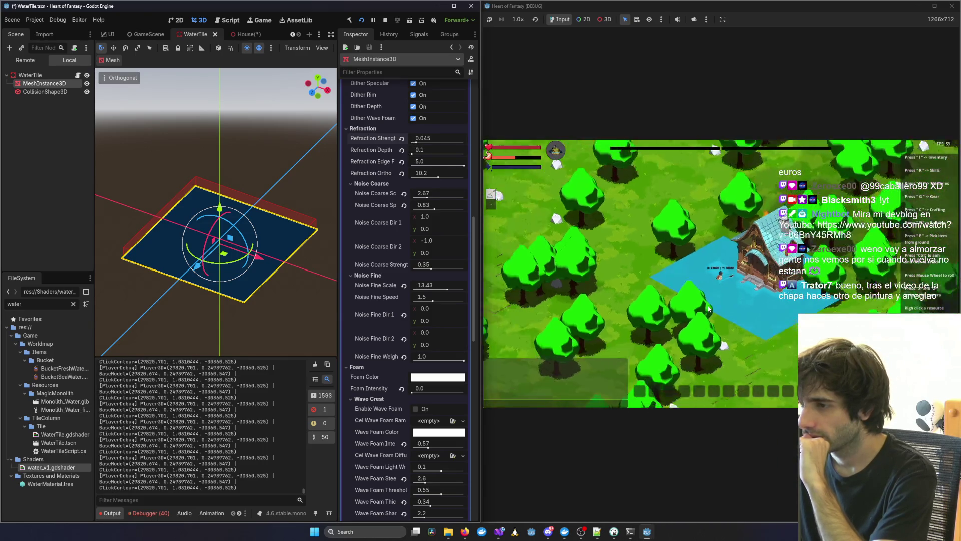
{"action": "scroll", "coordinate": [708, 310], "scroll_direction": "up", "scroll_amount": 6}
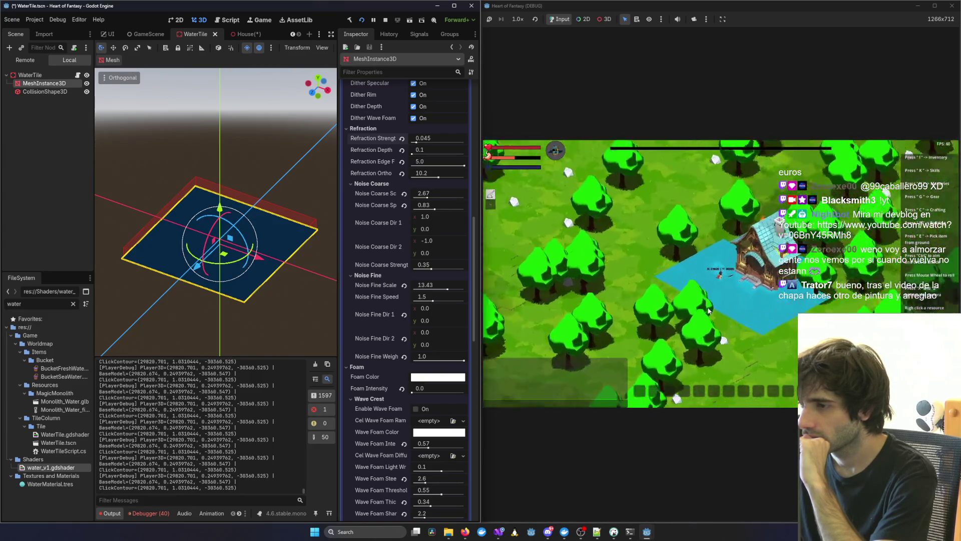
{"action": "scroll", "coordinate": [708, 311], "scroll_direction": "up", "scroll_amount": 5}
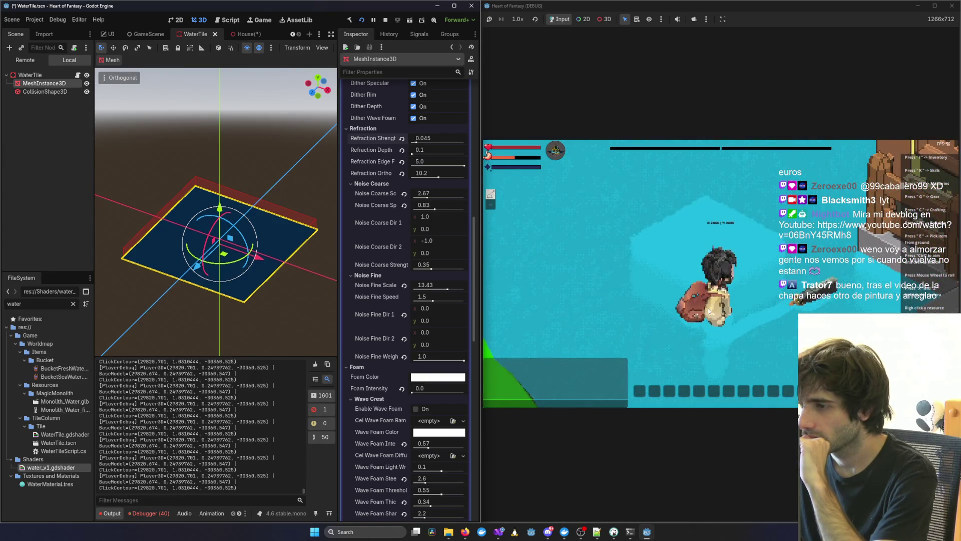
{"action": "mouse_move", "coordinate": [427, 198]}
{"action": "left_mouse_down"}
{"action": "mouse_move", "coordinate": [444, 200]}
{"action": "mouse_move", "coordinate": [400, 202]}
{"action": "mouse_move", "coordinate": [421, 197]}
{"action": "left_mouse_up"}
Swing the character's tool in-game, then try Refraction Strength at 0.015 and 0.025.
{"action": "left_click", "coordinate": [768, 252]}
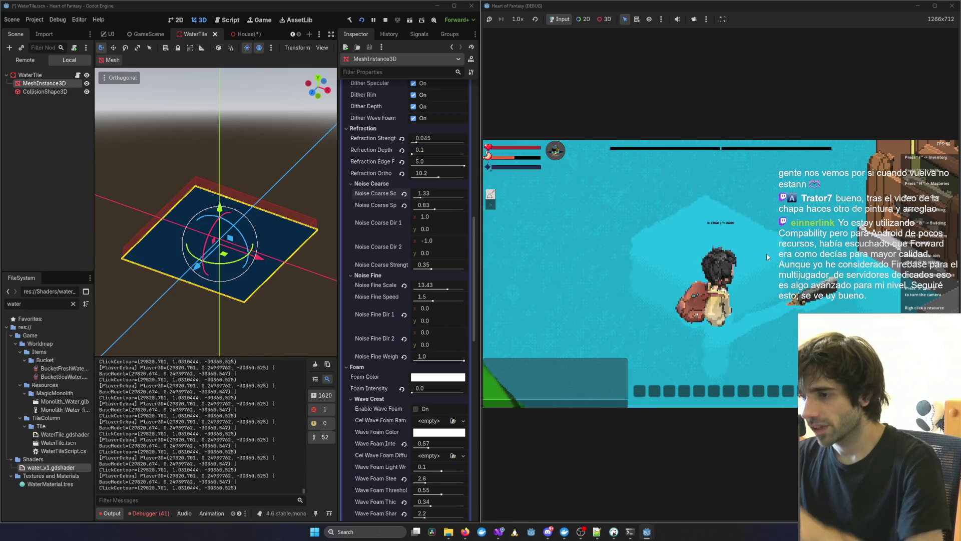
{"action": "scroll", "coordinate": [767, 254], "scroll_direction": "down", "scroll_amount": 3}
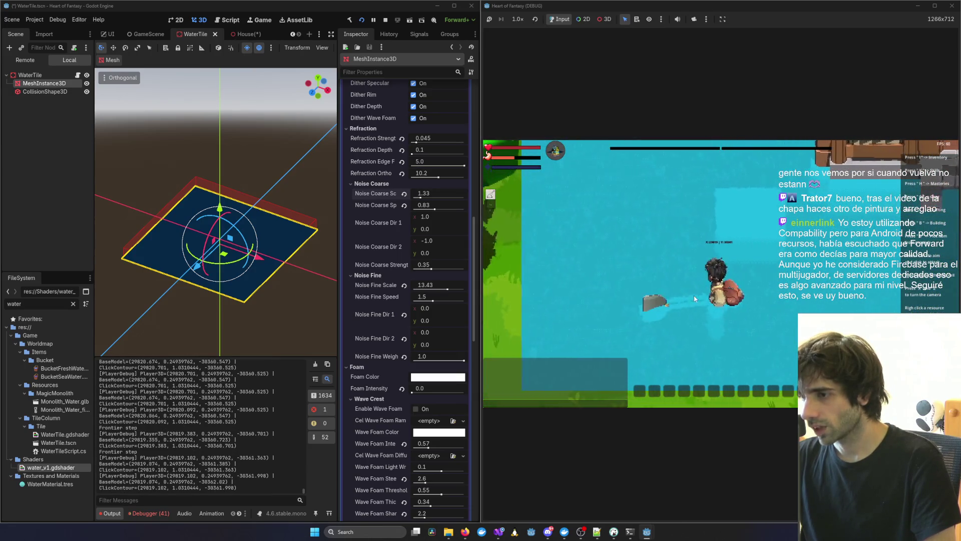
{"action": "left_click", "coordinate": [677, 304]}
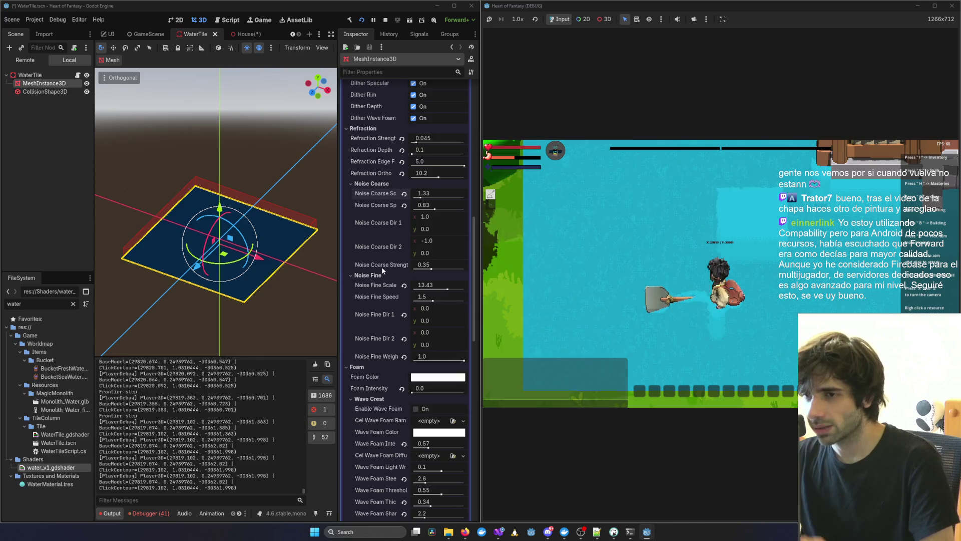
{"action": "left_click", "coordinate": [414, 143]}
{"action": "left_click_drag", "start_coordinate": [413, 142], "coordinate": [414, 142]}
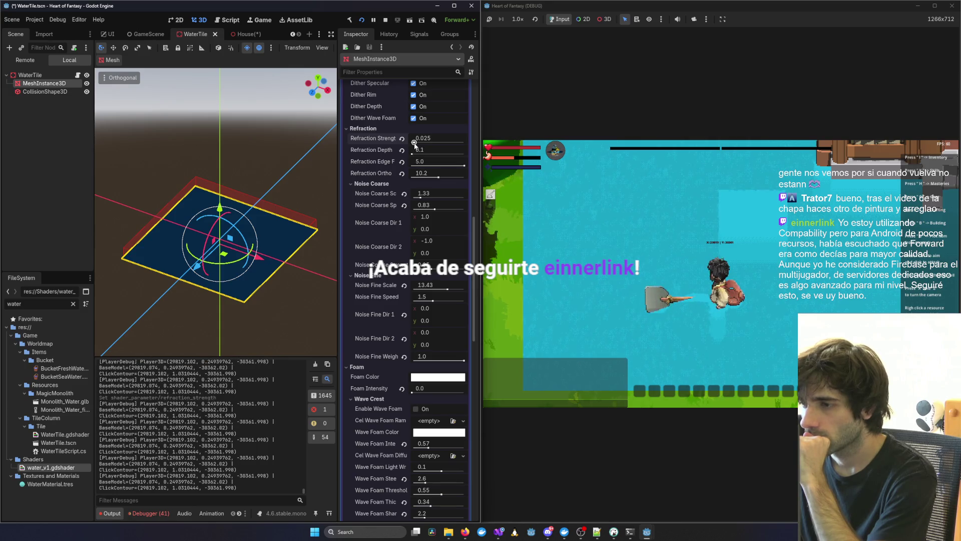
{"action": "left_click", "coordinate": [413, 142]}
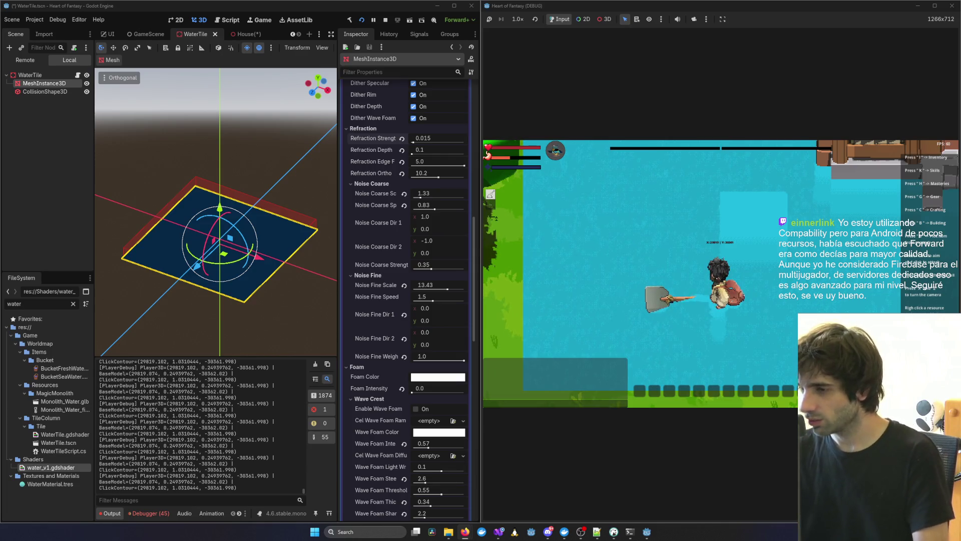
Walk the character forward with W through the cyan water beside the wooden buildings.
{"action": "key", "text": "w"}
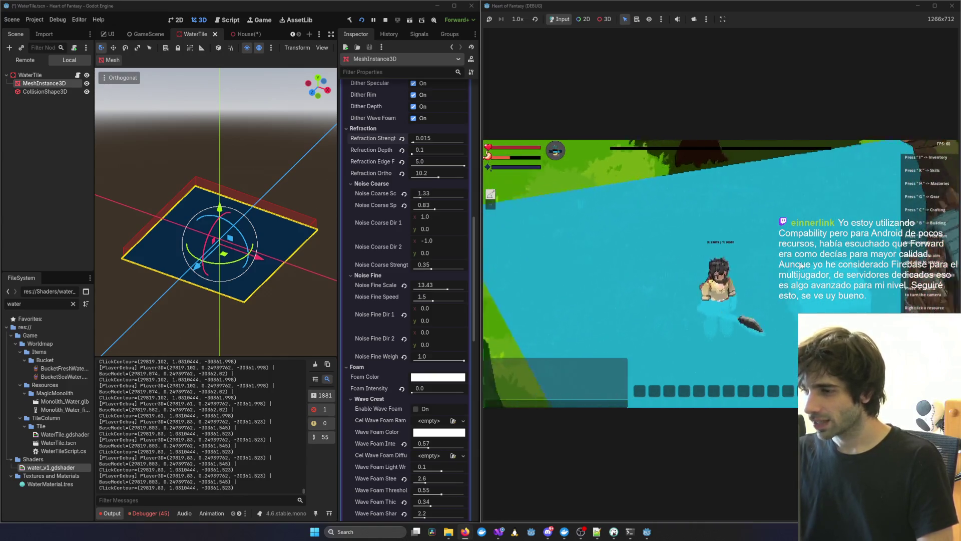
{"action": "key", "text": "w"}
{"action": "key", "text": "w"}
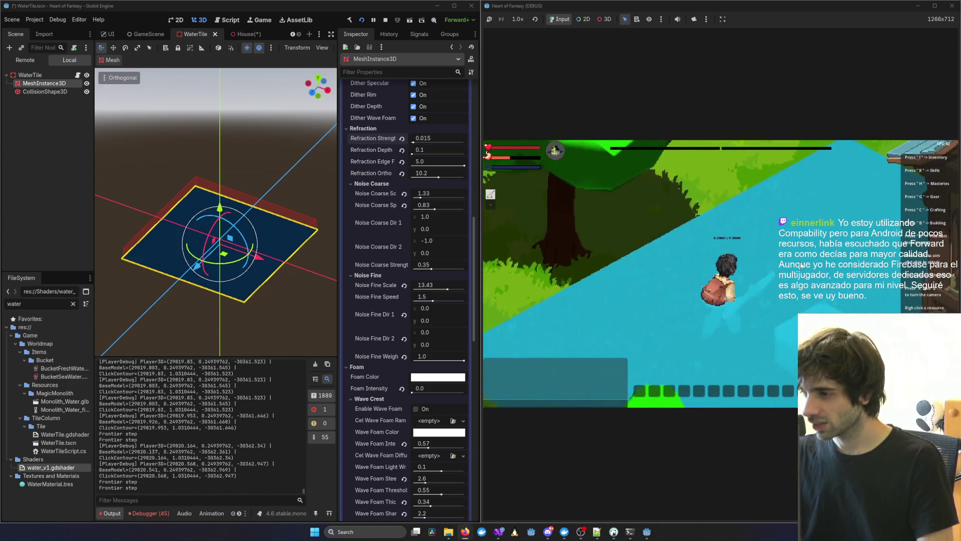
{"action": "key", "text": "w"}
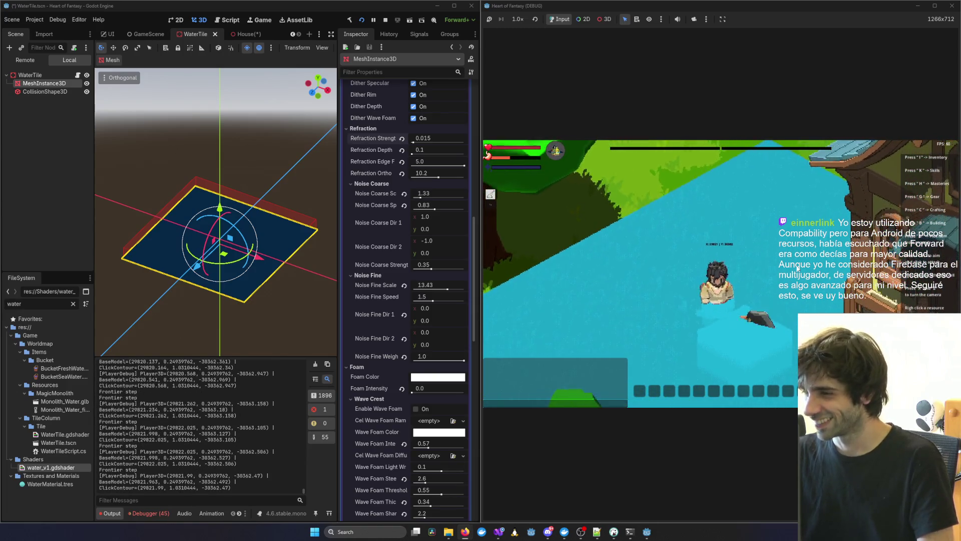
{"action": "key", "text": "w"}
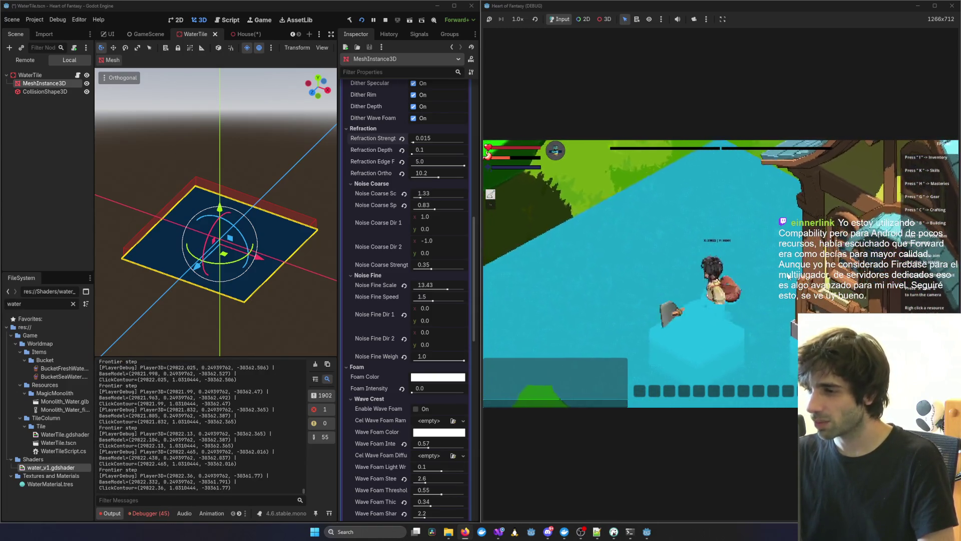
{"action": "scroll", "coordinate": [434, 355], "scroll_direction": "down", "scroll_amount": 5}
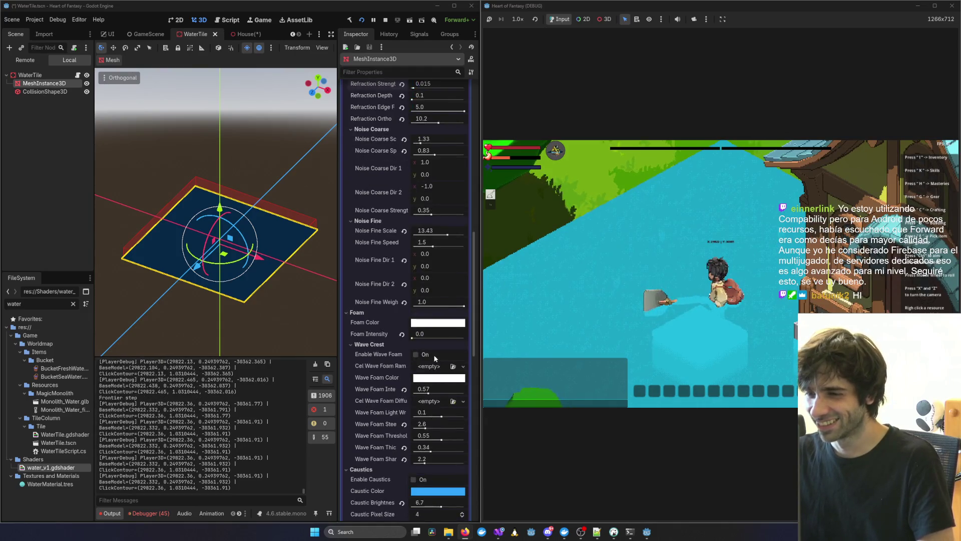
Set Noise Fine Scale to 15.52, Noise Coarse Scale to 0.36, Coarse Speed to 0.22, and Dir 1 x to 2.175.
{"action": "scroll", "coordinate": [745, 349], "scroll_direction": "down", "scroll_amount": 5}
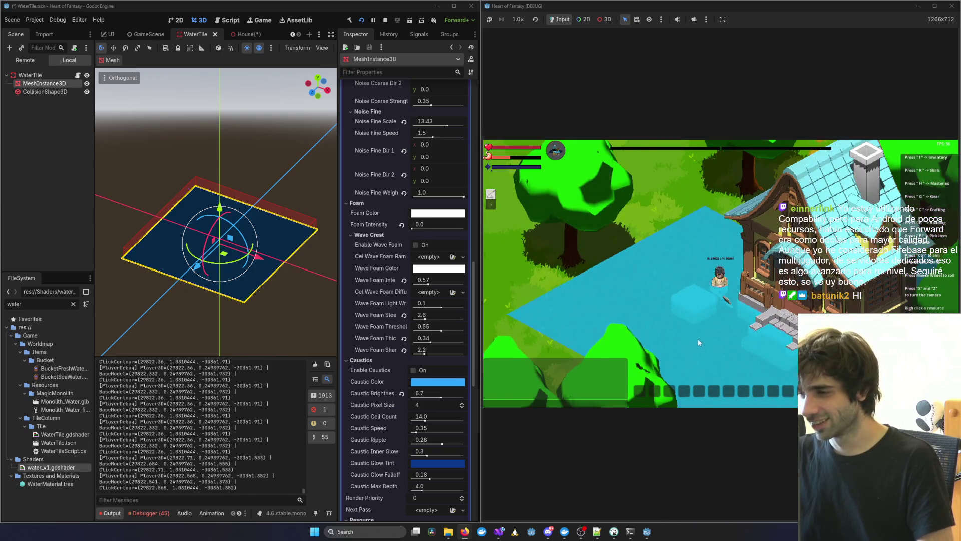
{"action": "scroll", "coordinate": [400, 306], "scroll_direction": "up", "scroll_amount": 3}
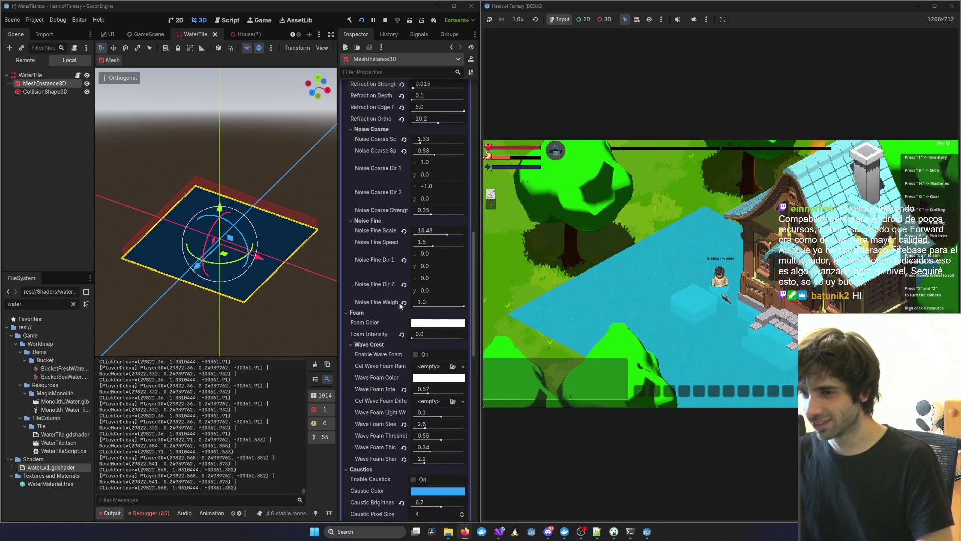
{"action": "left_click_drag", "start_coordinate": [442, 241], "coordinate": [449, 240]}
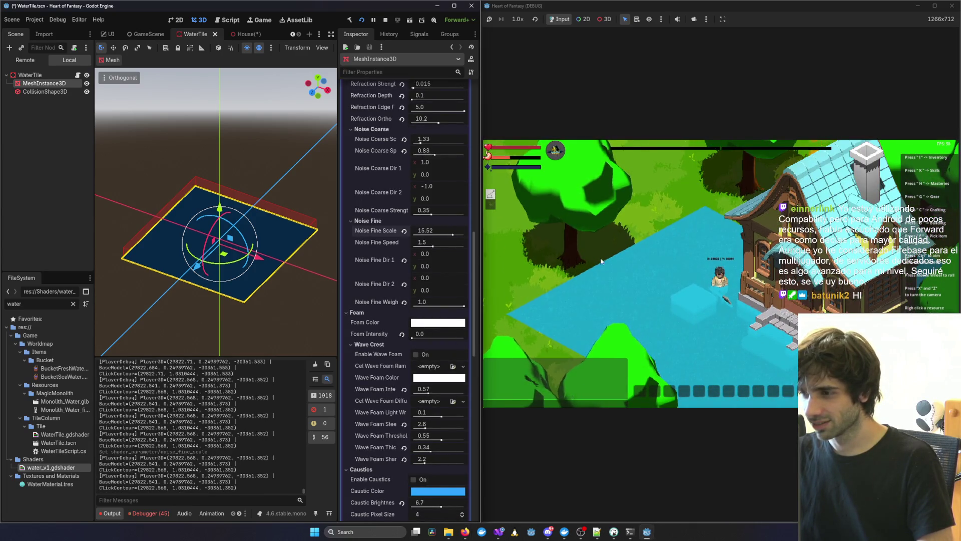
{"action": "scroll", "coordinate": [700, 274], "scroll_direction": "up", "scroll_amount": 5}
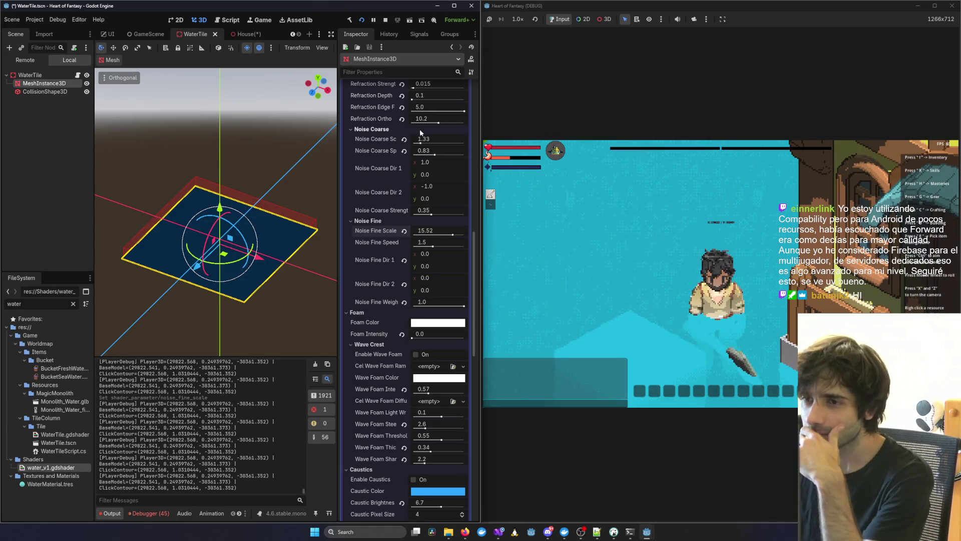
{"action": "left_click_drag", "start_coordinate": [421, 142], "coordinate": [415, 144]}
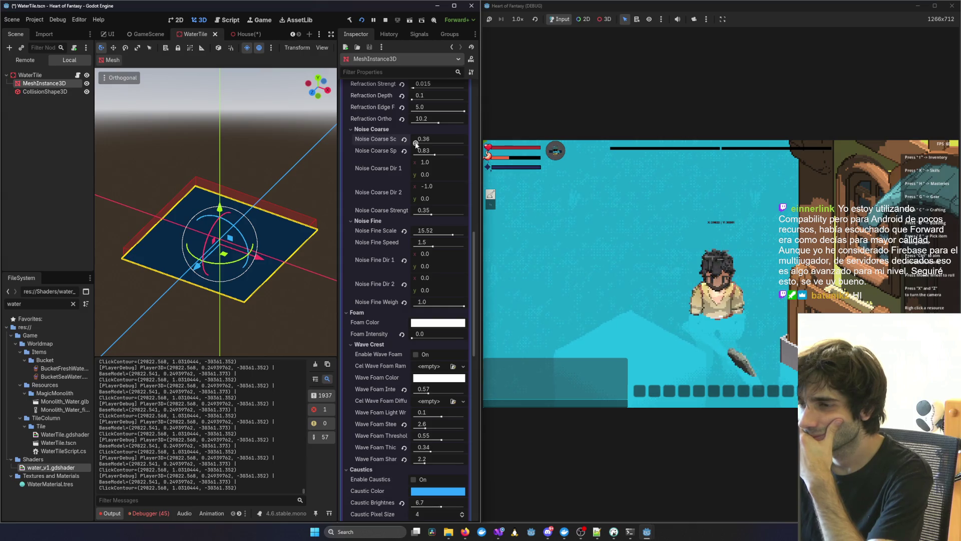
{"action": "mouse_move", "coordinate": [438, 154]}
{"action": "left_mouse_down"}
{"action": "mouse_move", "coordinate": [459, 154]}
{"action": "mouse_move", "coordinate": [419, 155]}
{"action": "left_mouse_up"}
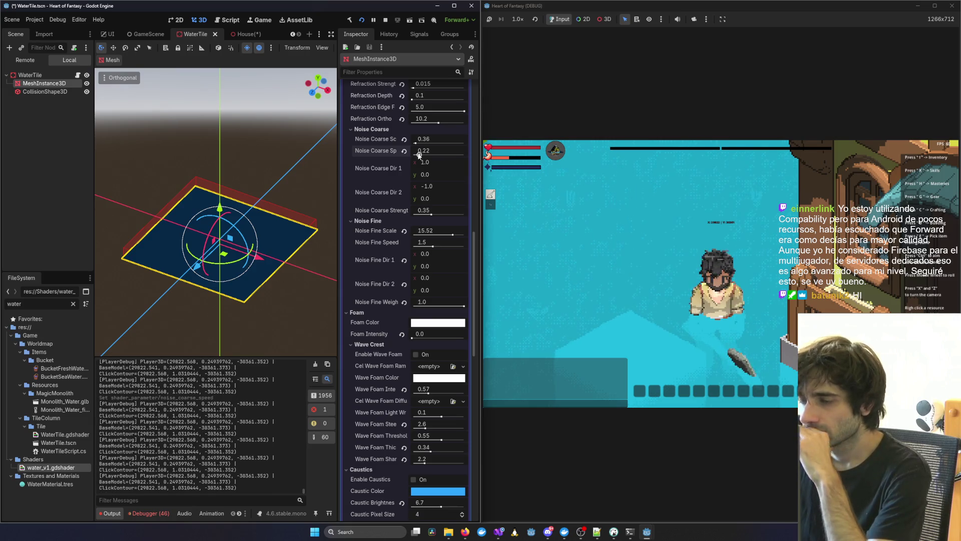
{"action": "mouse_move", "coordinate": [429, 166]}
{"action": "left_mouse_down"}
{"action": "mouse_move", "coordinate": [415, 166]}
{"action": "mouse_move", "coordinate": [454, 166]}
{"action": "mouse_move", "coordinate": [440, 174]}
{"action": "left_mouse_up"}
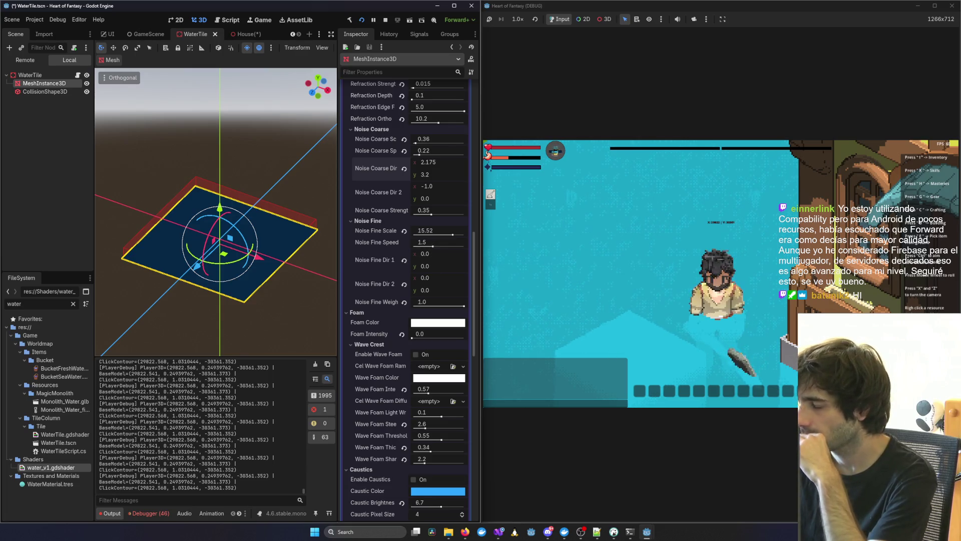
Rotate the game camera around the character to inspect the retuned water in-game.
{"action": "scroll", "coordinate": [736, 325], "scroll_direction": "down", "scroll_amount": 2}
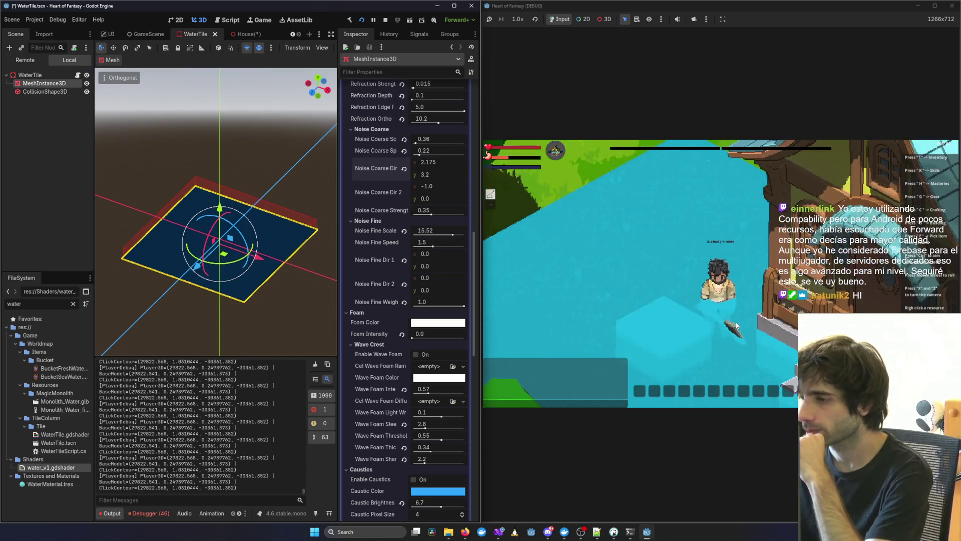
{"action": "scroll", "coordinate": [733, 321], "scroll_direction": "up", "scroll_amount": 3}
{"action": "scroll", "coordinate": [732, 320], "scroll_direction": "down", "scroll_amount": 3}
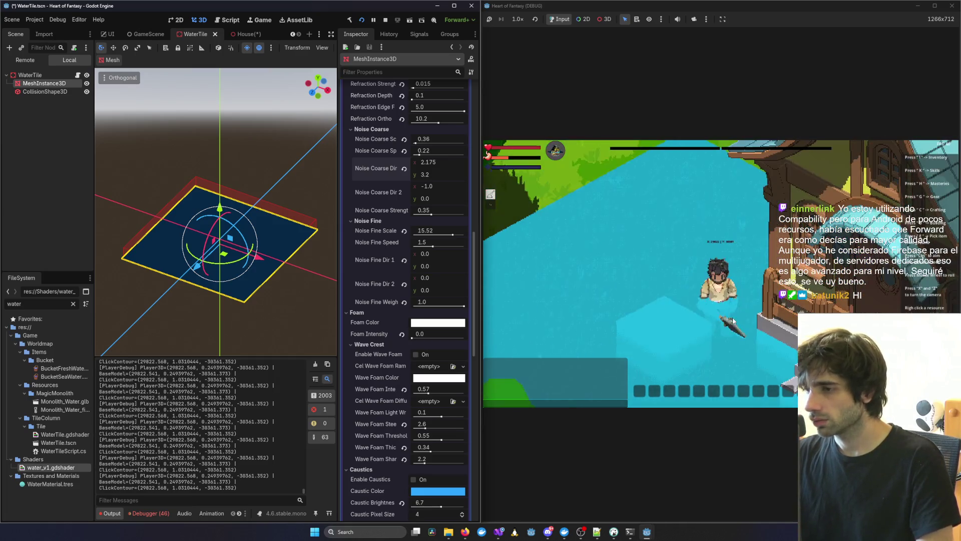
{"action": "key", "text": "x"}
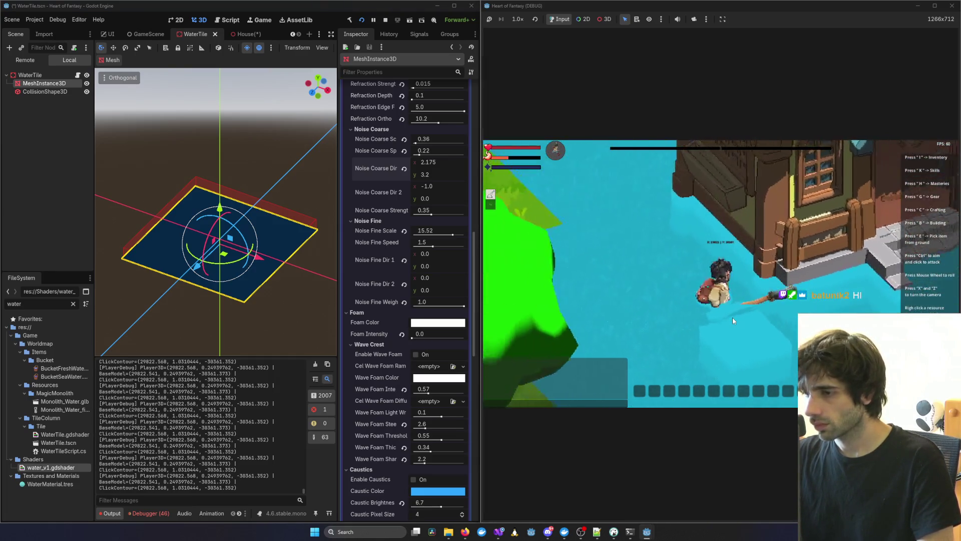
{"action": "key", "text": "x"}
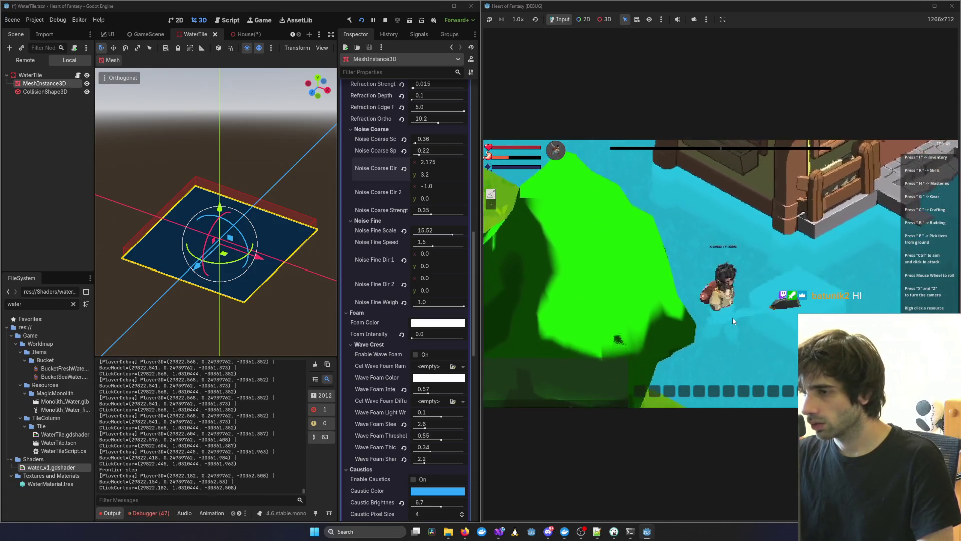
{"action": "key", "text": "x"}
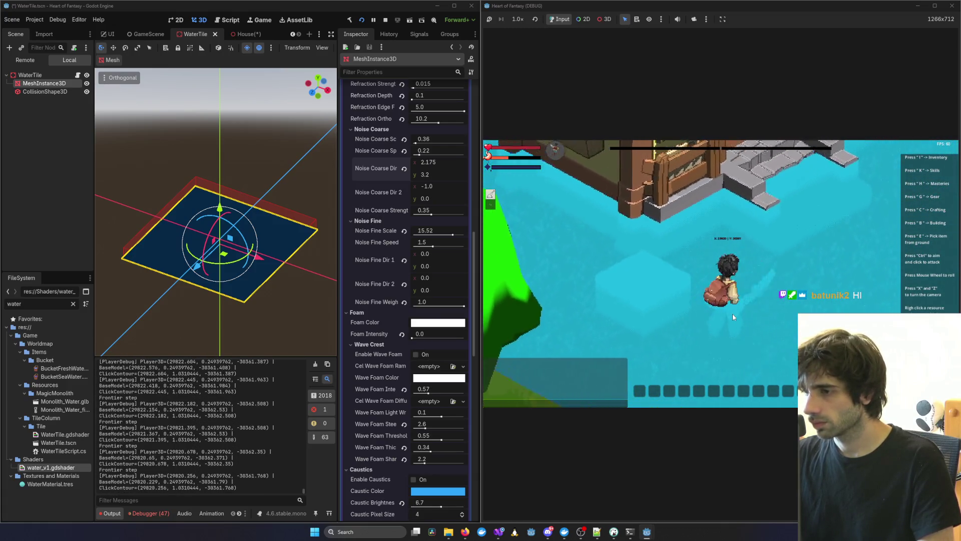
{"action": "key", "text": "x"}
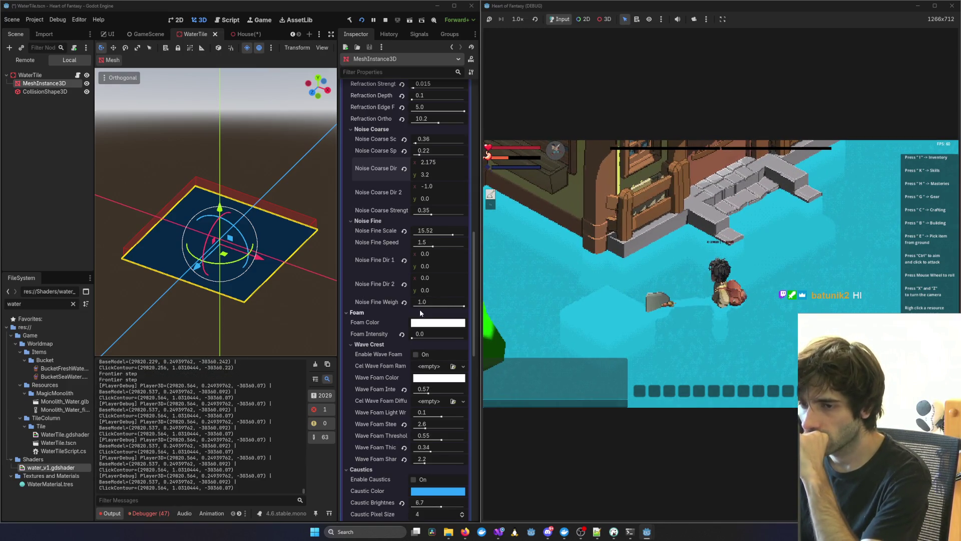
{"action": "scroll", "coordinate": [421, 313], "scroll_direction": "down", "scroll_amount": 2}
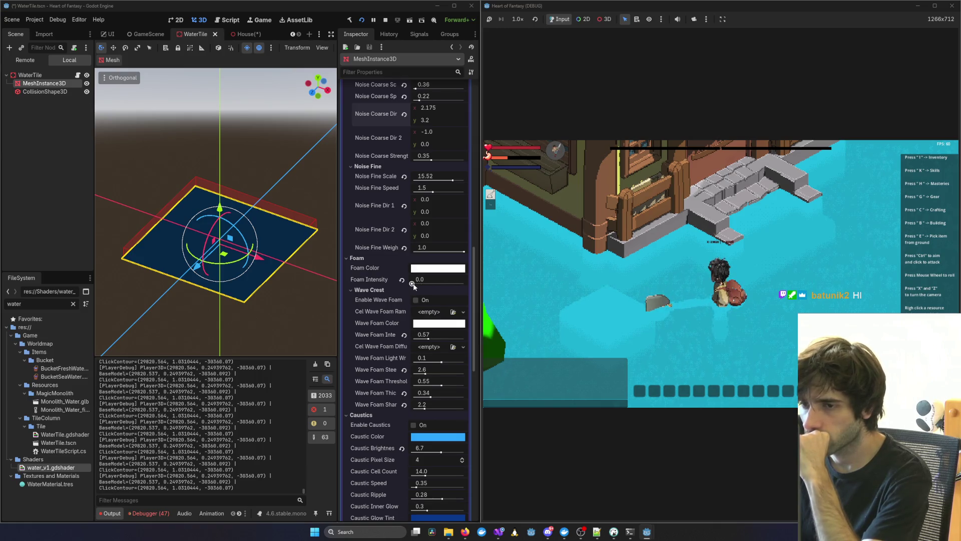